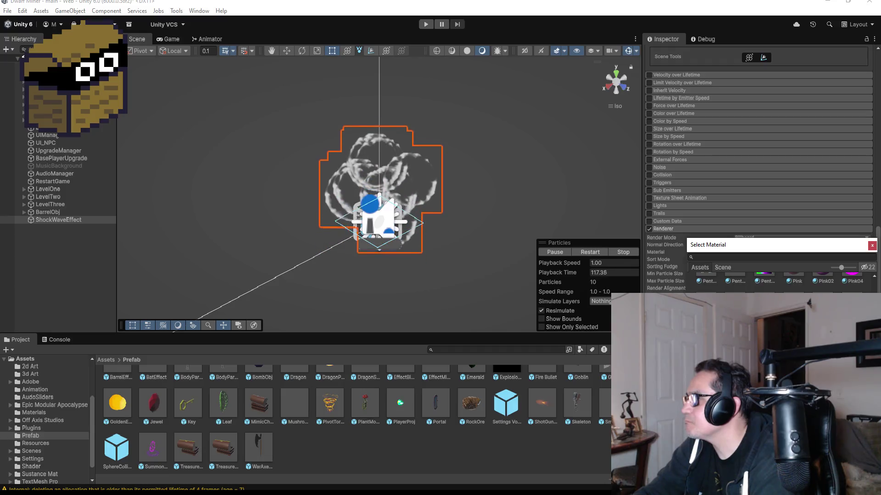
Apply the ImpactFlareFire material to the particles and inspect the flares from top and tilted views
scroll(780, 280, up, 5)
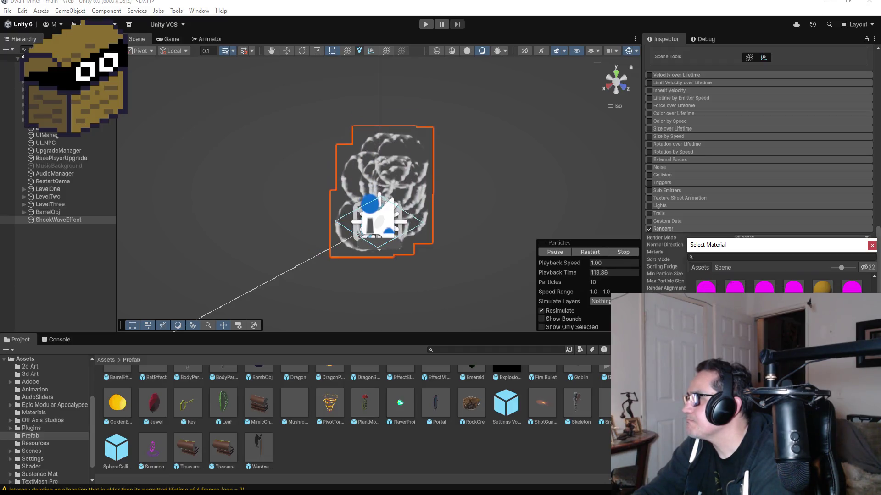
scroll(780, 277, up, 3)
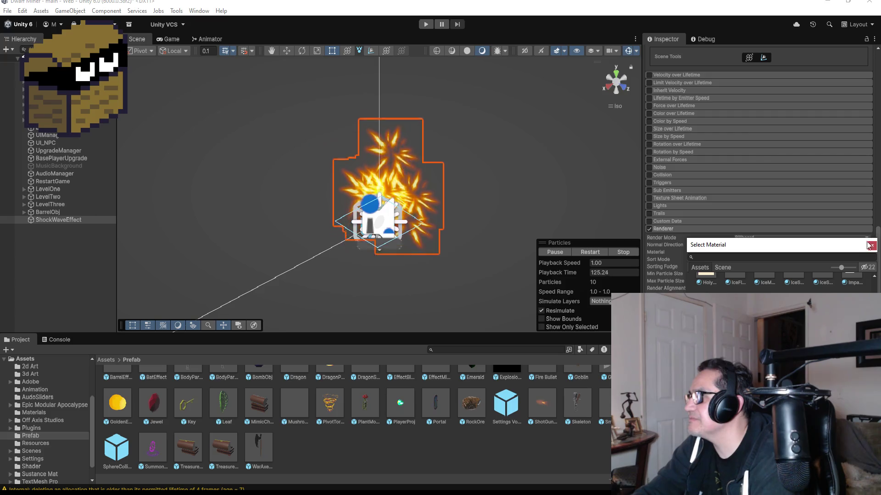
key(Return)
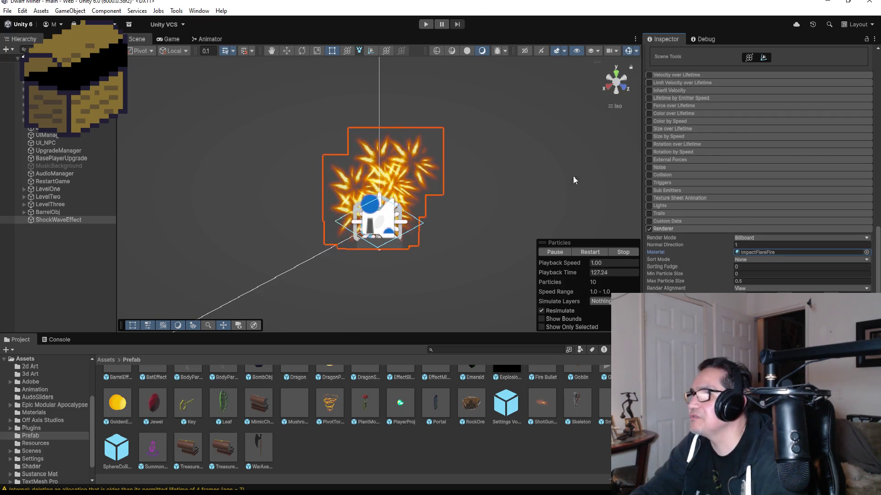
click(616, 74)
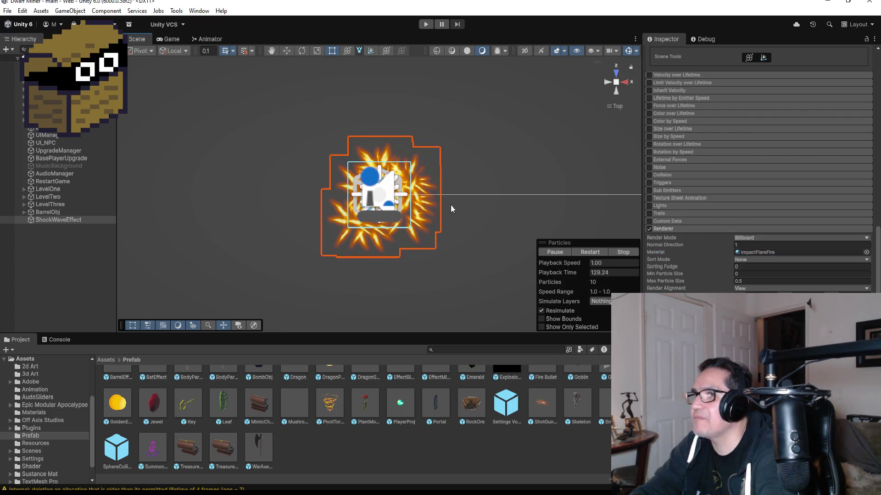
key(alt)
drag(452, 240, 452, 158)
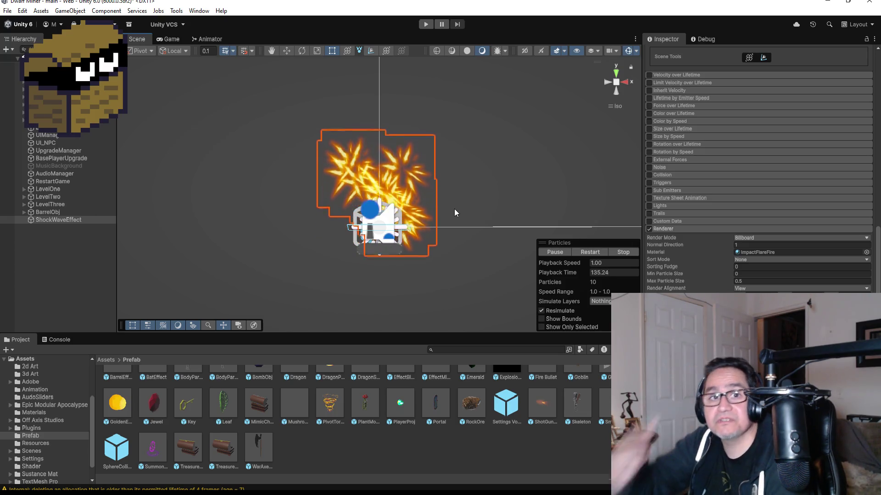
scroll(748, 189, up, 10)
scroll(745, 196, up, 2)
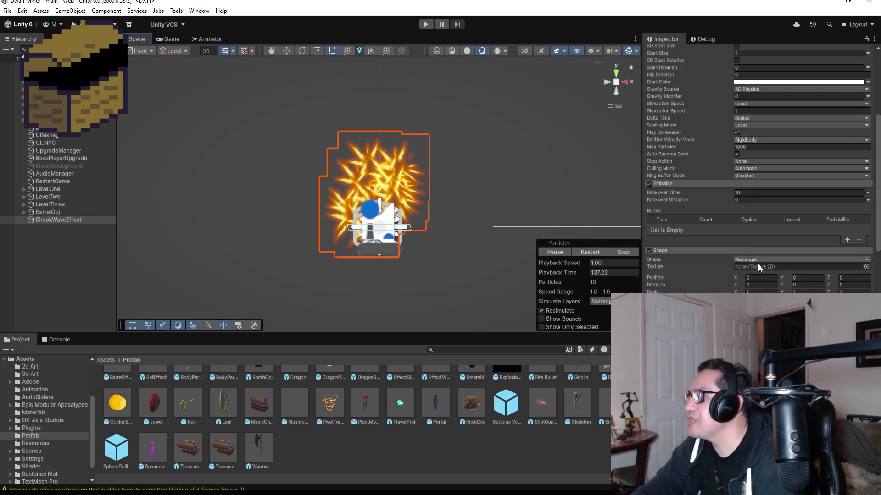
Set Emission Rate over Time to 0 and add a burst with Count 1
click(755, 196)
text(0)
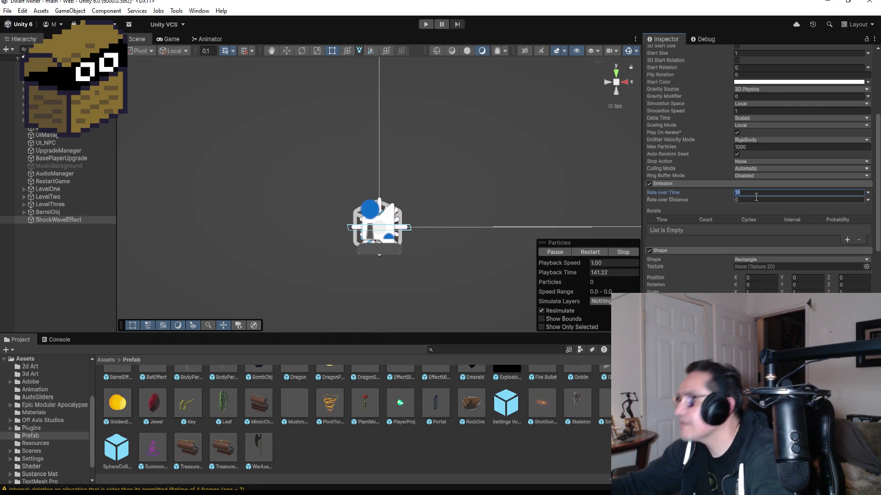
click(847, 239)
click(698, 230)
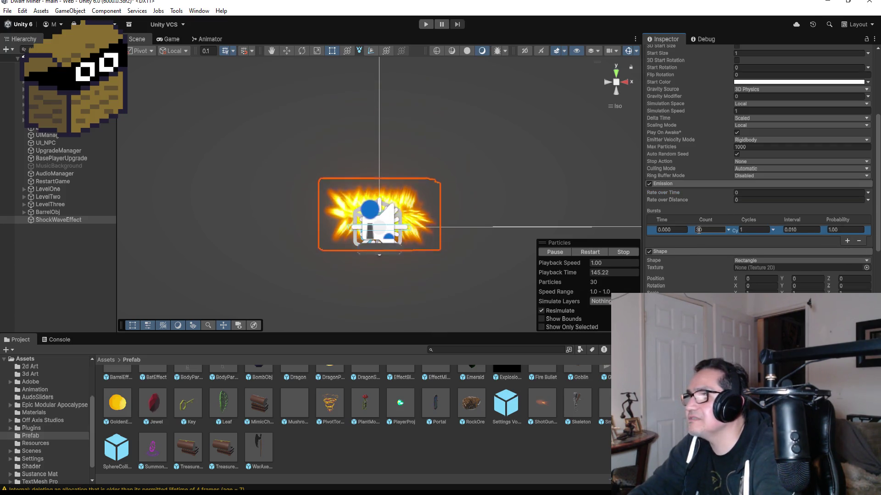
text(1)
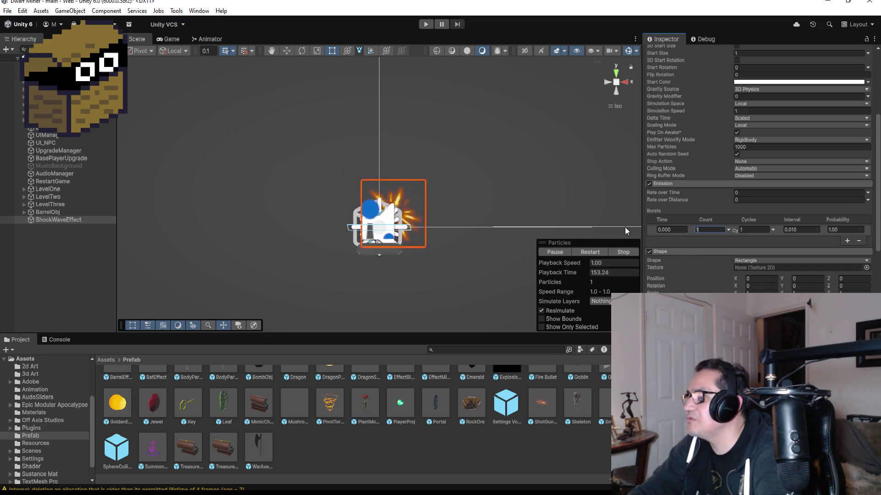
Reset the effect's Transform Rotation X to 0
click(616, 73)
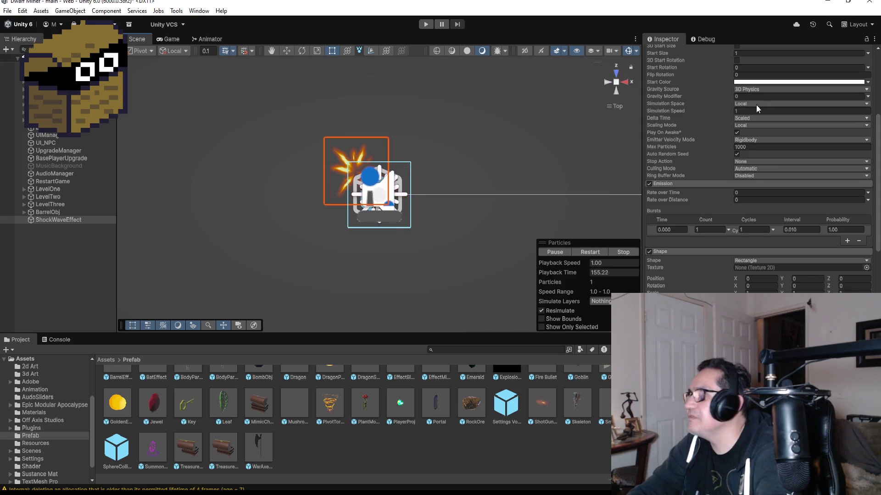
scroll(766, 108, up, 5)
double_click(769, 99)
text(0)
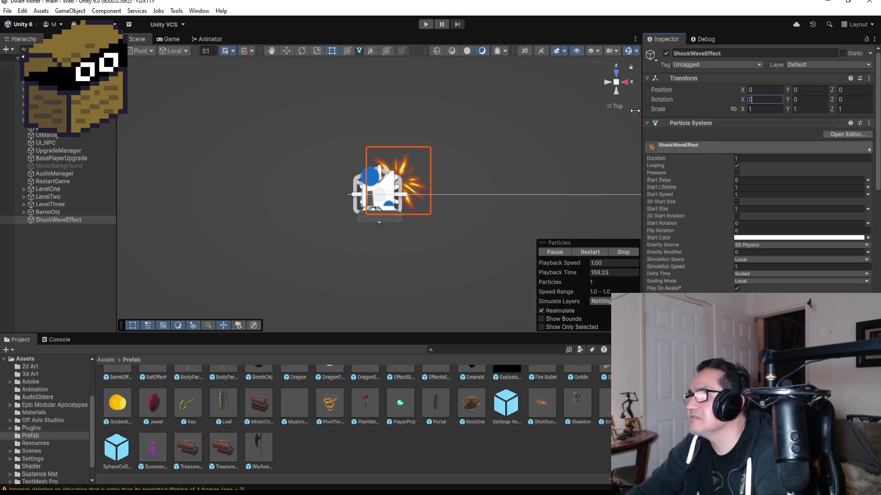
Set Stop Action to Destroy, leaving Delta Time and Gravity Source (3D Physics) unchanged
click(617, 93)
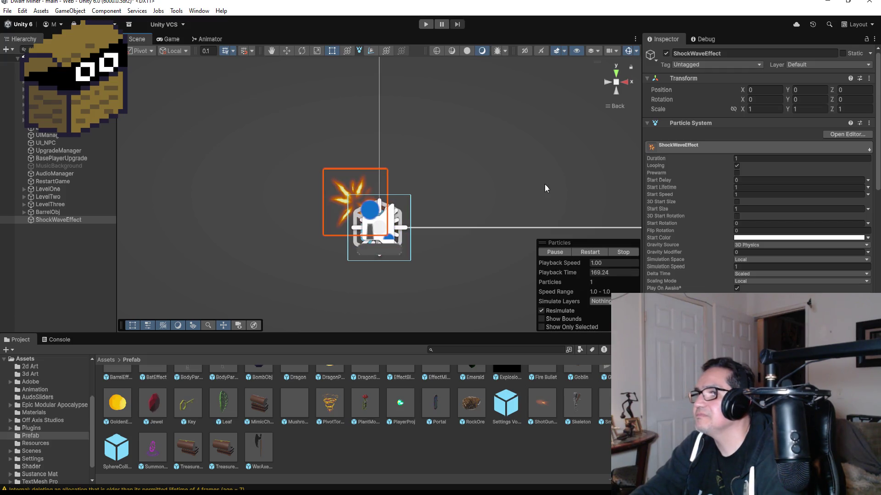
drag(476, 210, 483, 86)
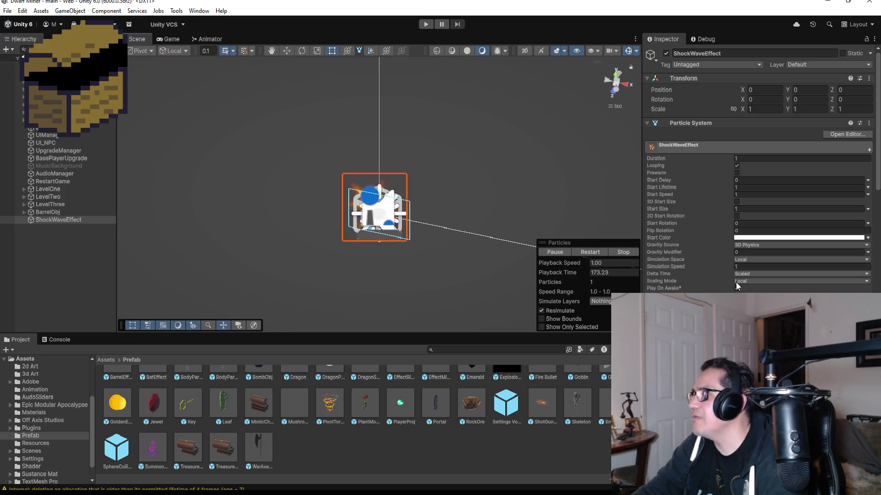
click(616, 75)
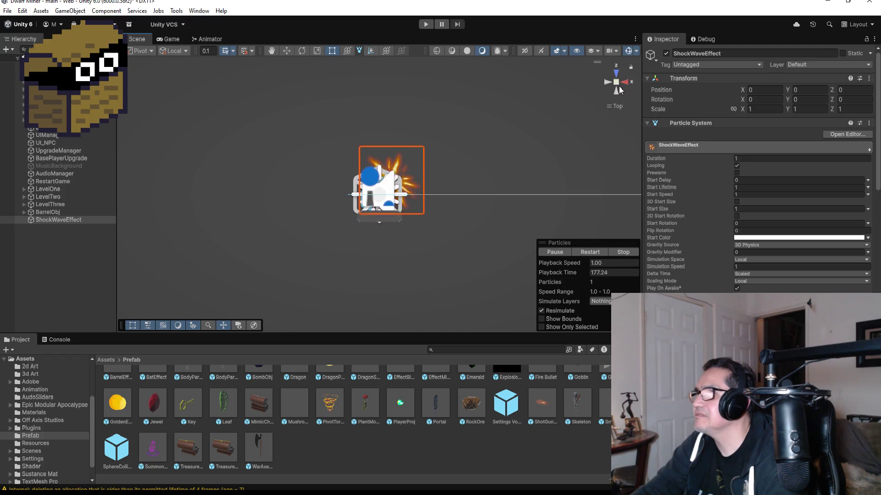
click(615, 92)
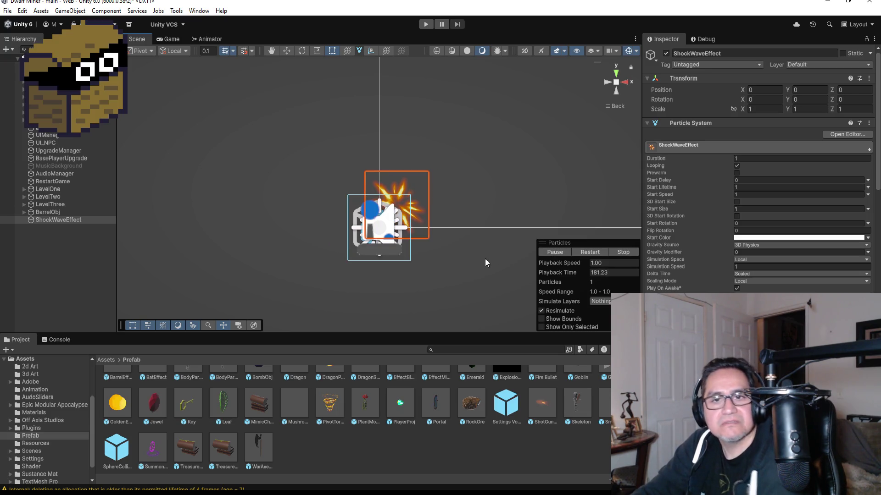
scroll(756, 252, down, 3)
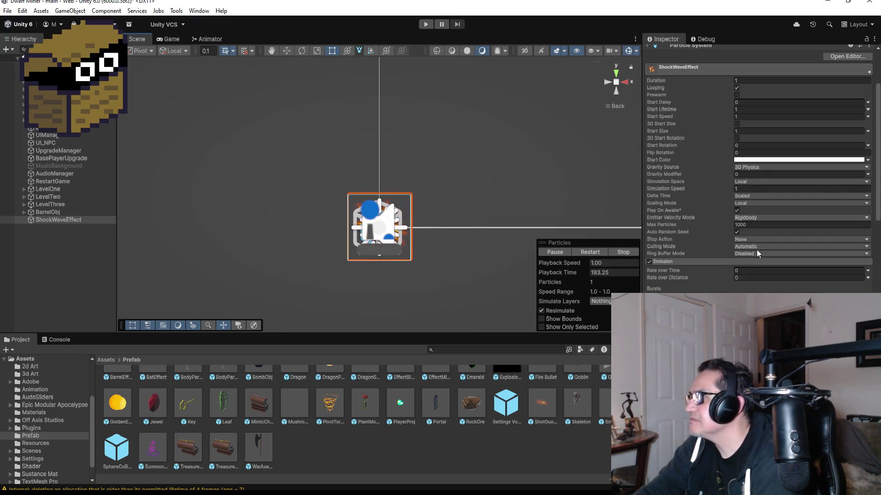
click(757, 203)
click(761, 196)
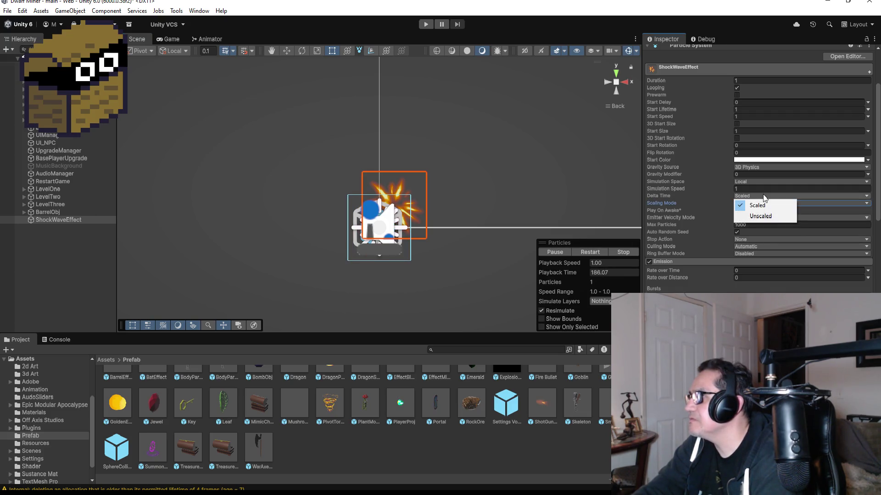
click(764, 165)
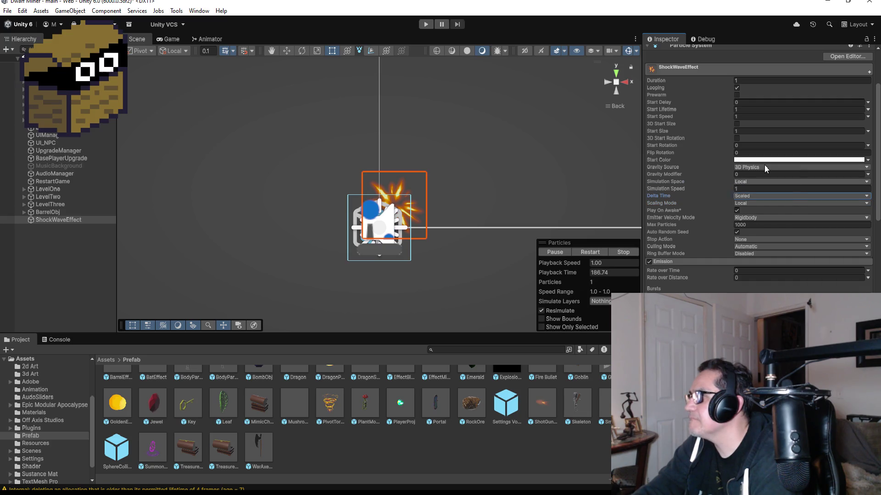
click(765, 167)
click(766, 241)
click(766, 240)
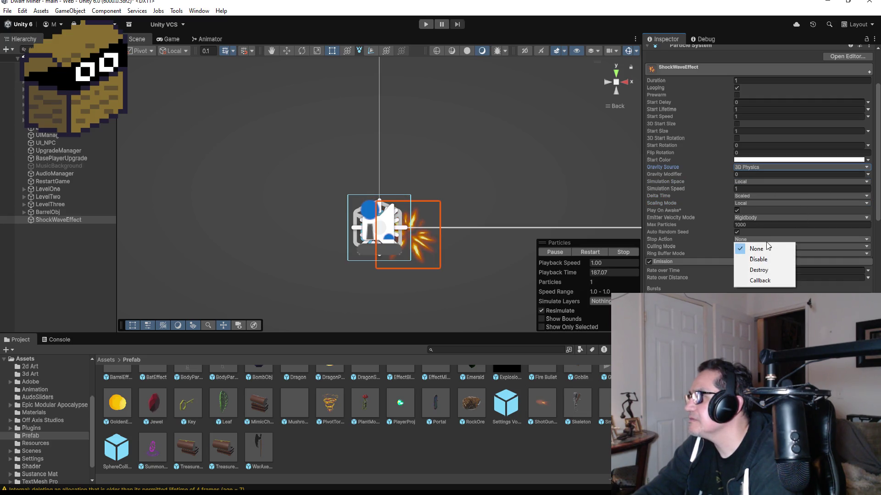
click(762, 270)
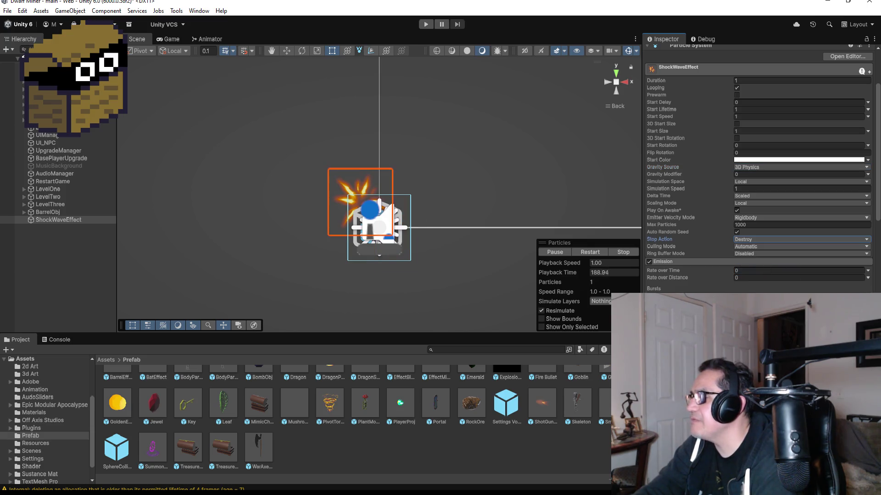
Change the particle Start Size from 1 to 1.5
scroll(695, 170, up, 4)
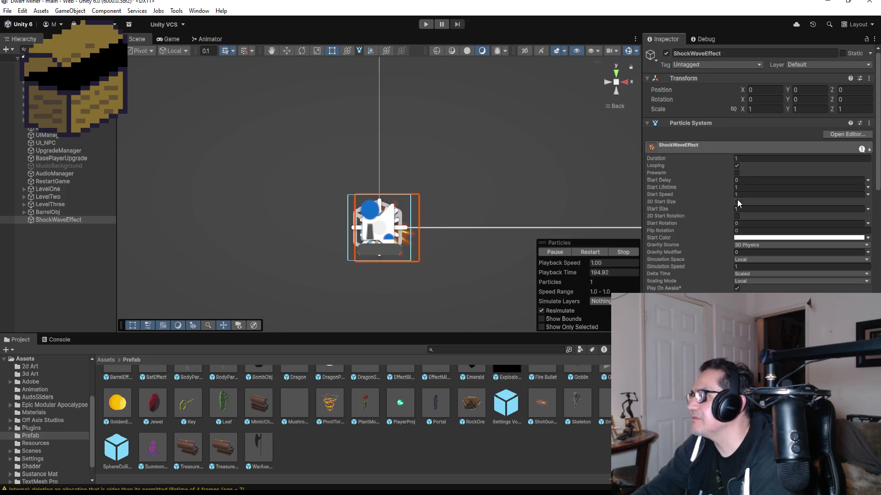
click(746, 208)
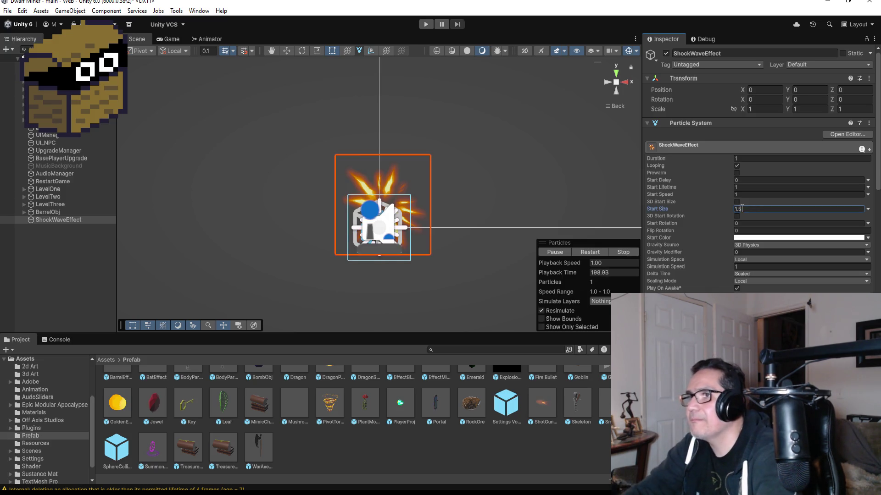
text(1.5)
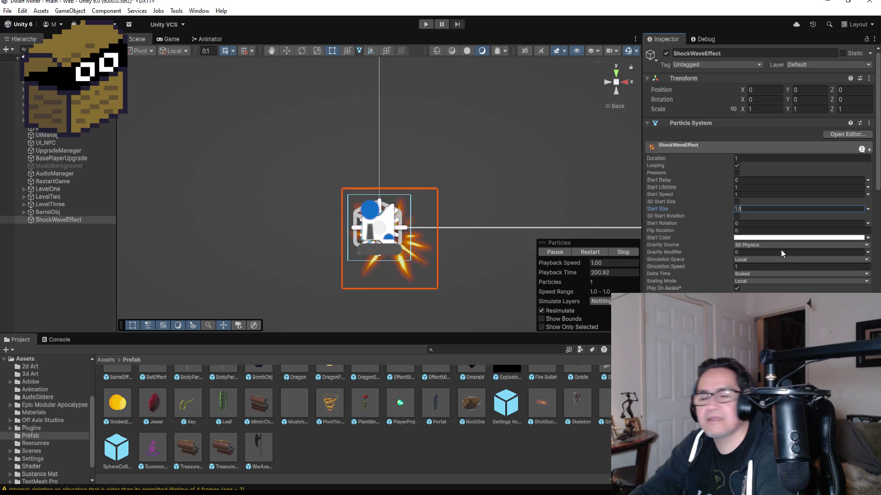
scroll(769, 259, down, 7)
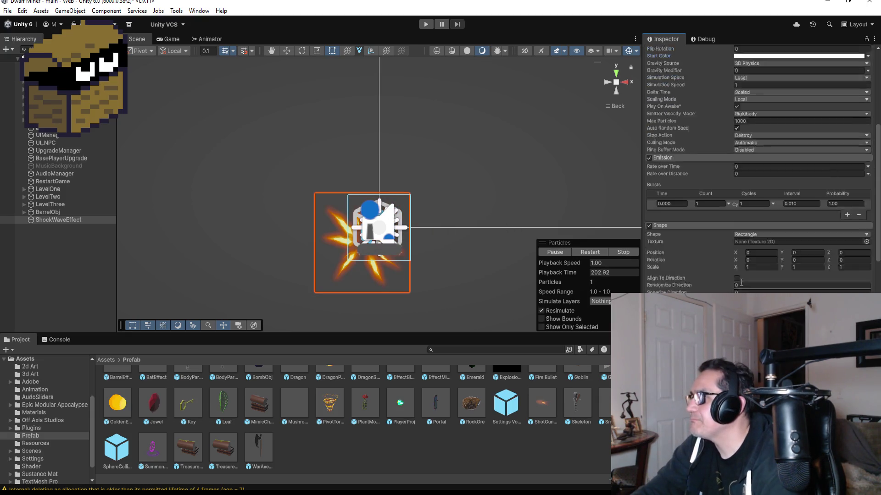
In the Color over Lifetime gradient, add an alpha key and set the end alpha to 0
scroll(741, 282, down, 4)
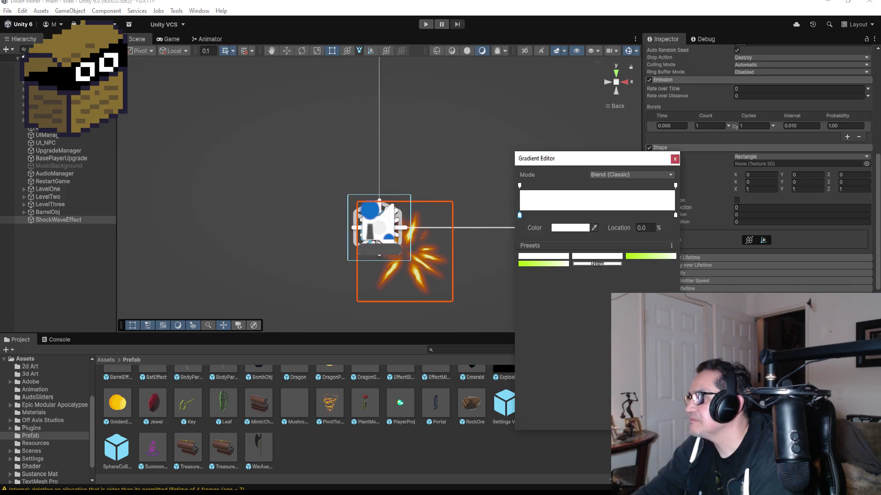
click(605, 272)
click(585, 185)
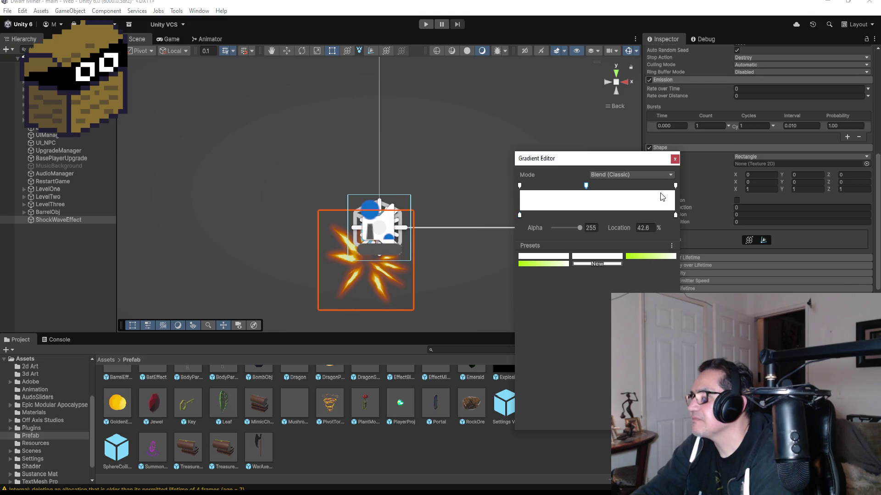
click(676, 185)
drag(580, 228, 527, 231)
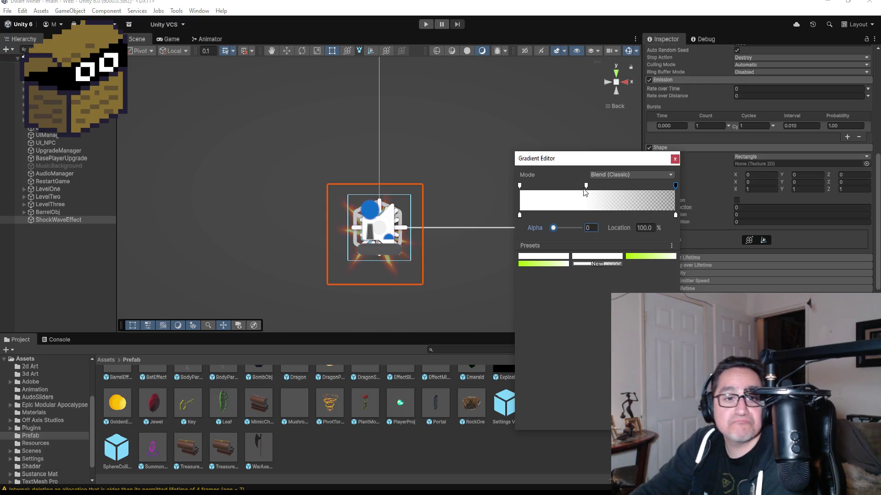
click(675, 159)
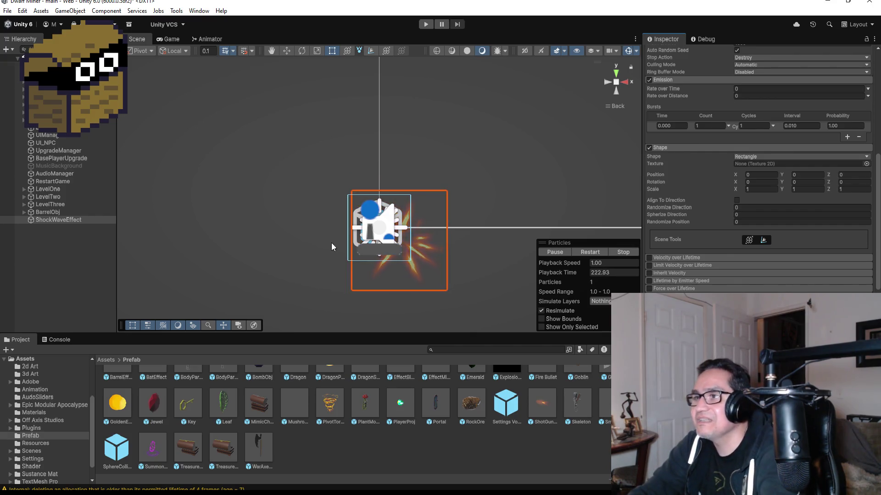
Scroll back up the Inspector to the top of the particle system settings
scroll(736, 128, up, 3)
scroll(729, 123, up, 7)
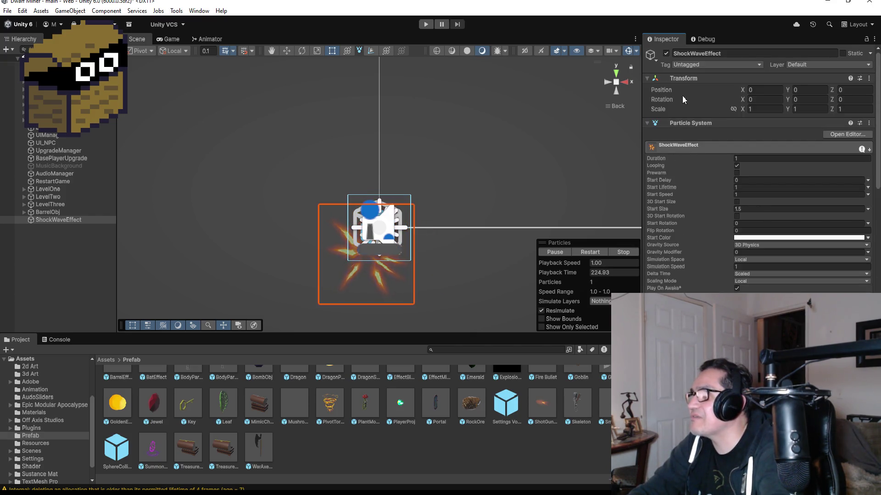
Turn off Looping and preview the one-shot shockwave effect
click(736, 166)
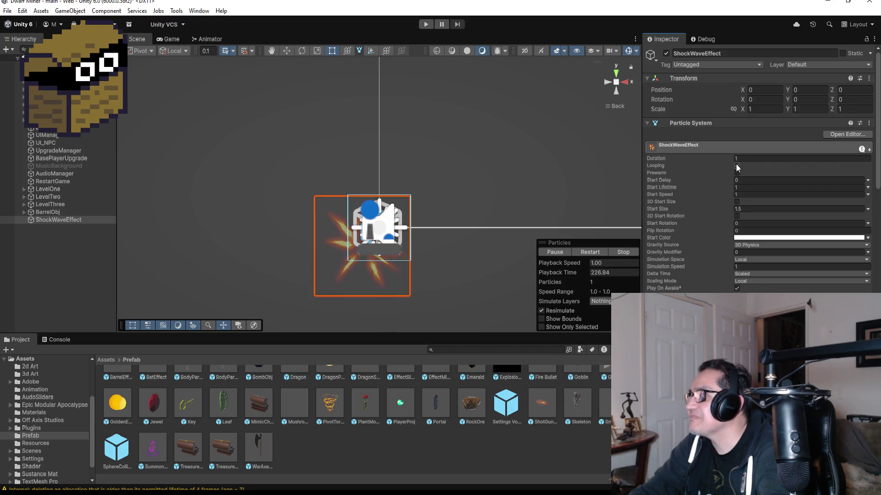
click(552, 254)
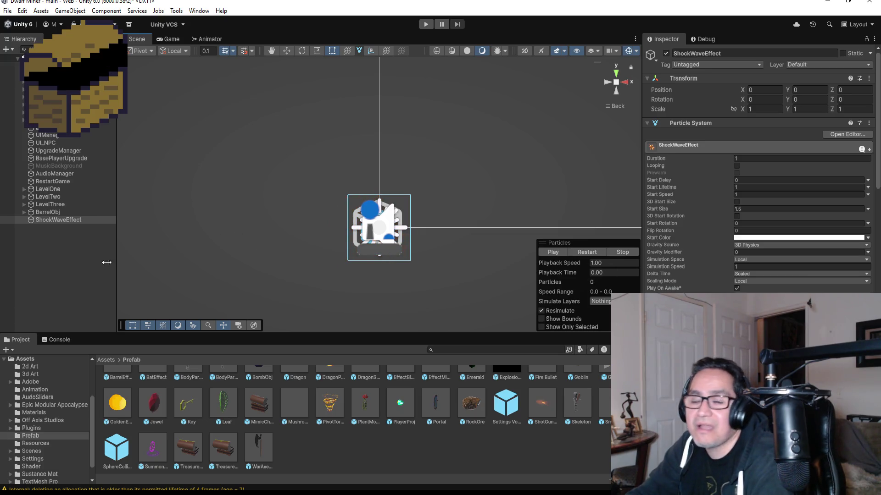
click(48, 255)
click(60, 220)
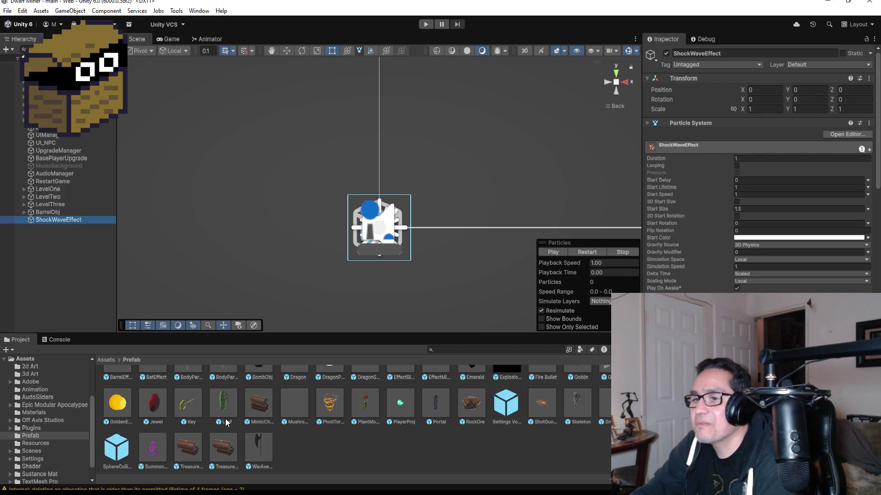
scroll(226, 422, up, 1)
scroll(226, 398, down, 1)
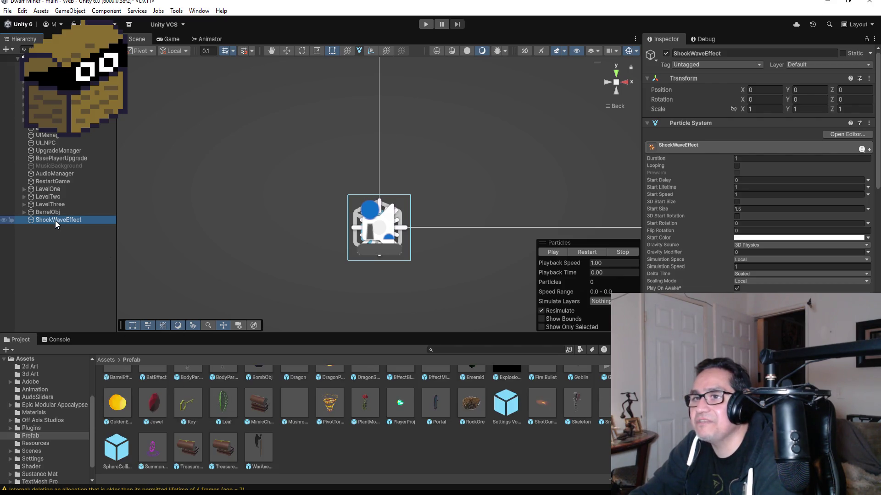
Save ShockWaveEffect as a prefab in Assets/Prefab and delete its scene copy
drag(59, 221, 338, 468)
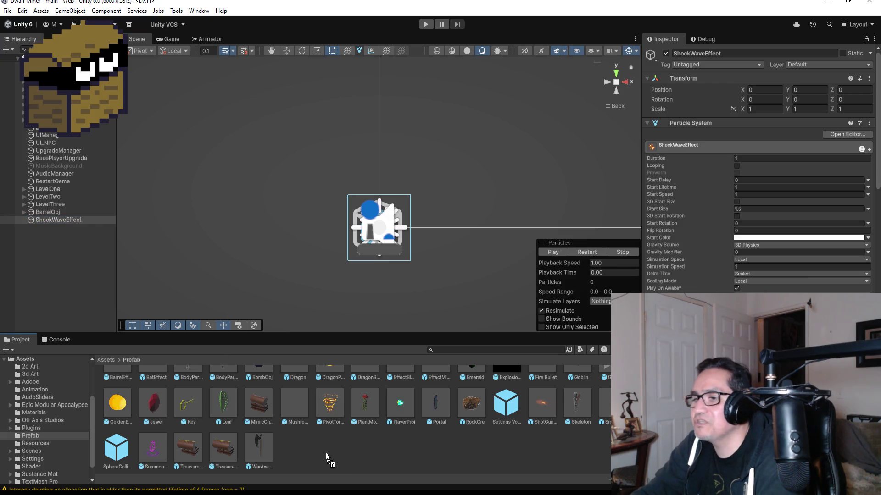
drag(328, 434, 308, 424)
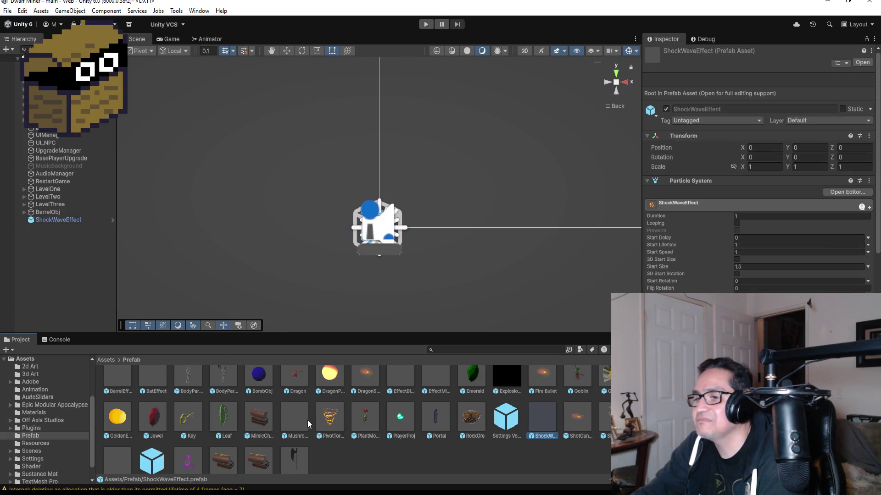
click(58, 222)
right_click(59, 222)
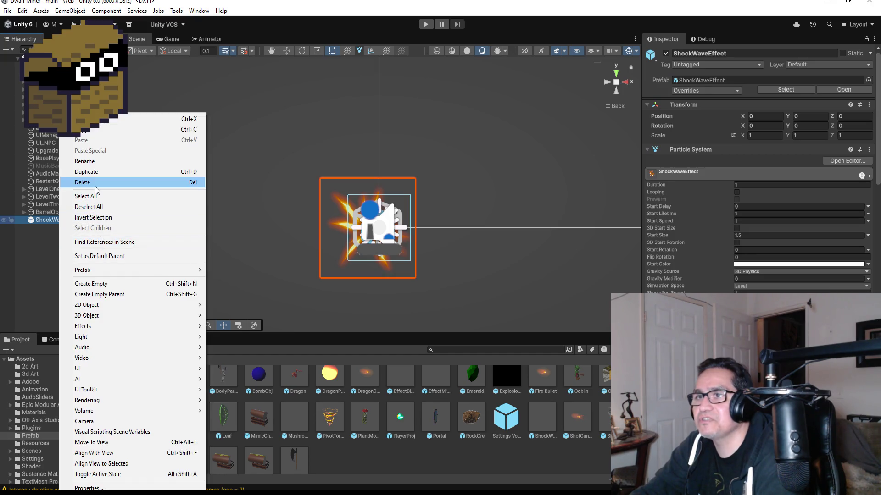
click(96, 184)
Expand BarrelObj and inspect its Barrel child before heading to the code editor
click(54, 213)
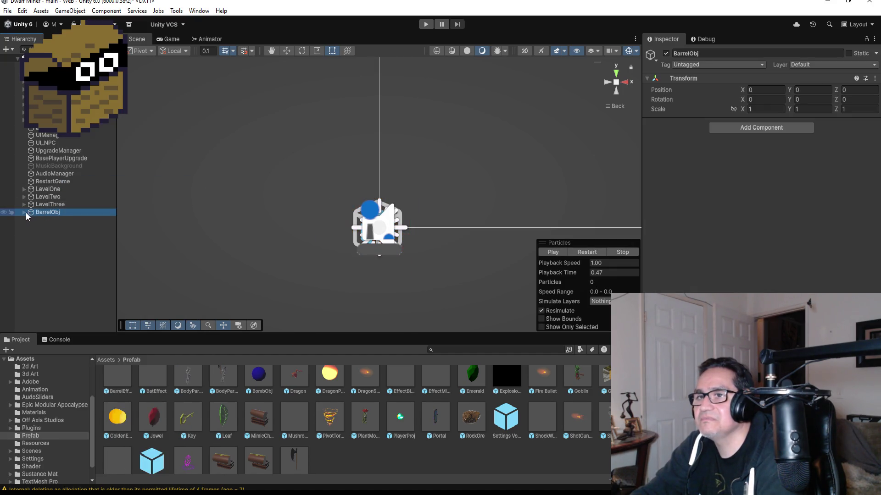
click(24, 212)
click(49, 220)
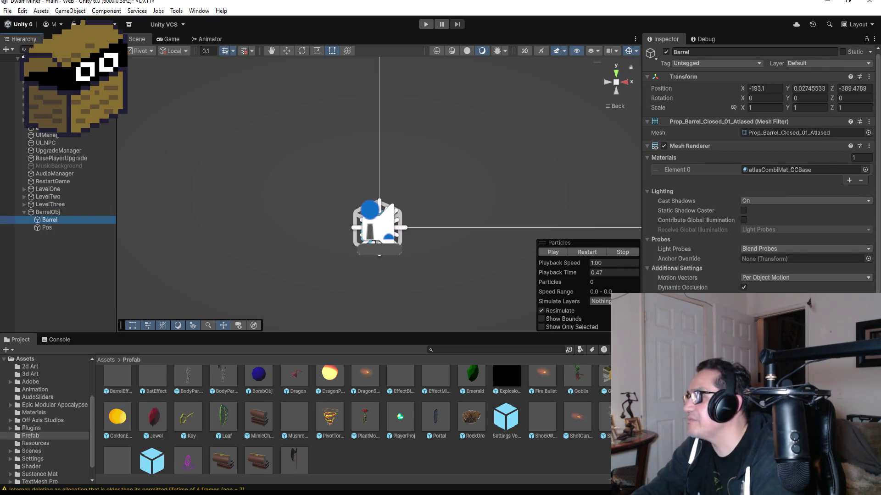
key(alt+Tab)
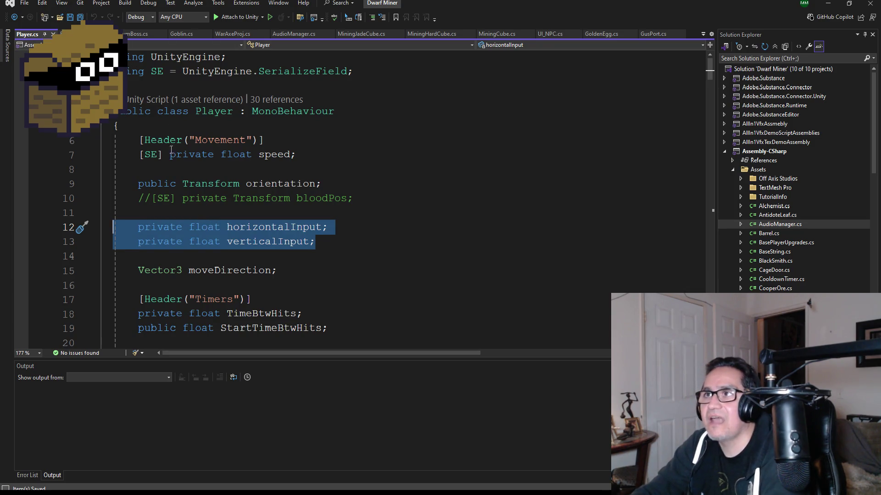
In Barrel.cs, declare 'public GameObject shockwaveEffect;' below breakEffect
key(ctrl+Tab)
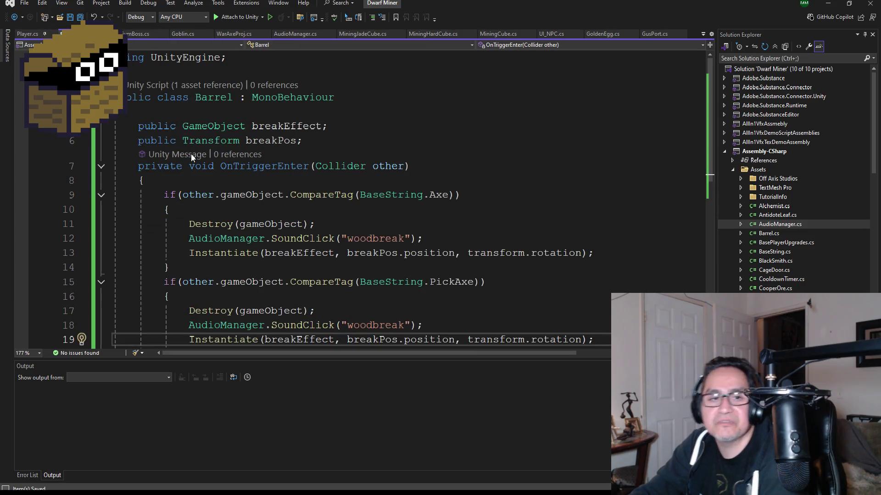
click(331, 143)
click(353, 126)
key(Return)
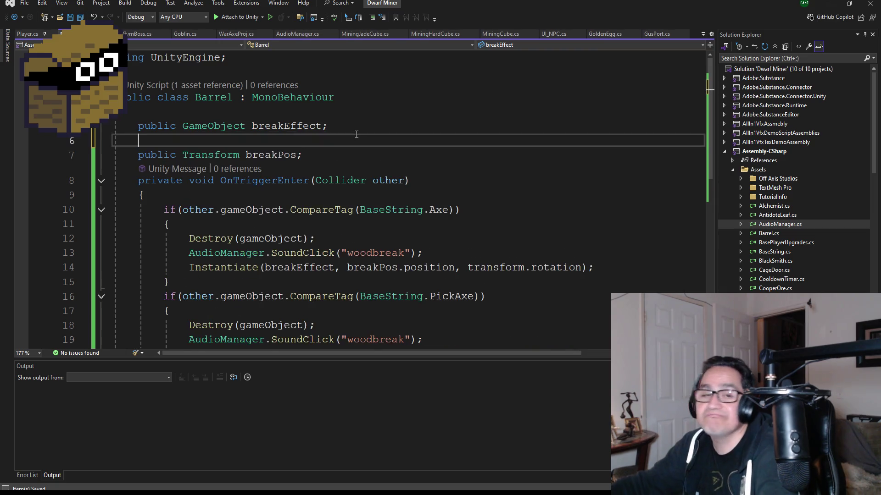
text(public )
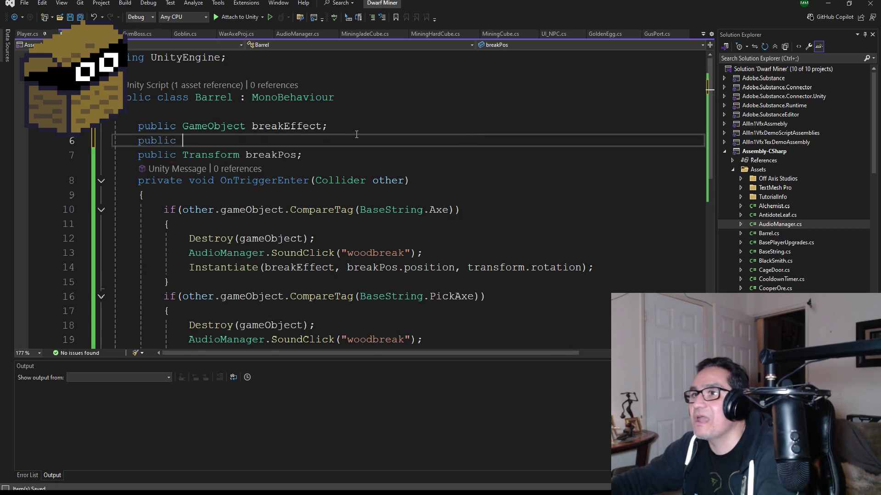
text(Gam)
key(Tab)
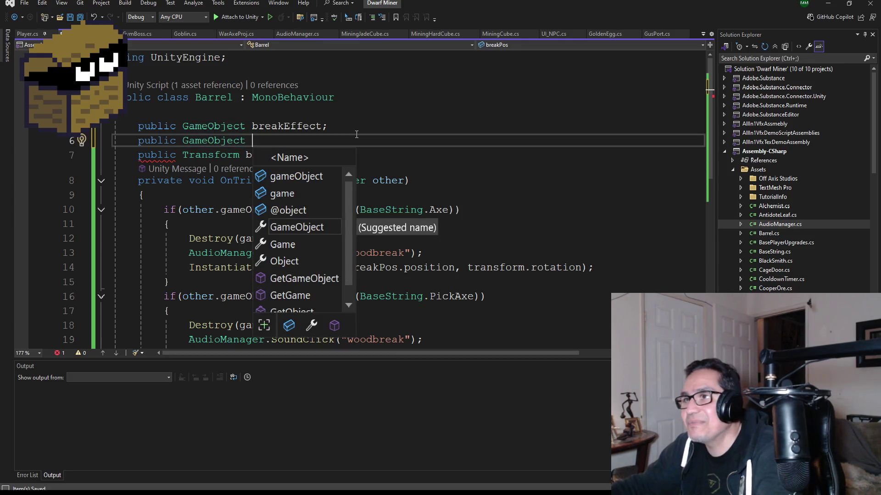
text(sho)
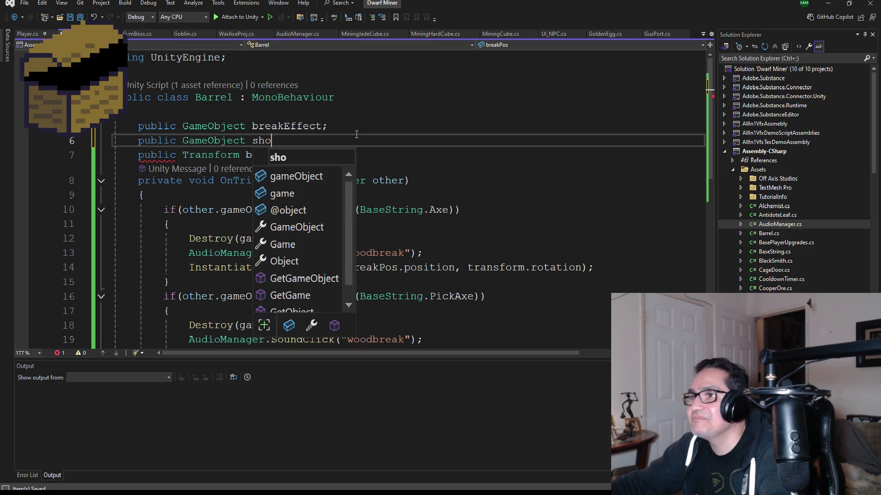
text(ckwaveEff)
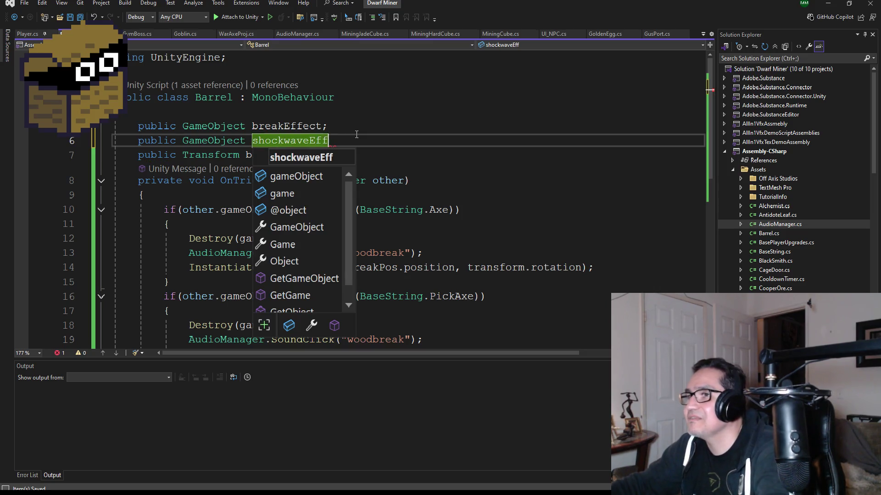
text(ectl)
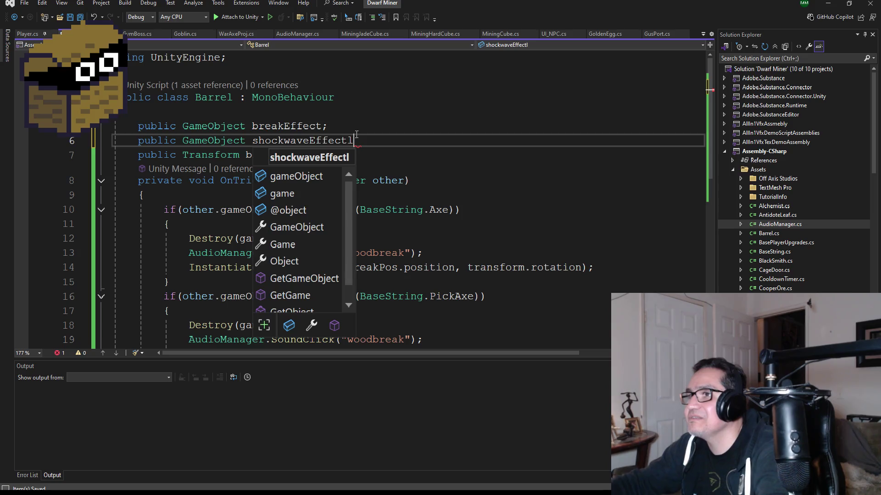
key(BackSpace)
text(;)
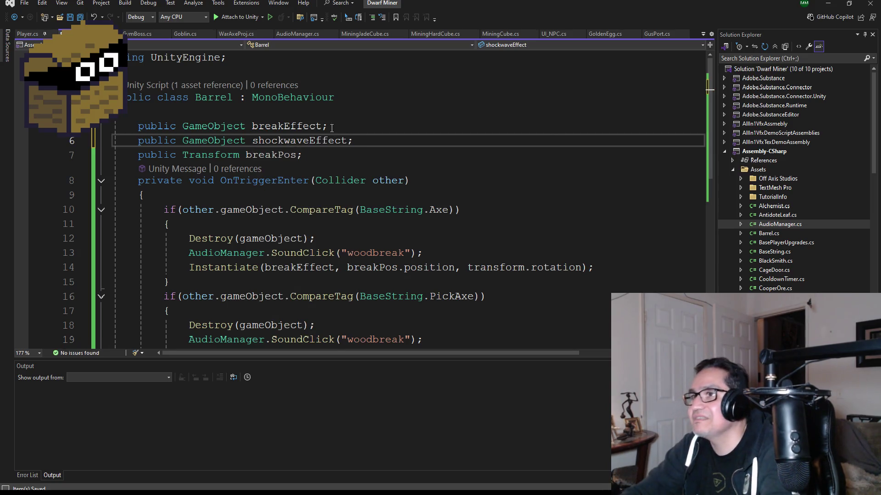
Duplicate the Axe branch's Instantiate line to spawn shockwaveEffect at breakPos
scroll(589, 209, down, 3)
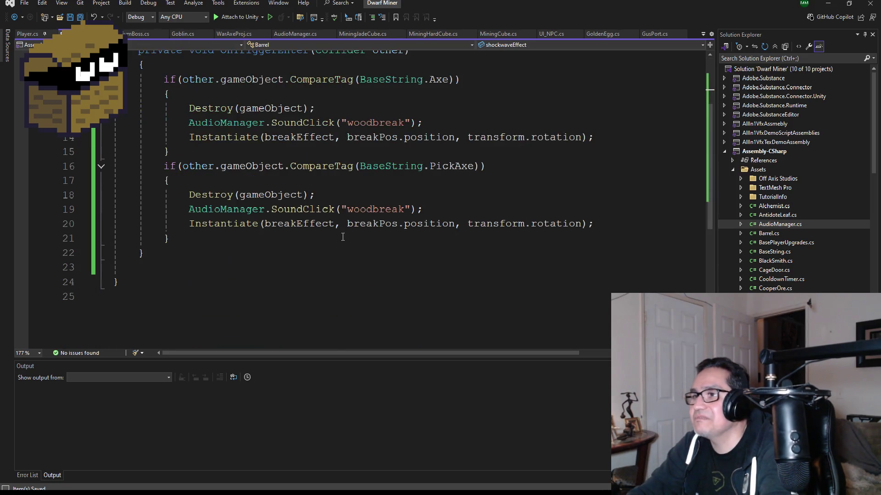
scroll(589, 209, up, 2)
drag(606, 223, 190, 224)
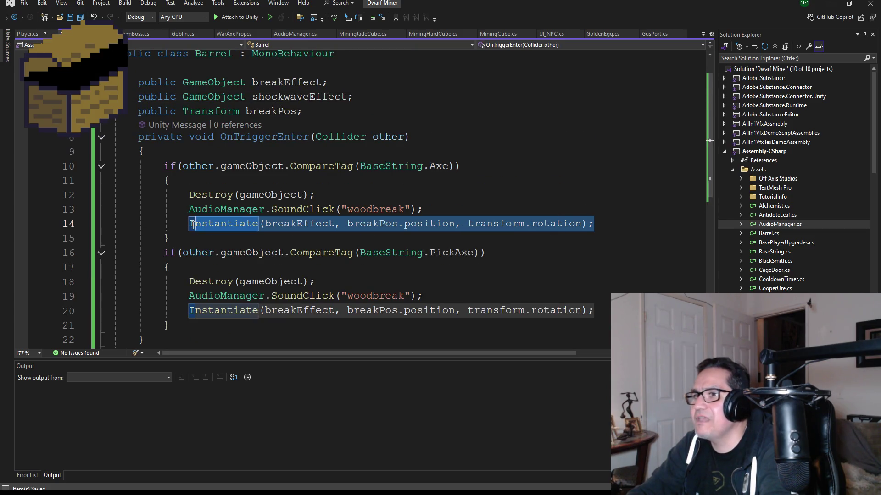
click(613, 232)
key(ctrl+d)
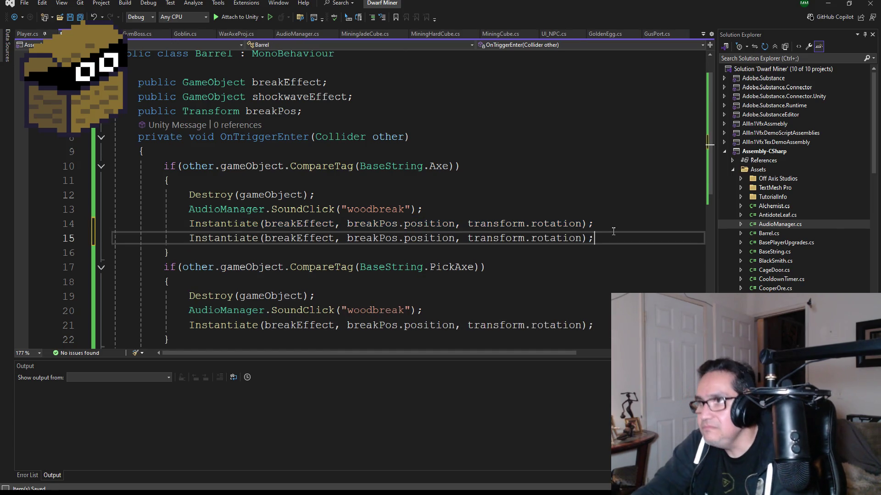
double_click(313, 238)
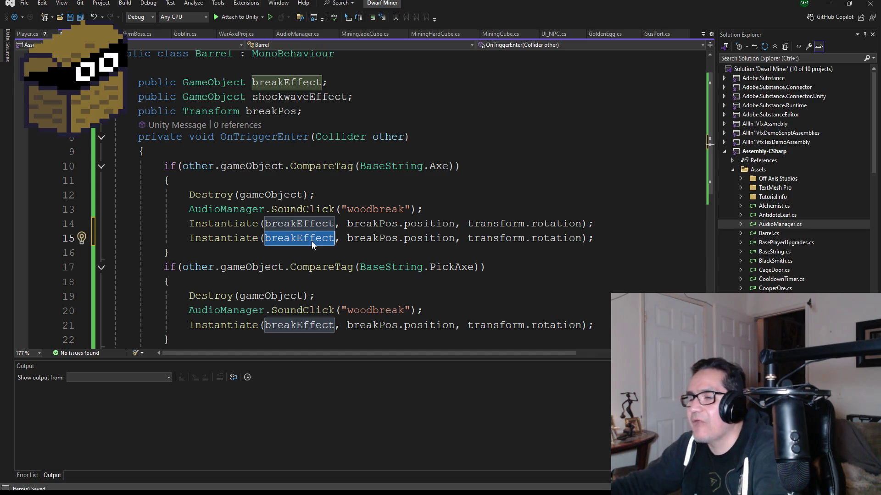
text(sho)
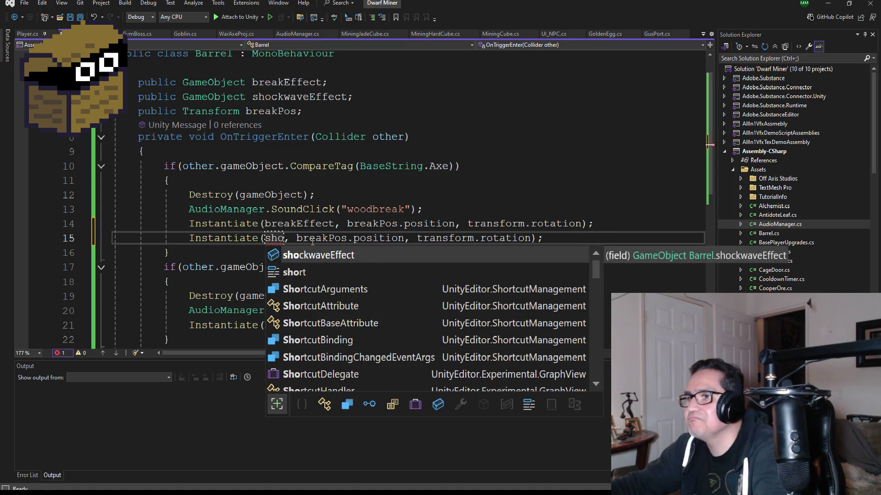
key(Tab)
double_click(312, 238)
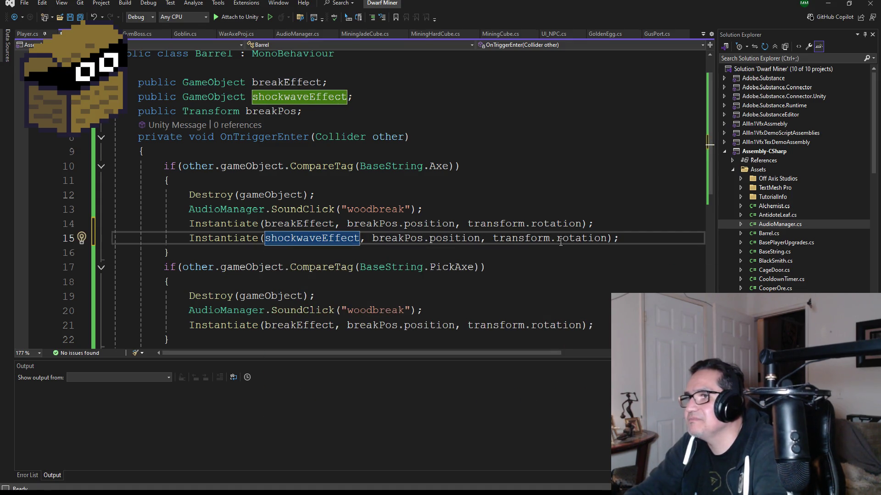
drag(639, 238, 197, 238)
key(ctrl+c)
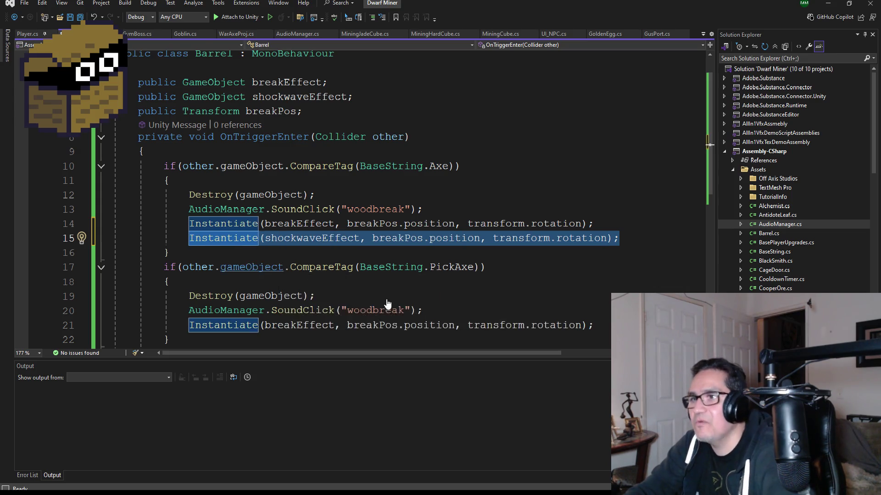
Paste the shockwaveEffect Instantiate line into the PickAxe branch and save all scripts
scroll(599, 285, down, 2)
click(610, 240)
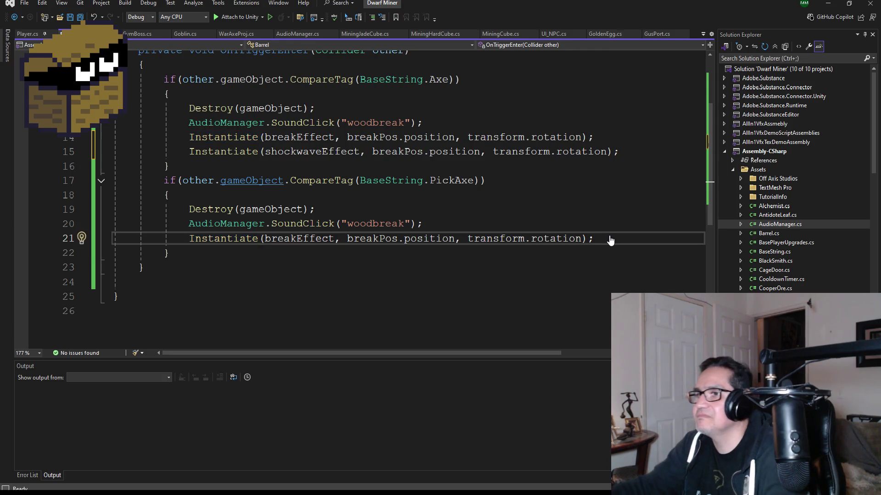
key(Return)
key(ctrl+v)
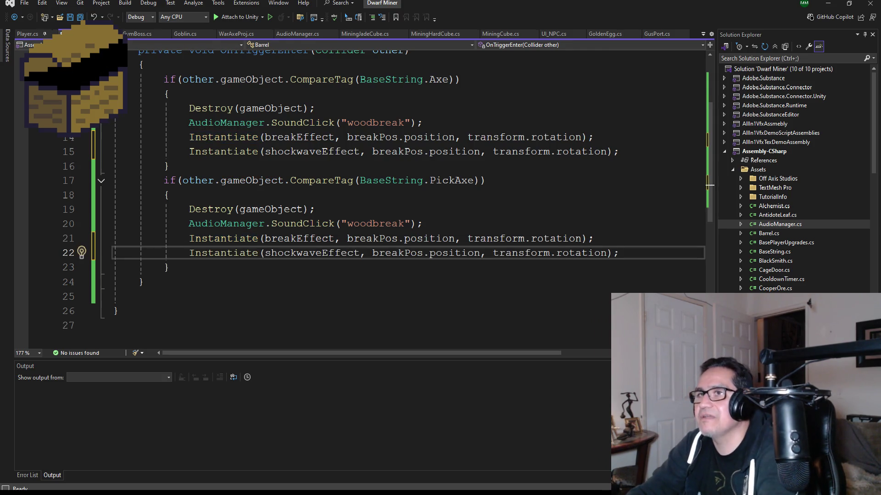
click(78, 20)
scroll(300, 210, up, 3)
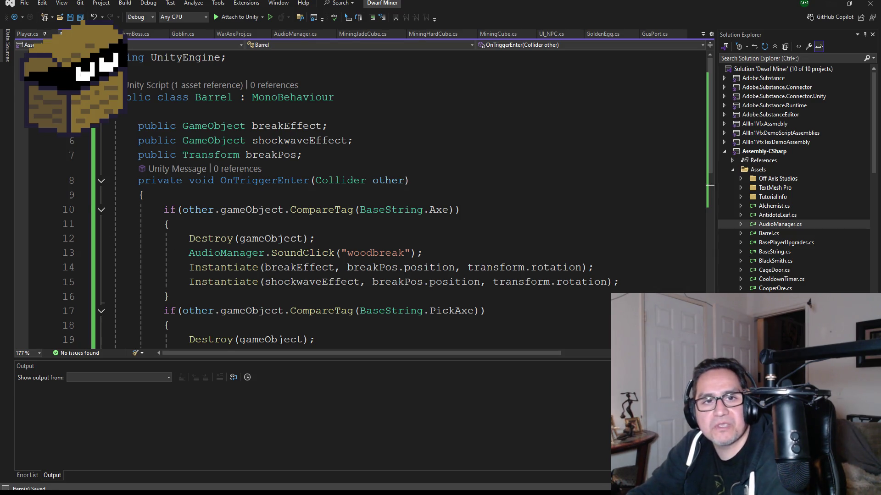
scroll(412, 235, down, 1)
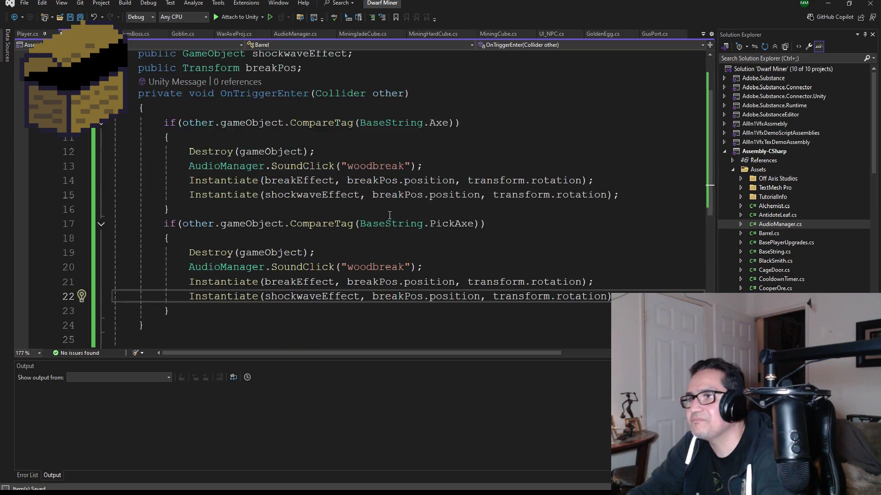
scroll(413, 234, up, 1)
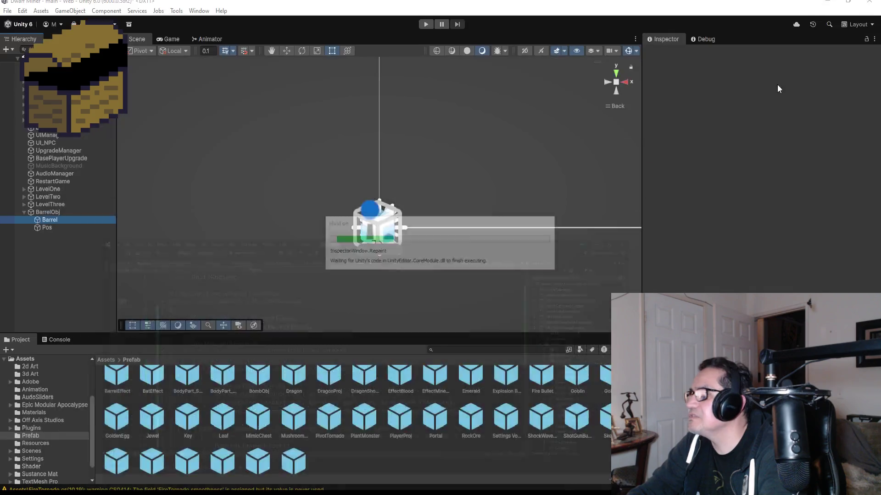
Inspect BarrelObj, Barrel and Pos, and frame the barrel from the Top view
click(828, 3)
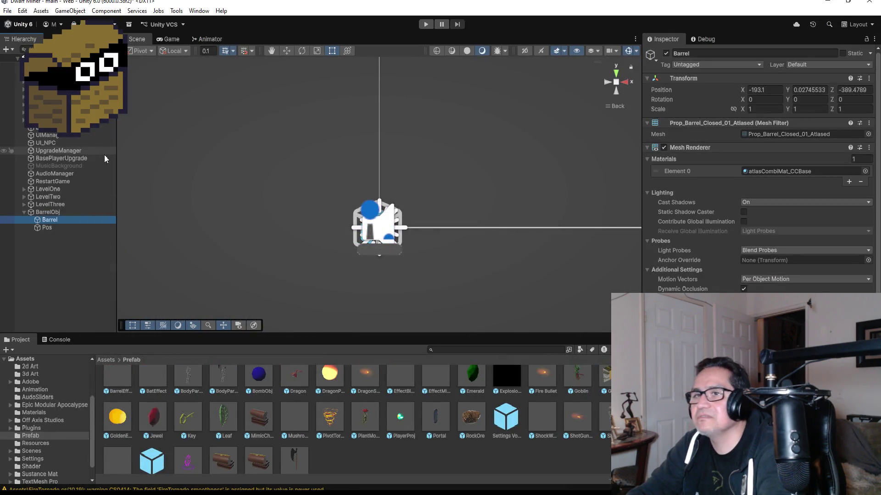
click(51, 213)
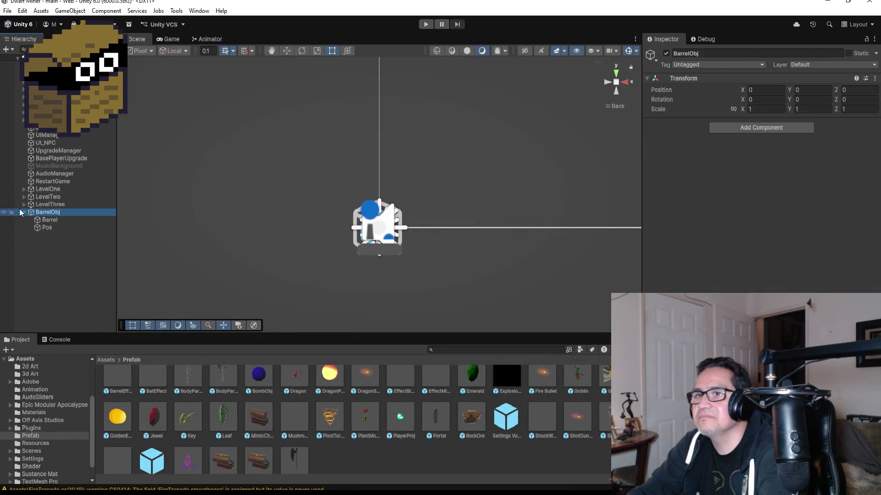
click(46, 220)
click(46, 228)
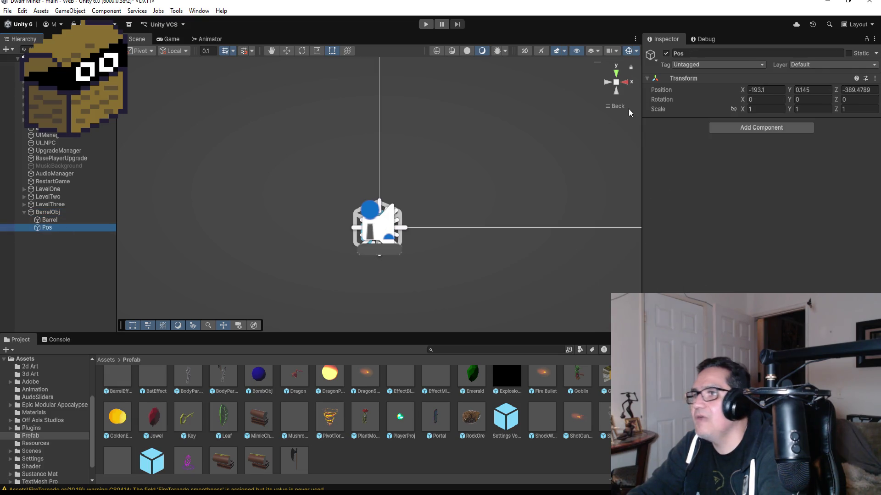
click(619, 75)
click(52, 221)
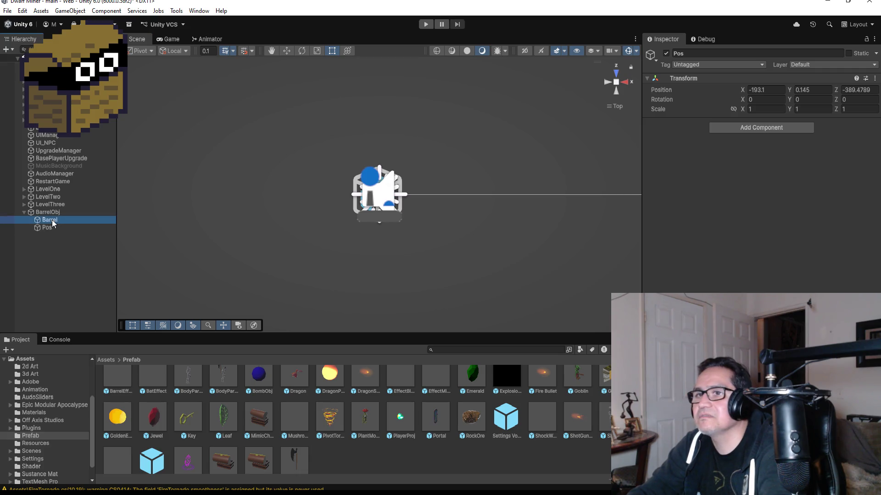
double_click(52, 222)
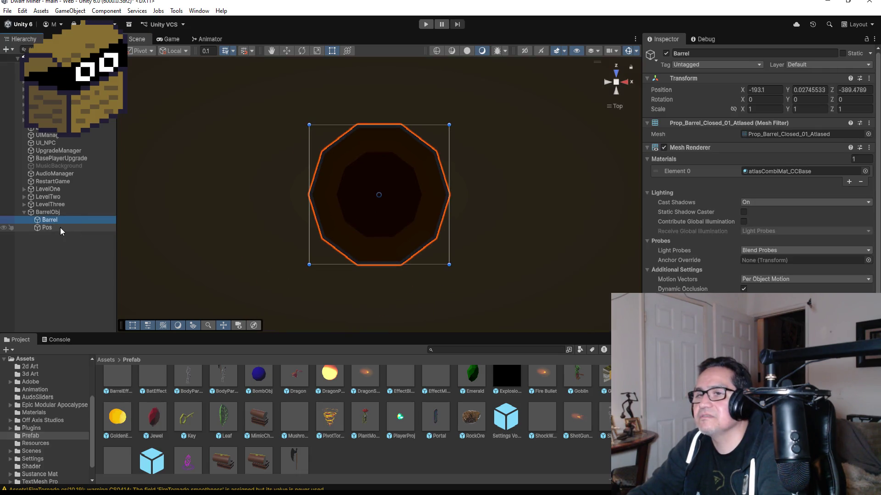
double_click(59, 227)
Reselect the Barrel object and enter Play Mode
click(55, 213)
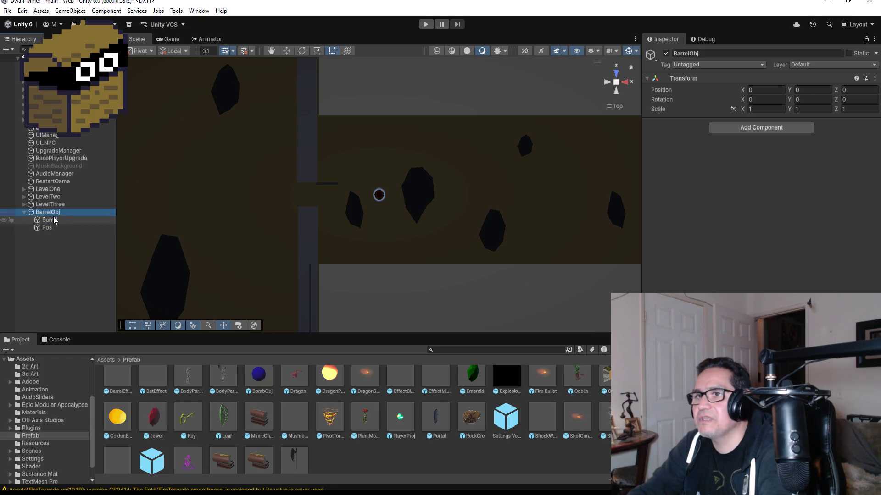
click(51, 220)
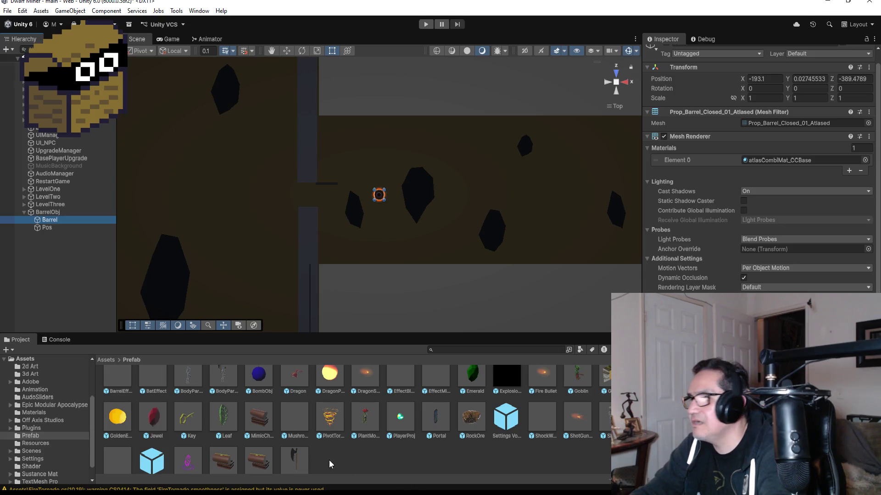
scroll(277, 443, down, 1)
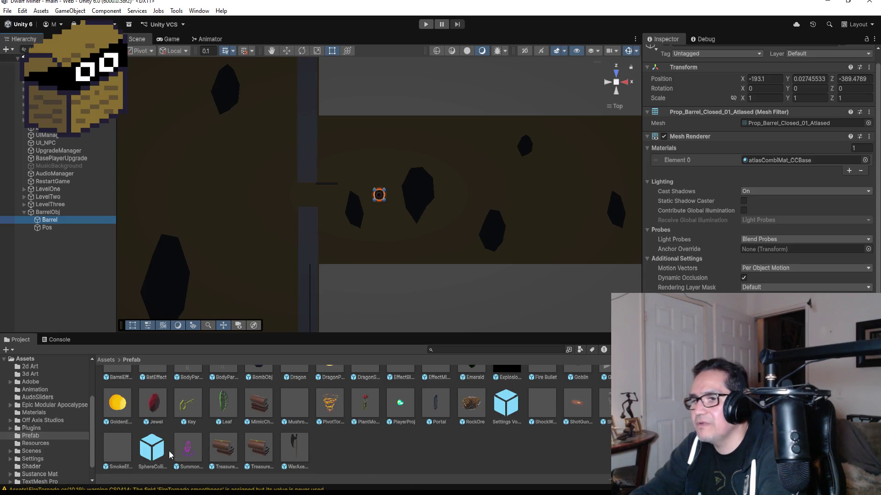
click(122, 453)
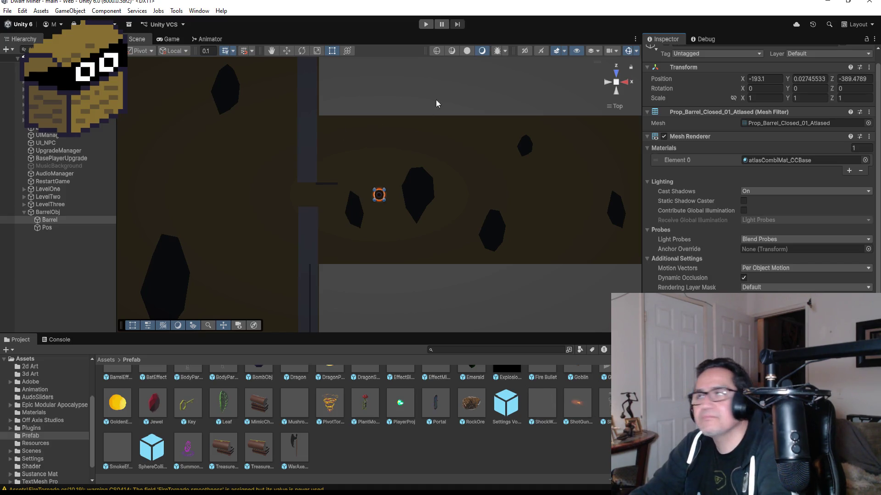
click(424, 24)
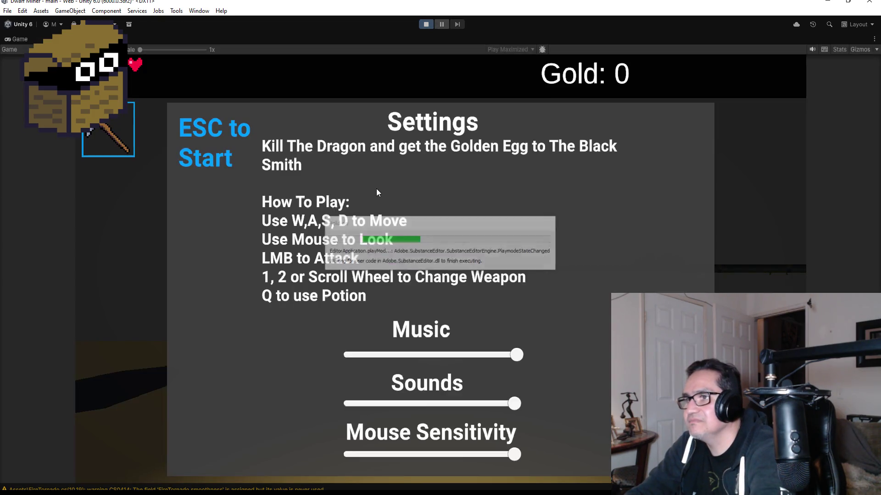
Start the game, equip the axe with W, smash the barrel, then exit Play Mode
key(Escape)
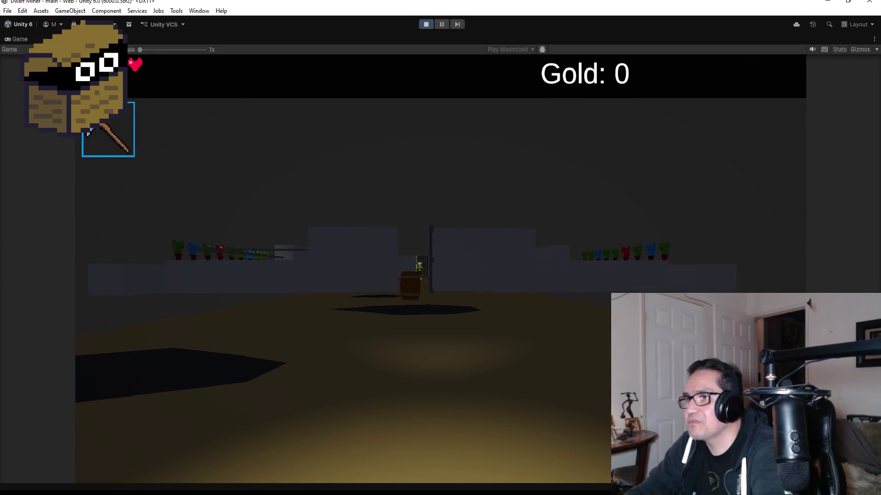
scroll(440, 248, down, 1)
key(w)
click(441, 247)
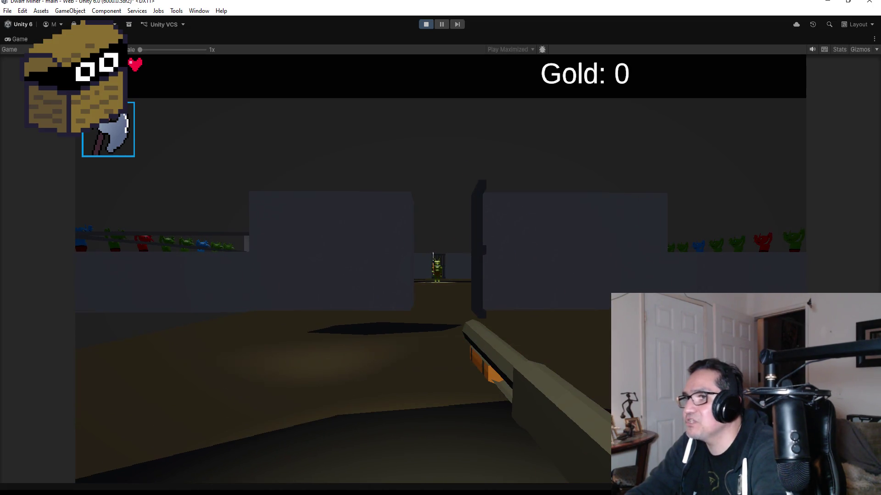
key(Escape)
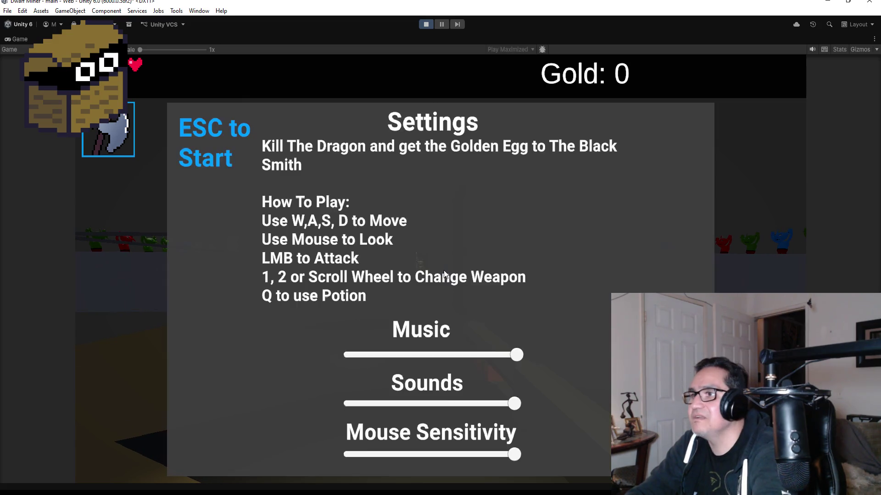
click(426, 25)
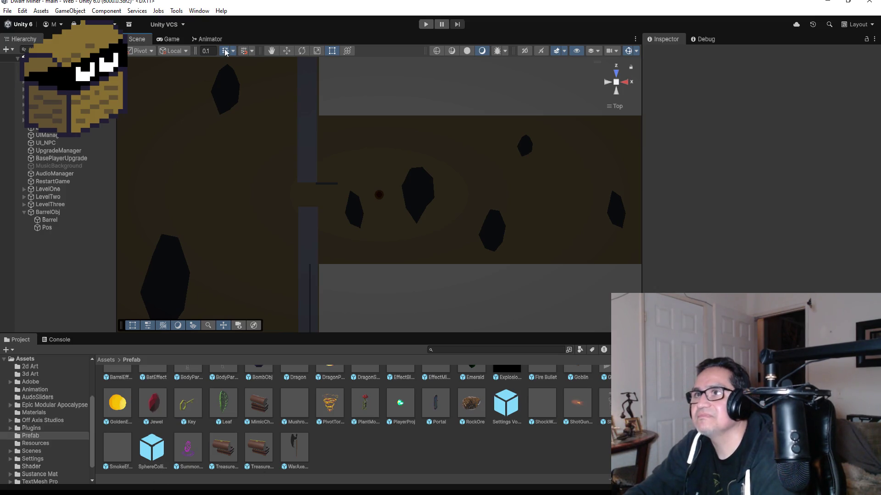
Collapse and select BarrelObj, zoom out over the room and corridor, then return to Visual Studio
click(47, 220)
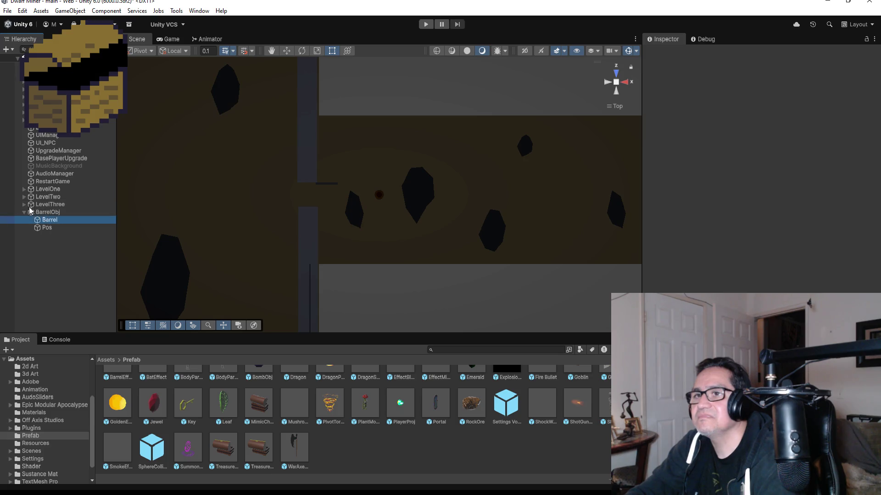
click(24, 212)
click(49, 204)
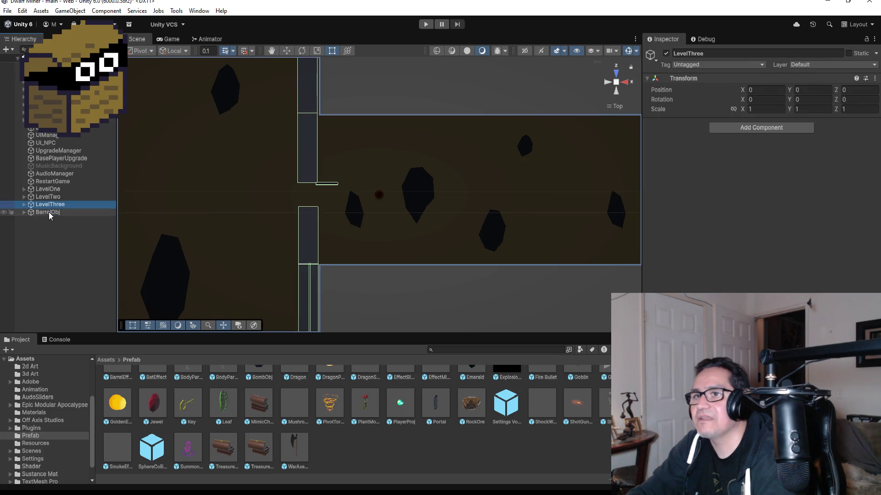
click(48, 213)
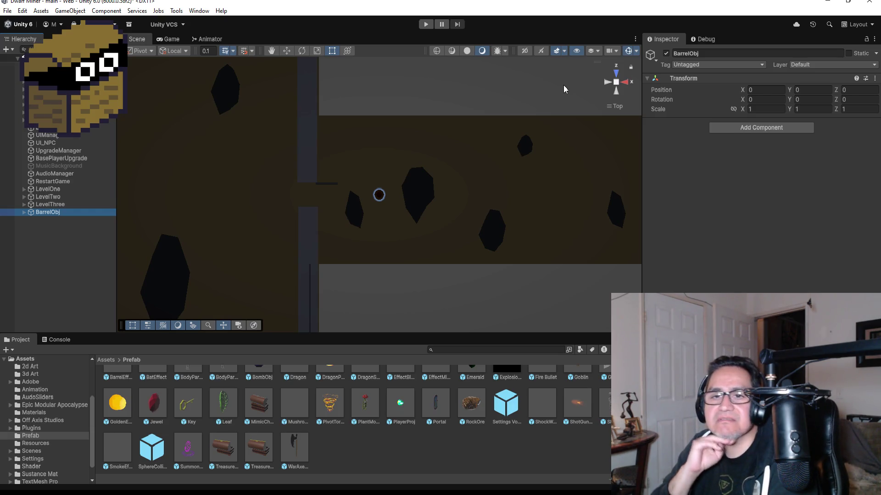
scroll(264, 248, down, 10)
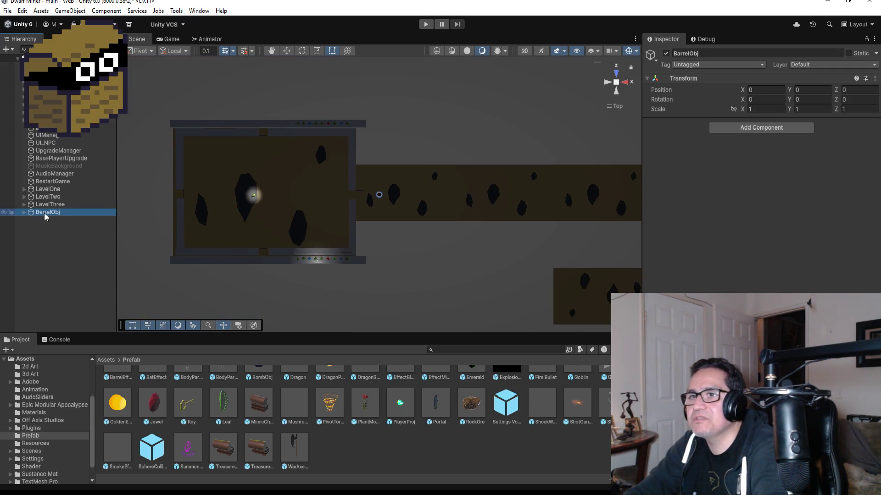
key(alt+Tab)
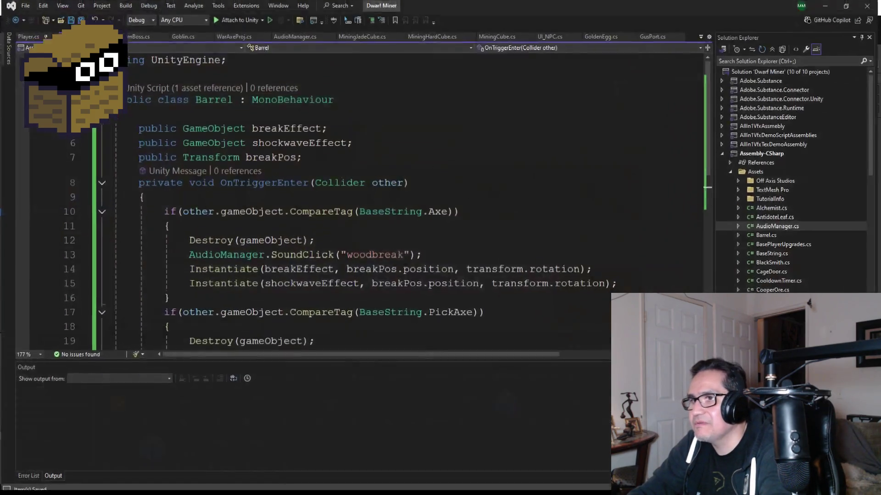
Declare a private int maxAxeSwing field below indexAxeSwing in GoblinGymBoss and save
click(137, 34)
scroll(339, 209, down, 5)
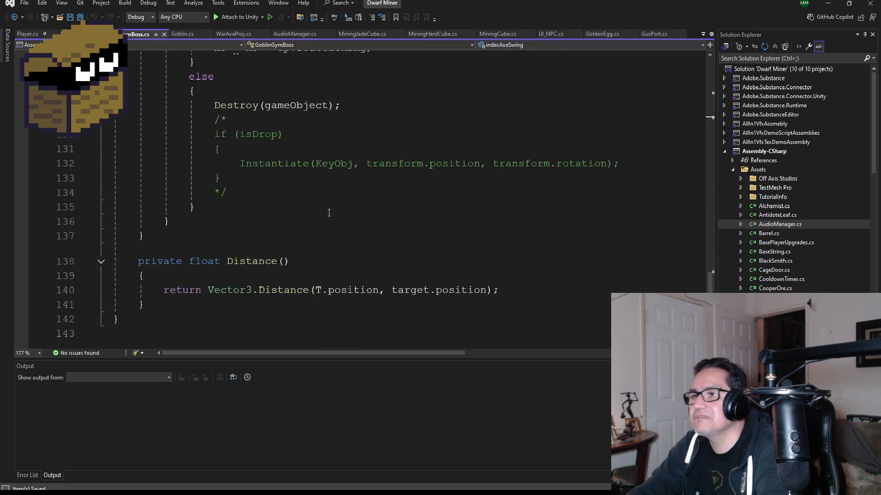
scroll(339, 210, up, 10)
scroll(329, 185, down, 5)
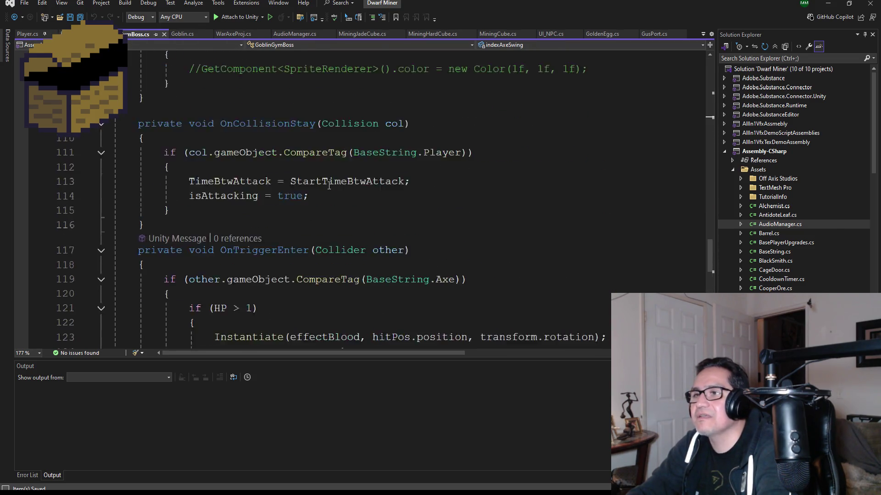
scroll(326, 183, up, 20)
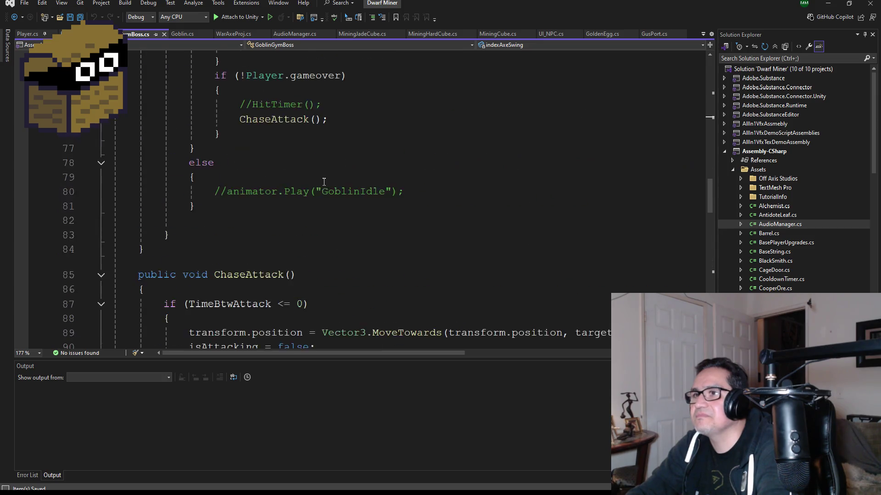
scroll(322, 179, up, 10)
scroll(324, 206, down, 4)
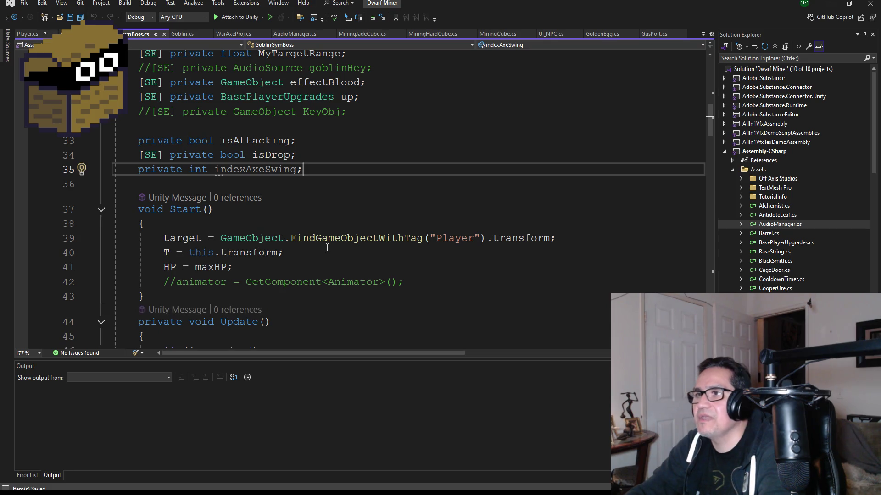
key(Return)
text([SE])
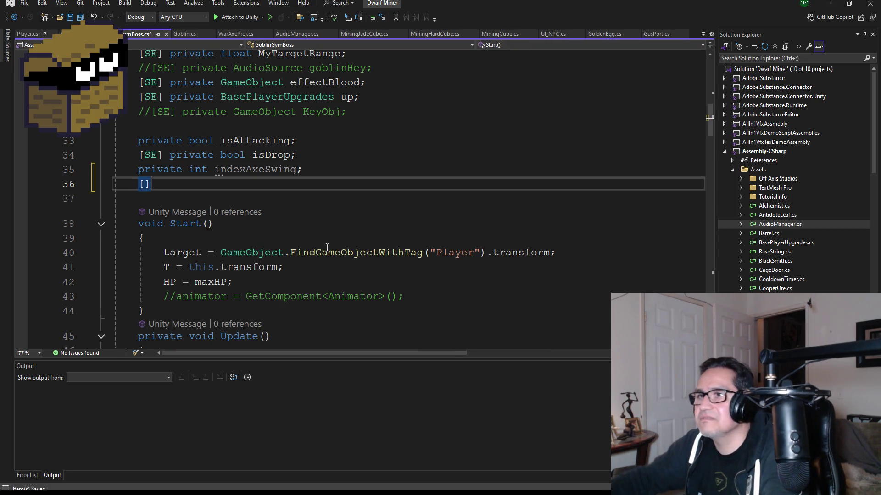
text(priv)
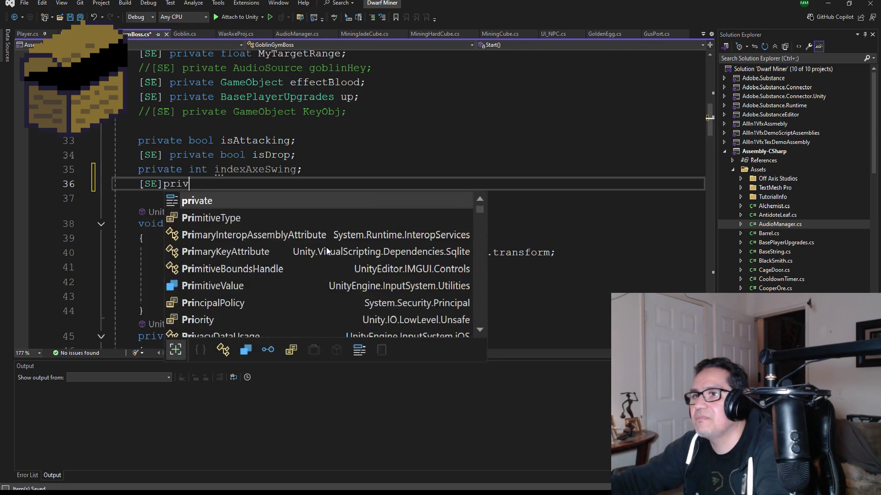
text(ate int maxS)
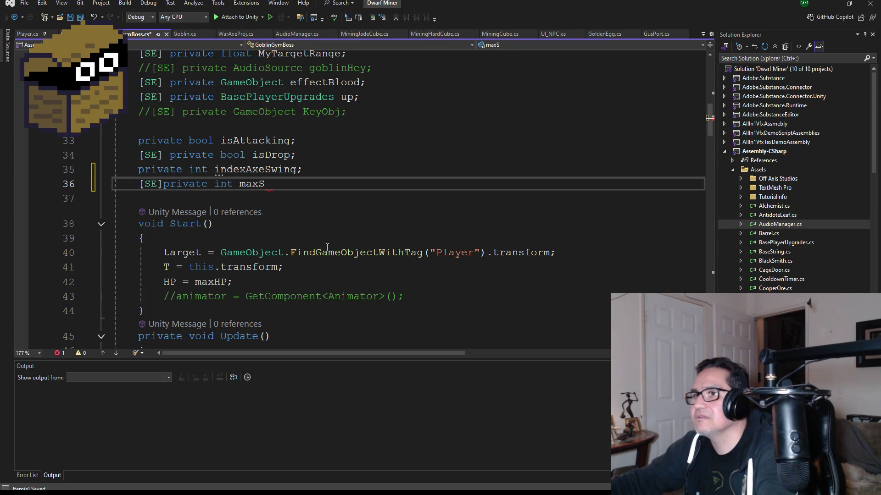
key(BackSpace)
text(Axe)
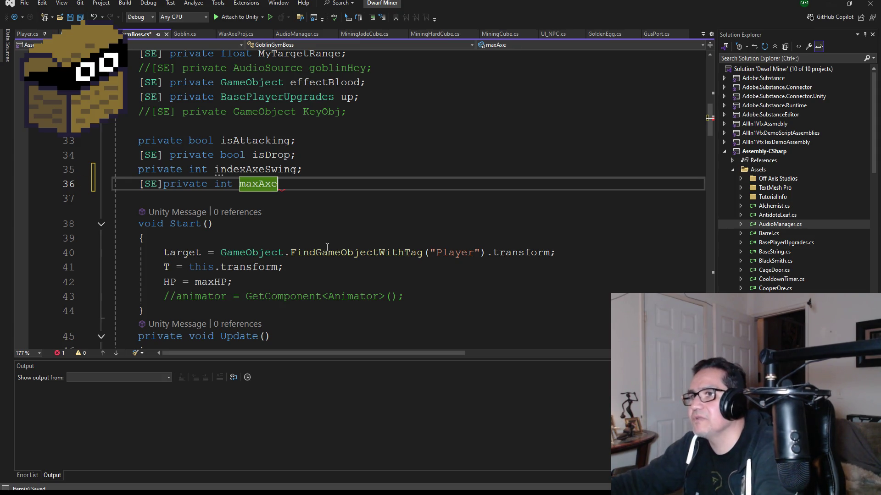
text(Swing;)
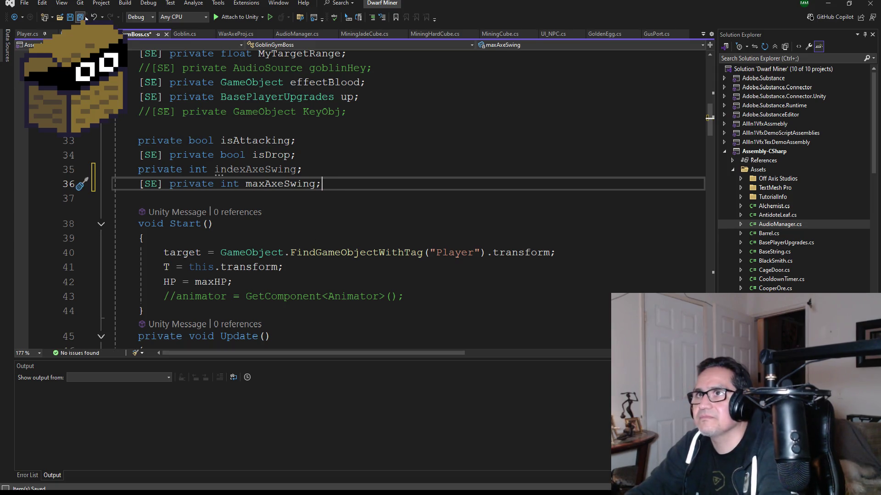
key(ctrl+s)
Select the Game Obj header line among the field declarations
scroll(367, 140, up, 3)
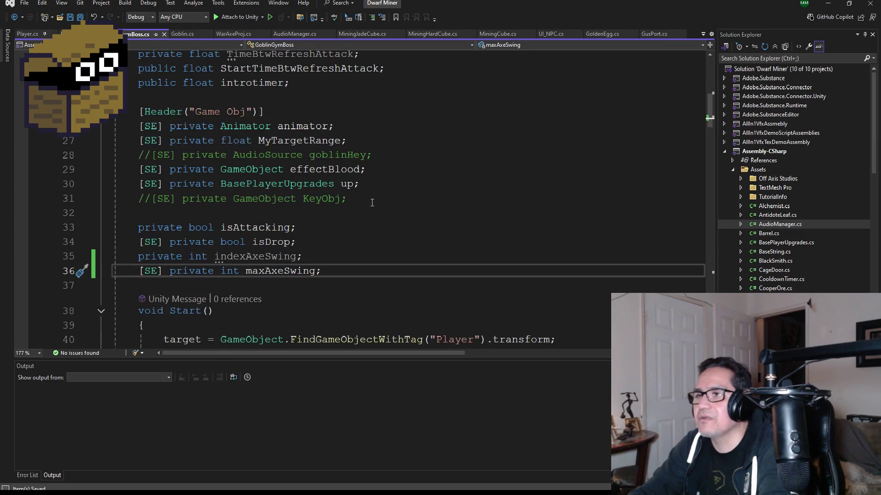
scroll(351, 197, up, 1)
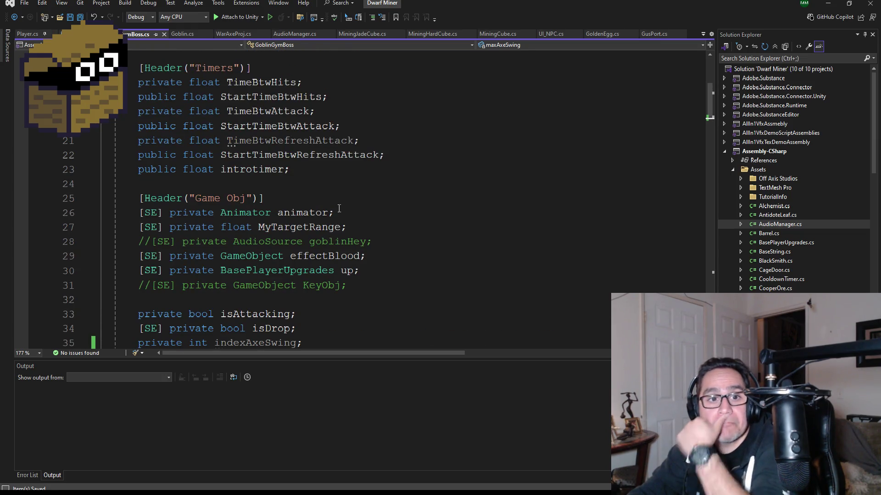
scroll(339, 208, up, 5)
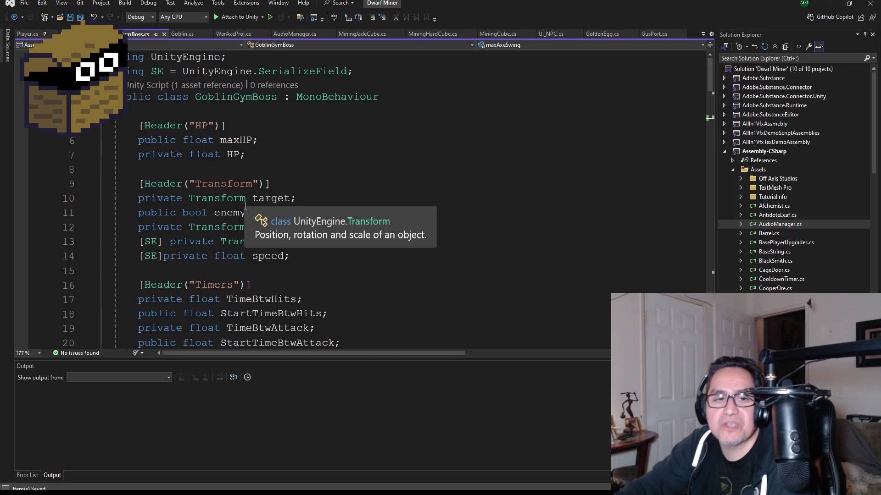
scroll(233, 207, down, 2)
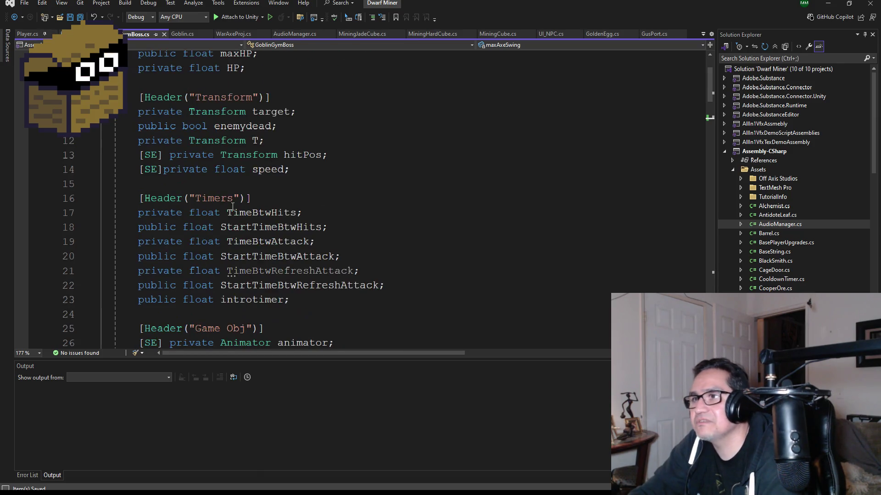
click(260, 197)
scroll(312, 247, down, 4)
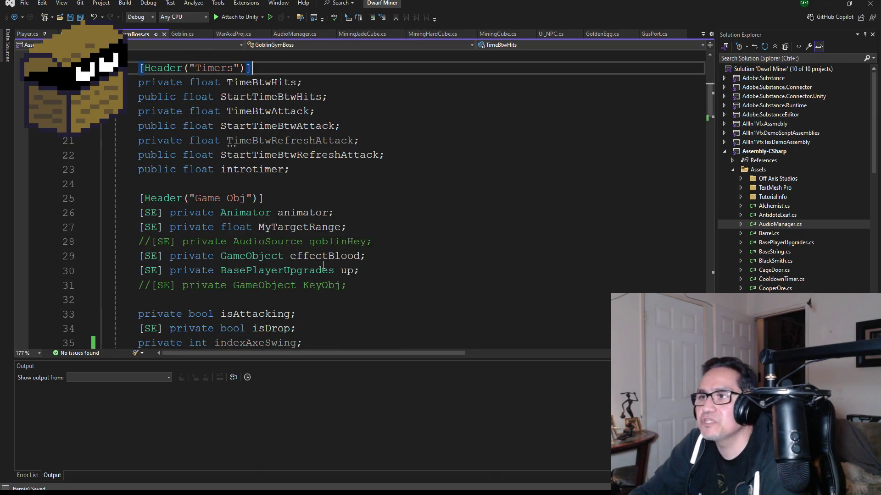
scroll(313, 247, down, 1)
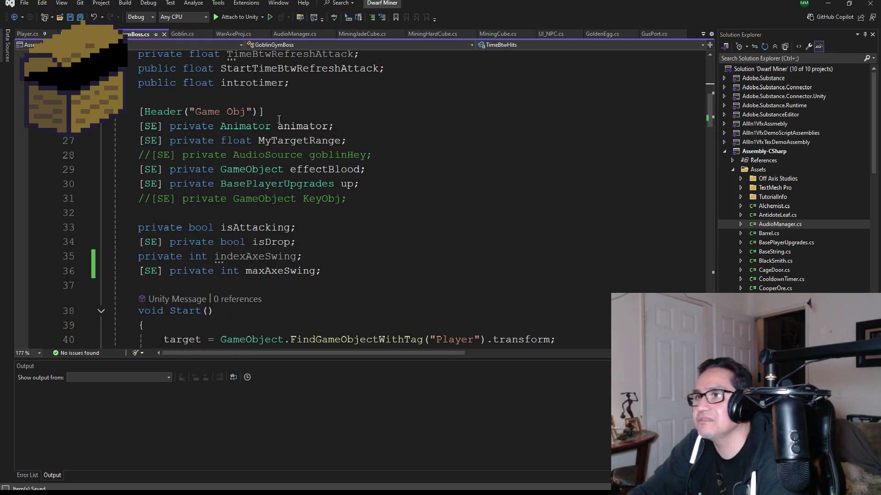
mouse_move(263, 111)
mouse_down()
mouse_move(127, 112)
mouse_move(139, 111)
mouse_up()
key(ctrl+c)
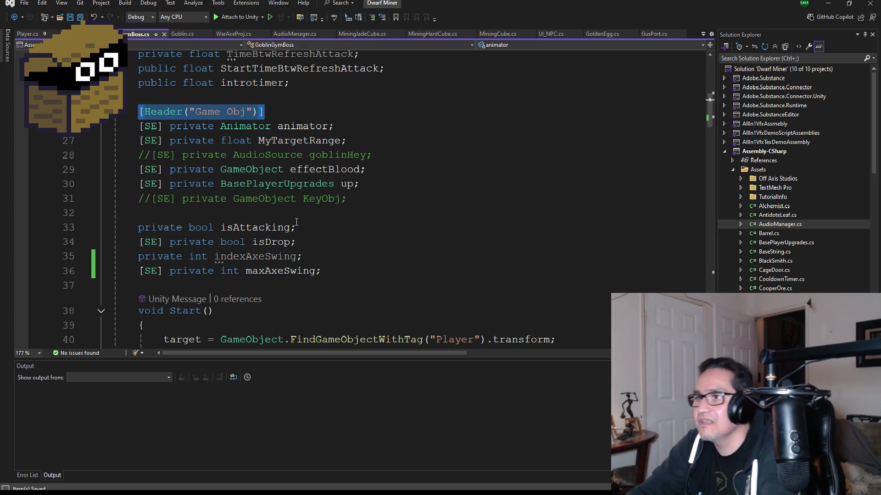
click(308, 242)
click(321, 257)
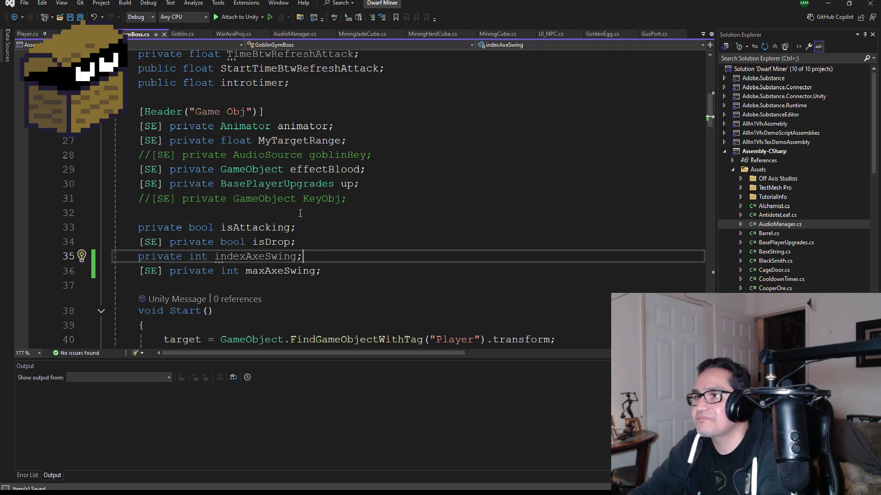
Paste a copy of the header after KeyObj and rename it 'Stamina Axe'
click(235, 211)
key(Return)
key(Up)
key(Return)
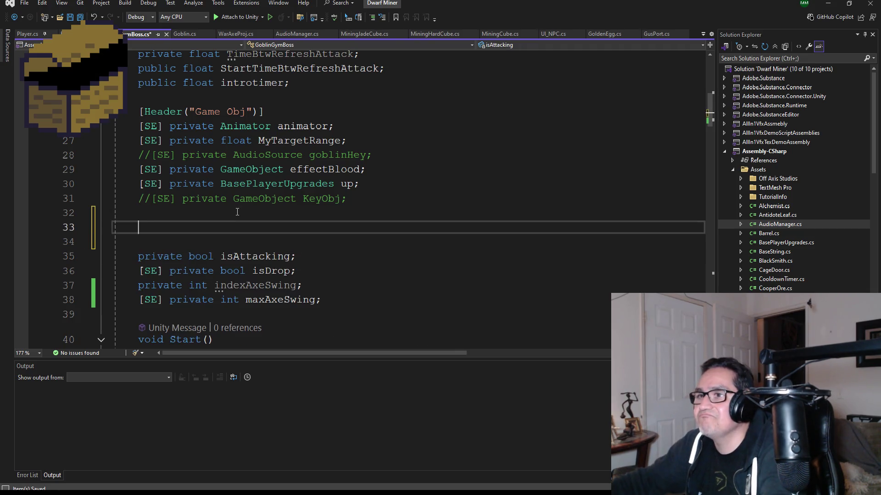
key(ctrl+v)
key(shift+Home)
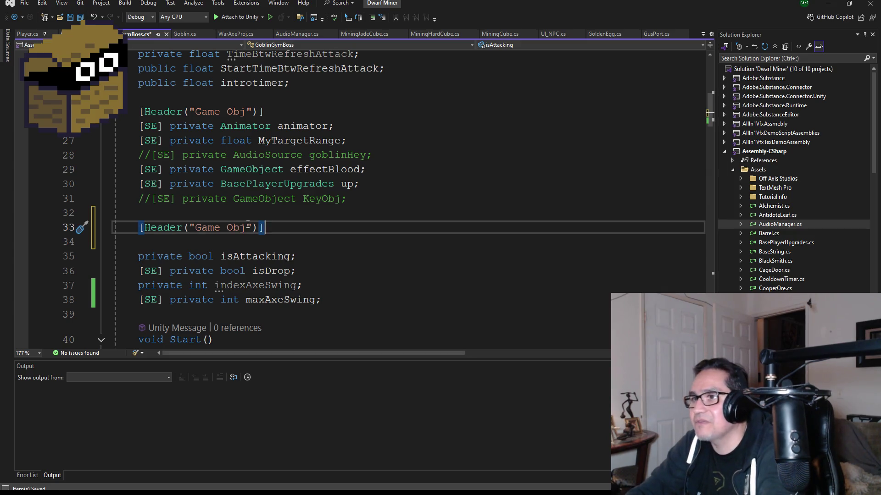
key(BackSpace)
key(BackSpace)
key(BackSpace)
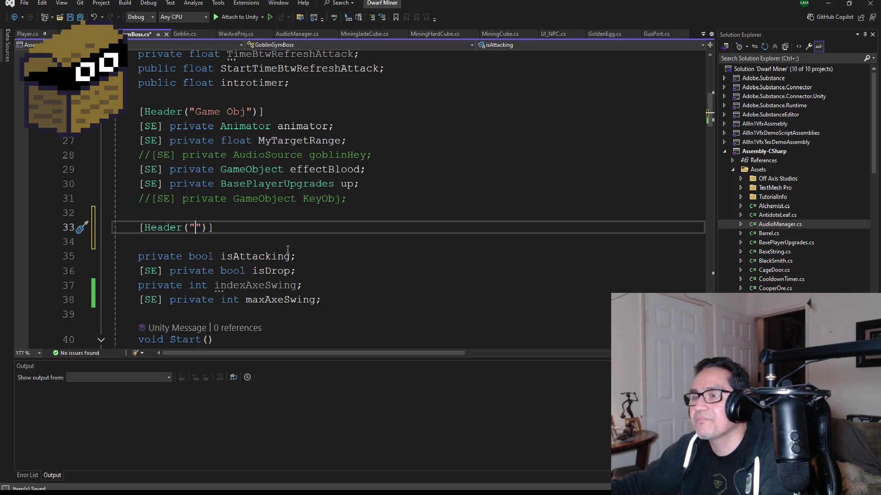
text(Ax)
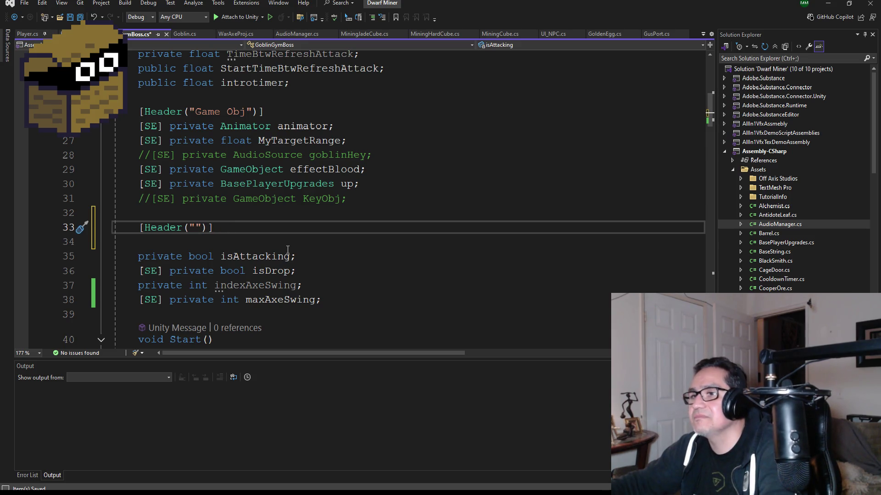
text(Stamina )
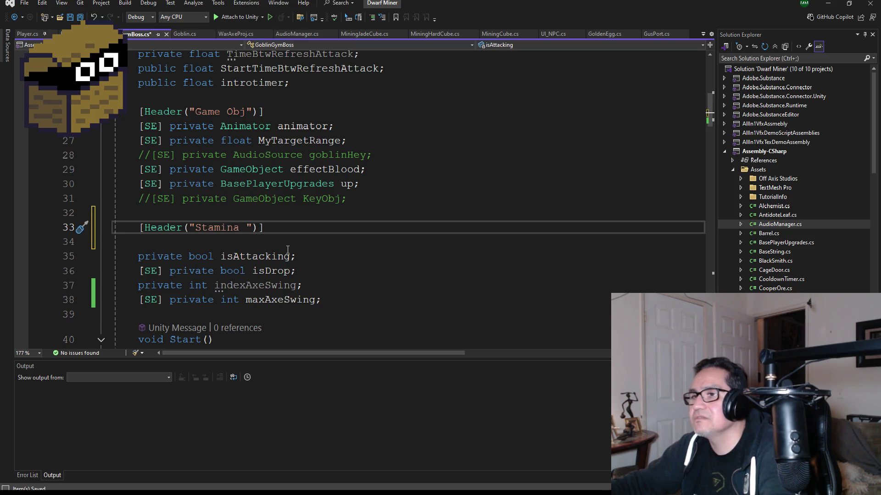
text(S)
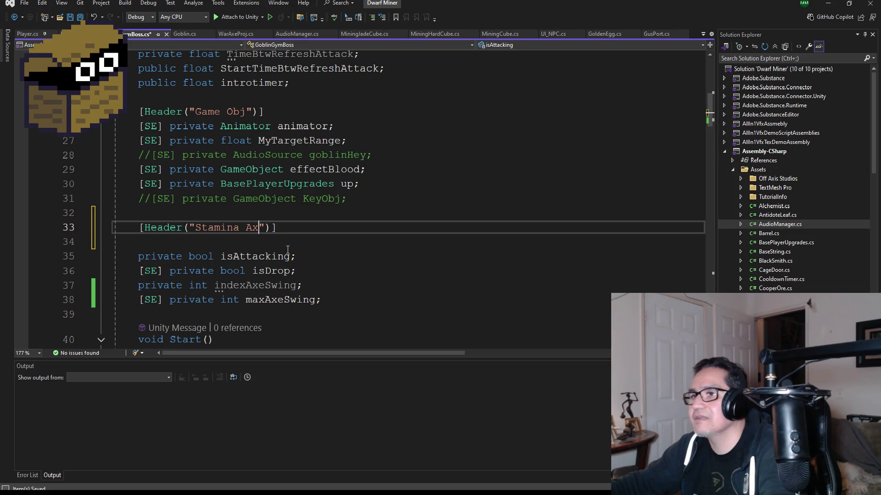
key(End)
key(Return)
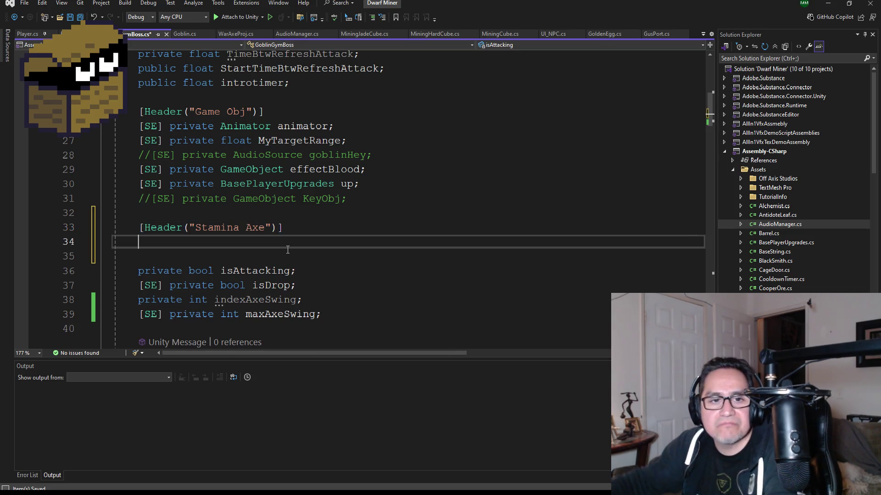
Move the maxAxeSwing declaration under the Stamina Axe header and save the script
scroll(319, 123, down, 2)
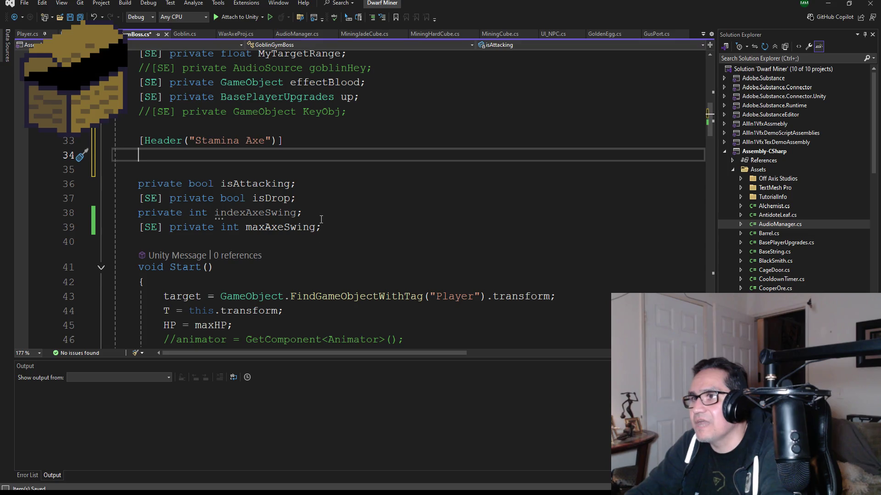
drag(321, 228, 101, 227)
key(ctrl+x)
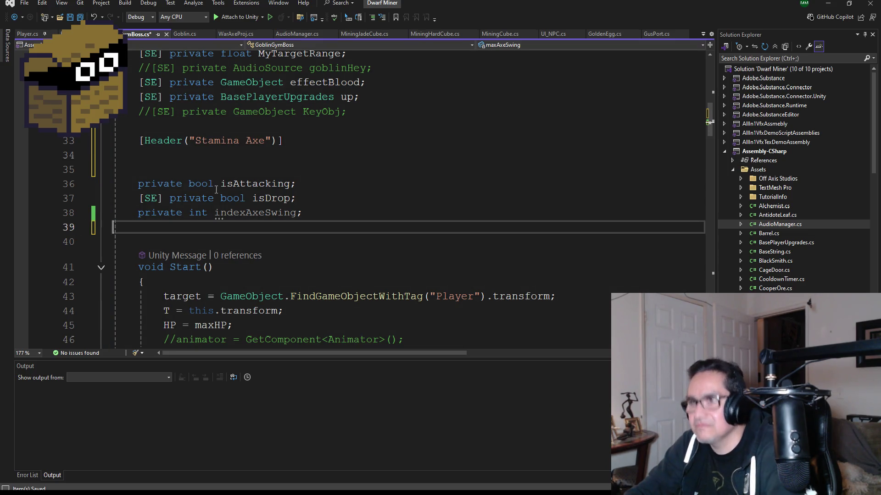
click(179, 155)
key(ctrl+v)
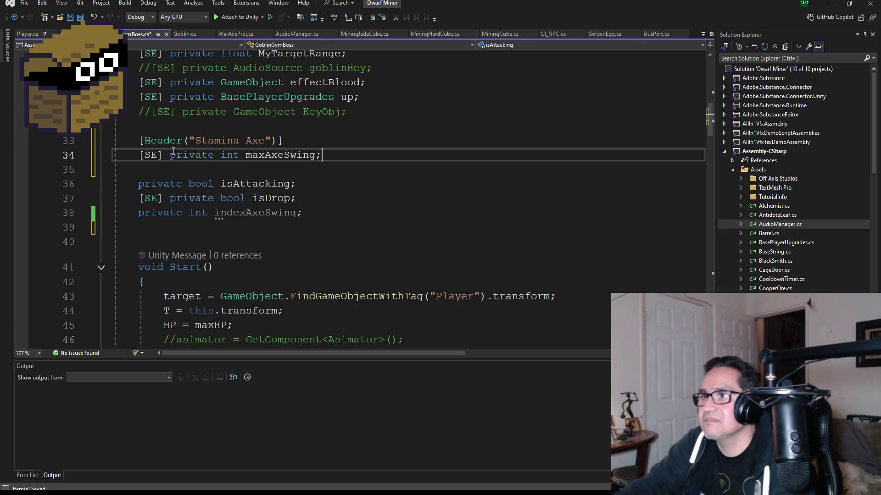
key(ctrl+s)
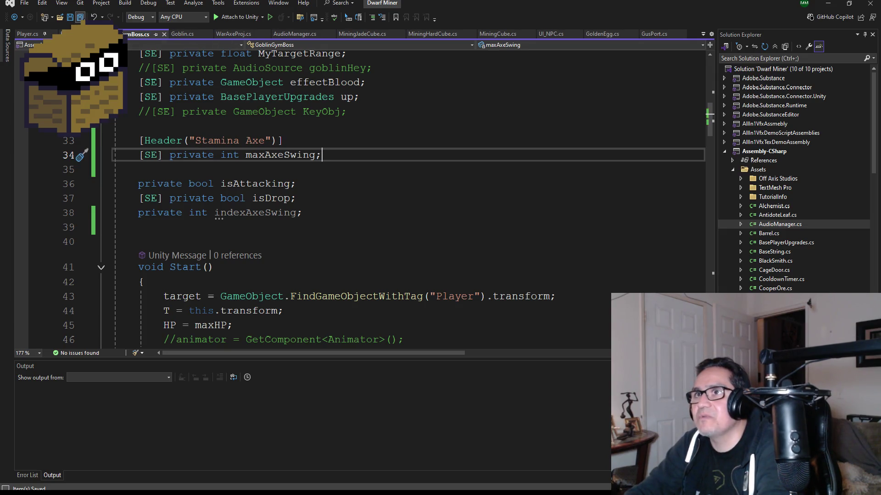
scroll(337, 209, up, 9)
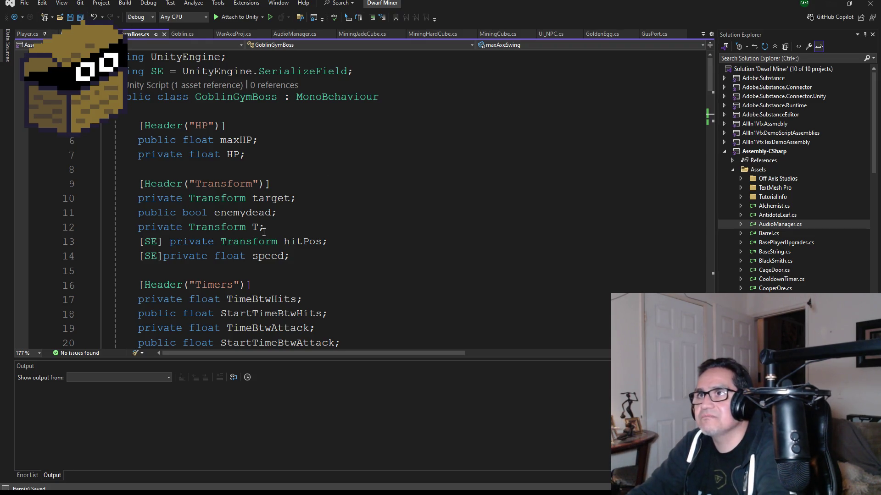
scroll(283, 244, down, 4)
scroll(283, 245, down, 4)
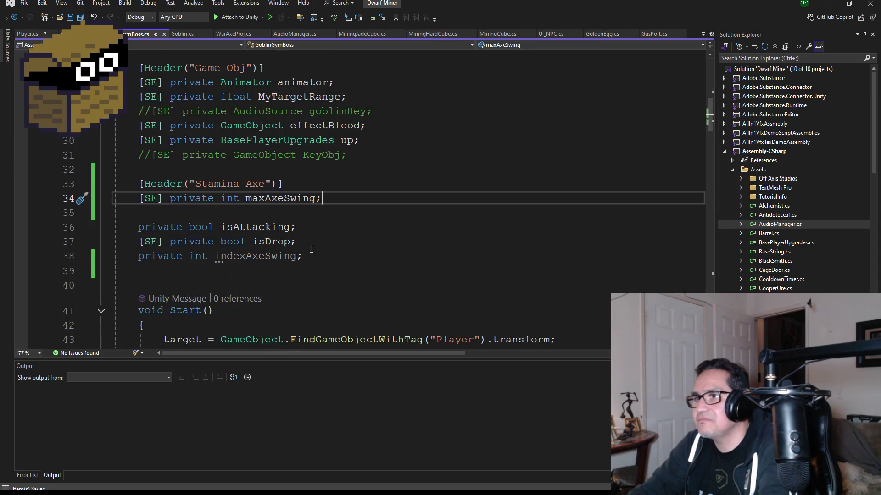
scroll(331, 227, down, 1)
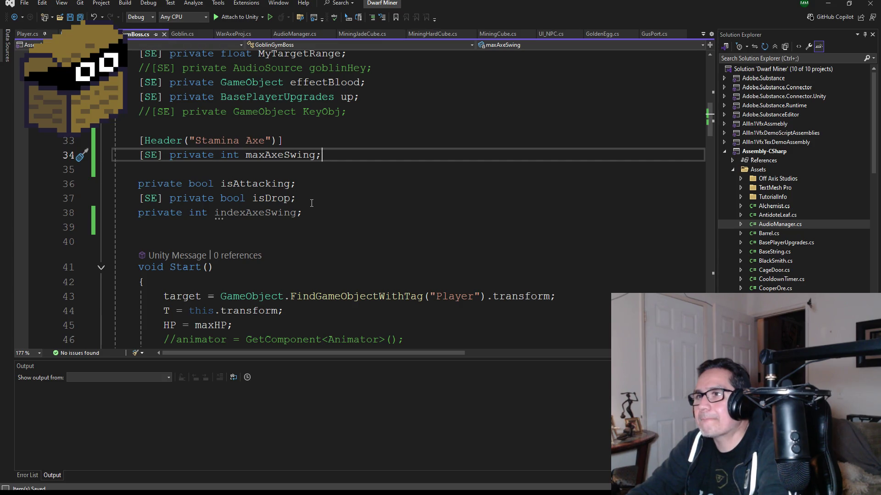
click(836, 2)
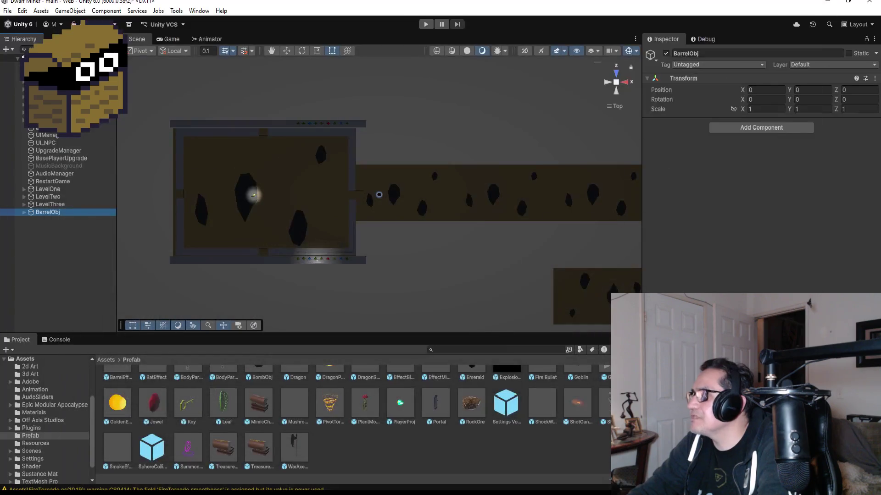
Reveal the Barrel inside BarrelObj in the Hierarchy, then collapse BarrelObj again
click(23, 212)
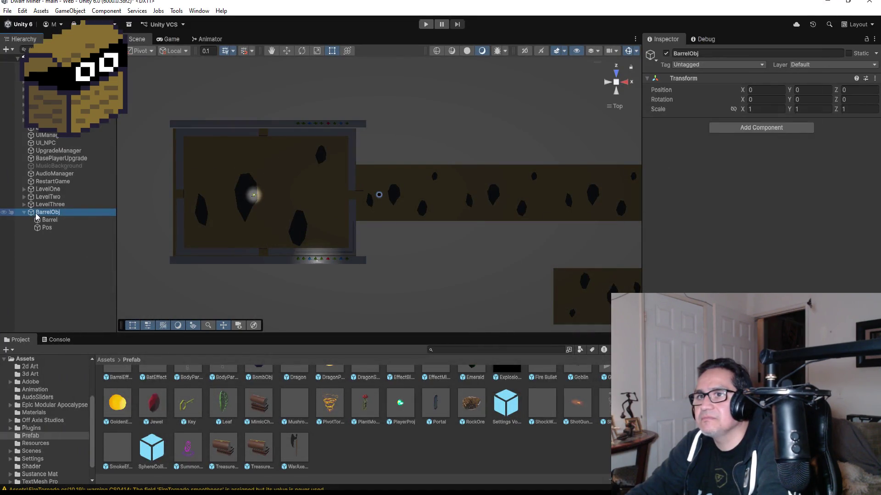
click(48, 219)
scroll(762, 170, down, 1)
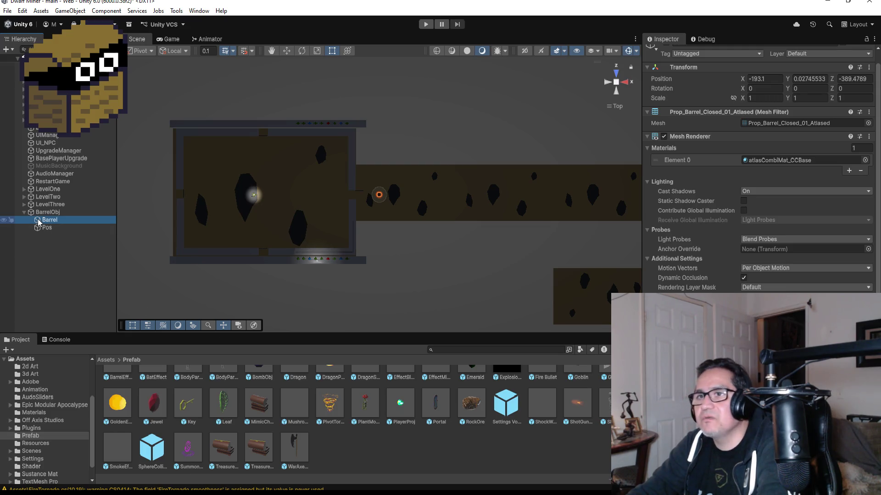
click(25, 212)
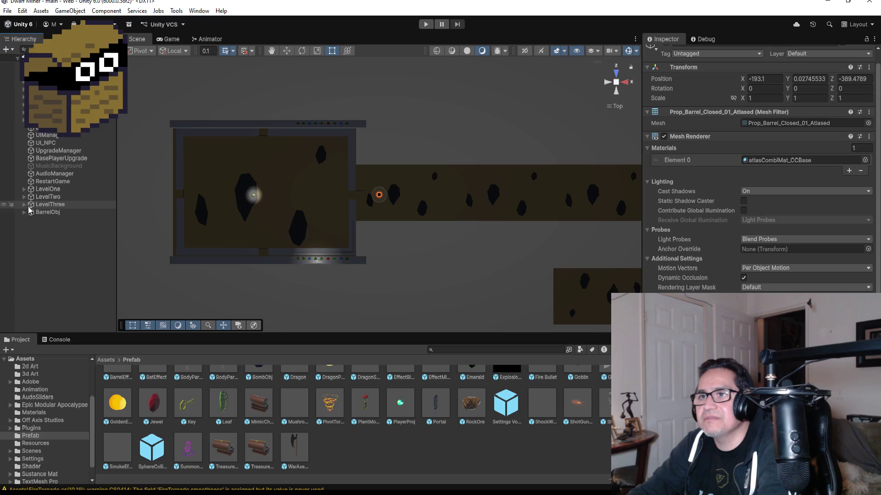
Select GoblinGymBoss under LevelThree > BossArea, view its script, then return to Visual Studio
click(24, 204)
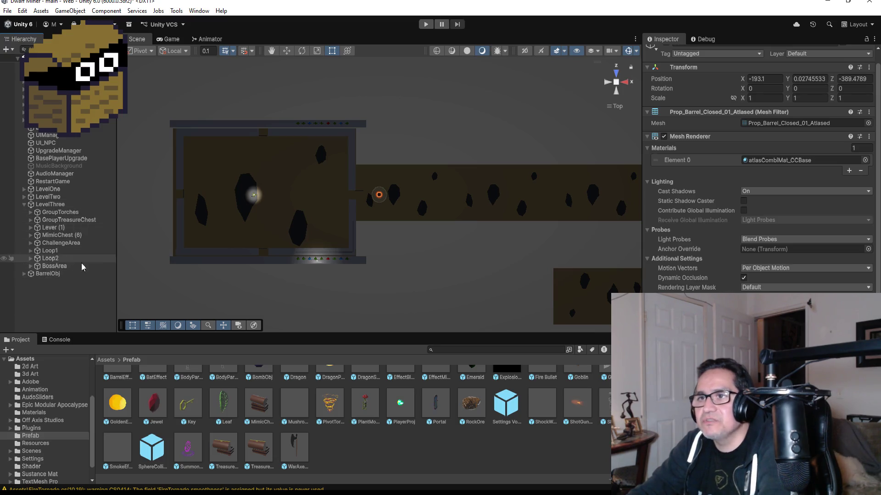
click(30, 266)
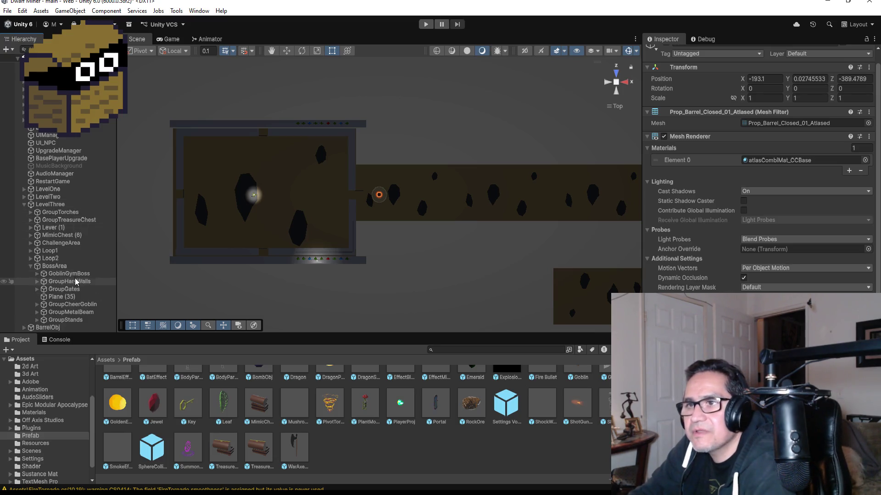
click(90, 274)
scroll(757, 174, down, 2)
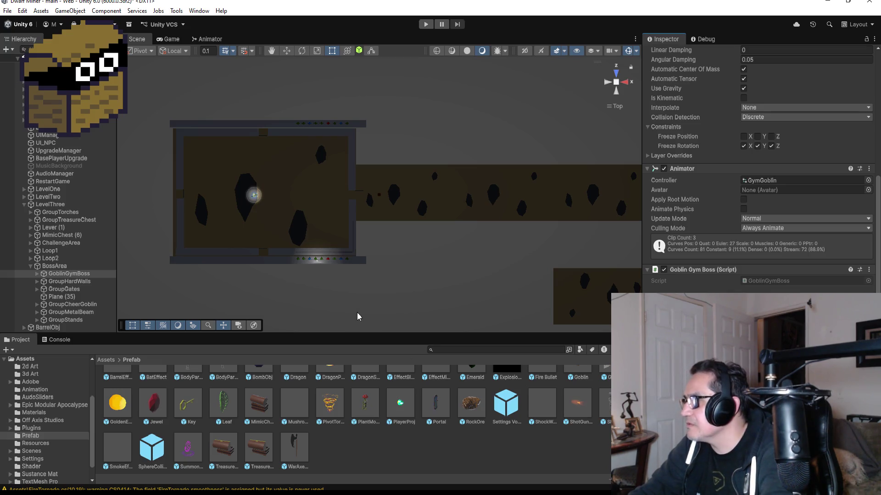
click(7, 11)
click(18, 52)
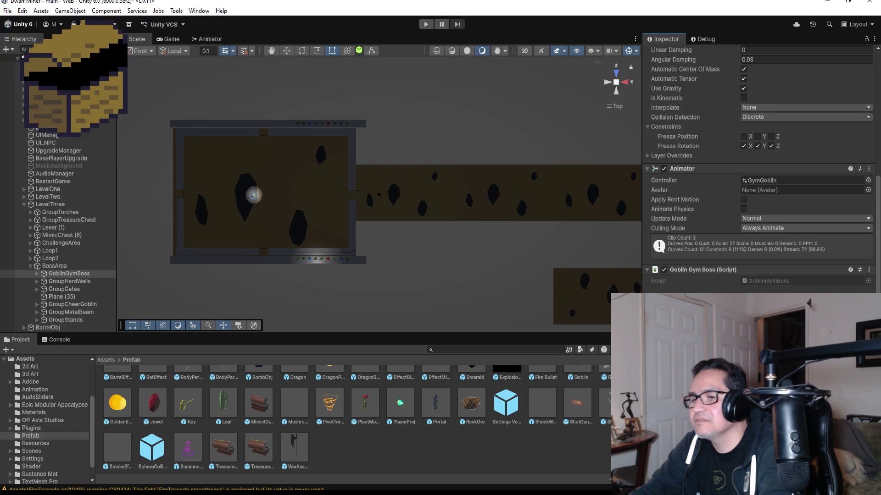
scroll(340, 192, down, 3)
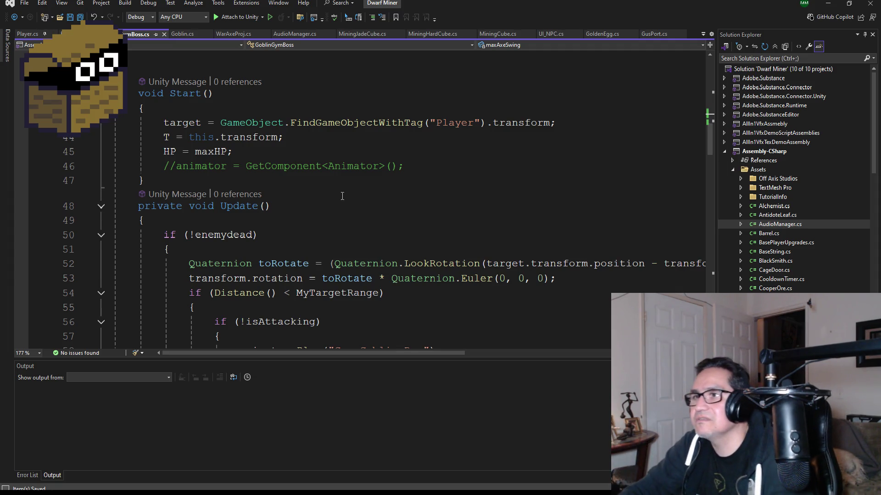
scroll(342, 196, down, 20)
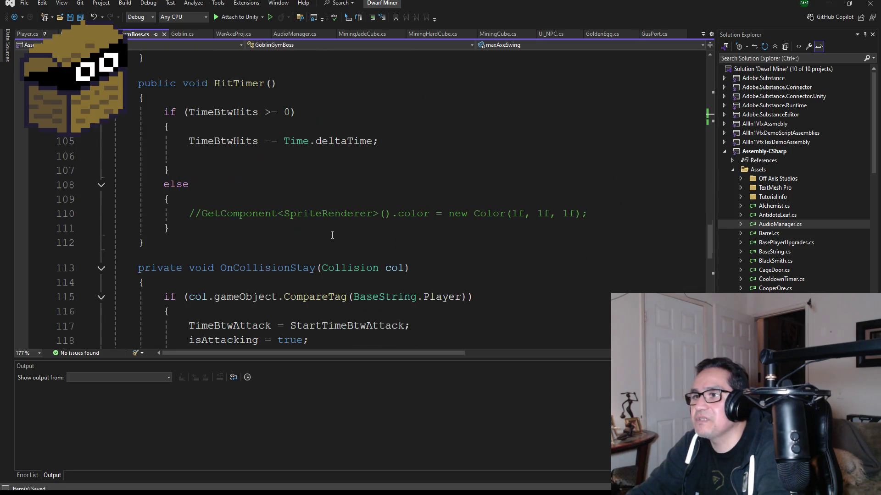
scroll(332, 235, down, 2)
scroll(321, 268, down, 2)
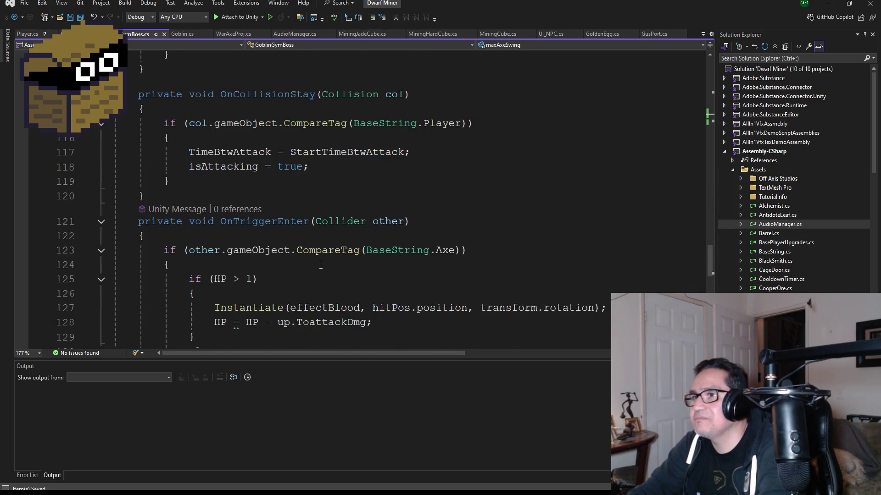
scroll(338, 221, up, 1)
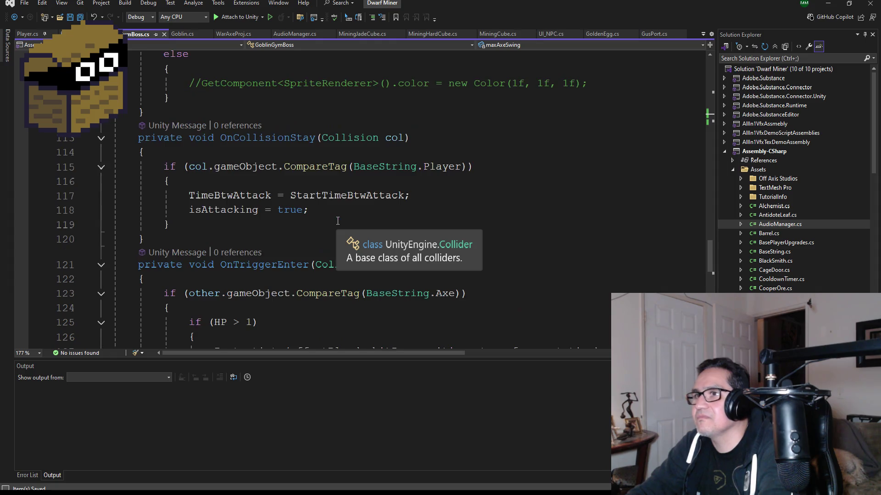
scroll(363, 265, down, 2)
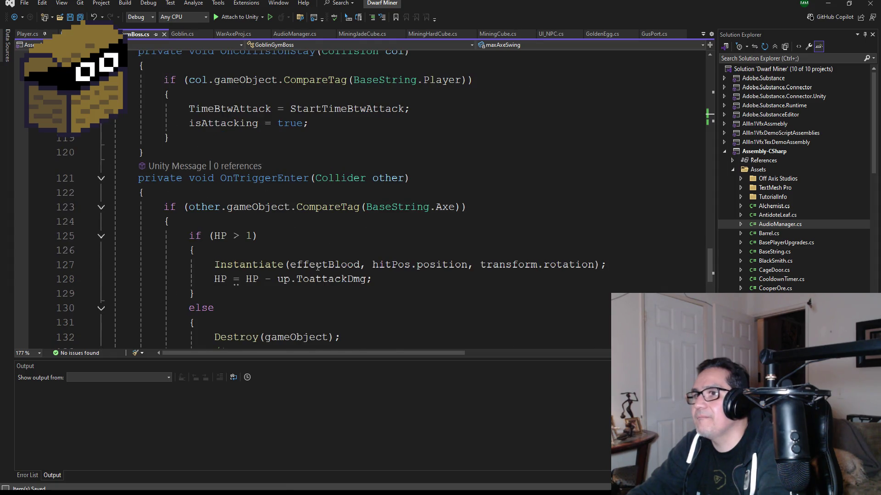
scroll(318, 266, up, 17)
scroll(318, 251, up, 6)
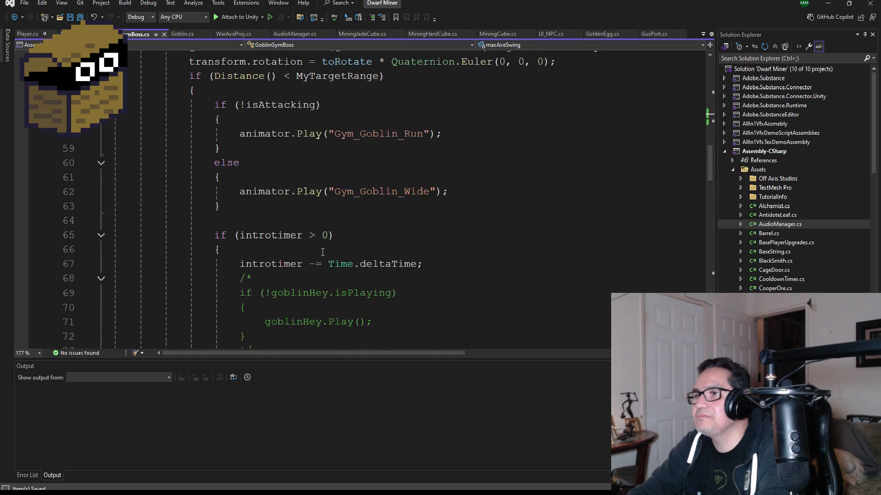
scroll(321, 253, down, 12)
scroll(334, 257, down, 4)
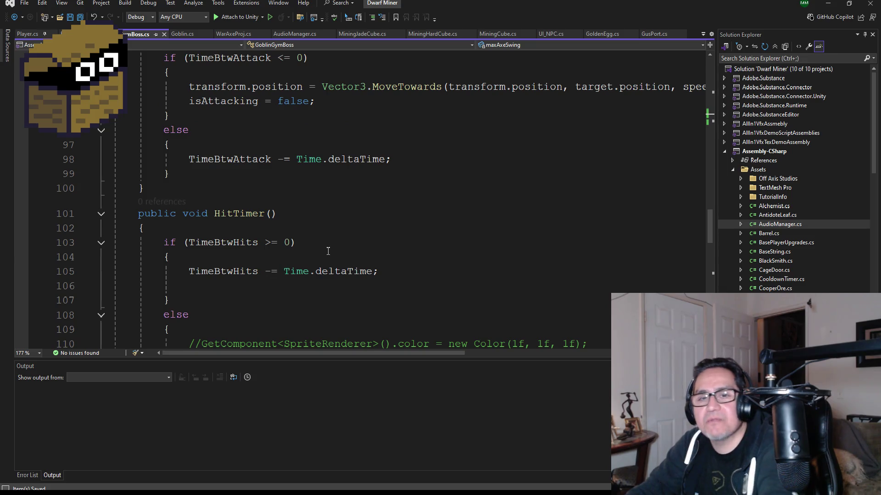
scroll(331, 250, down, 6)
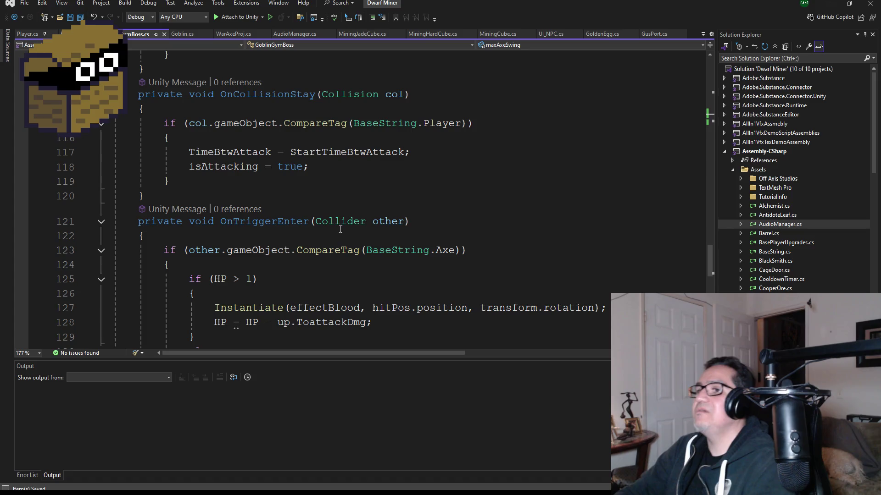
scroll(340, 229, down, 3)
scroll(321, 202, down, 3)
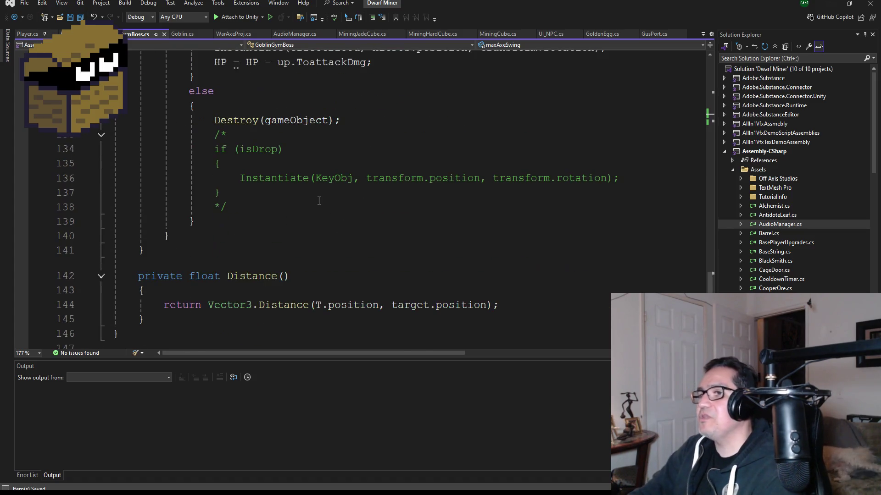
scroll(319, 202, down, 3)
scroll(319, 216, up, 6)
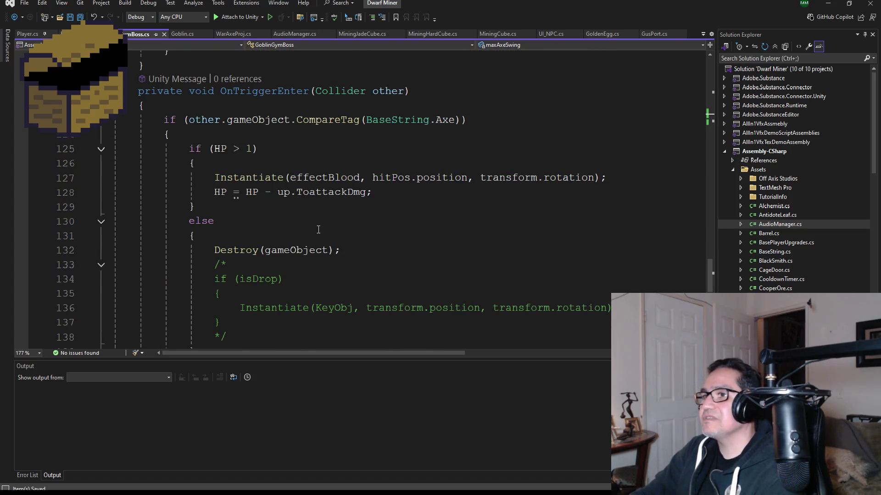
scroll(353, 223, up, 2)
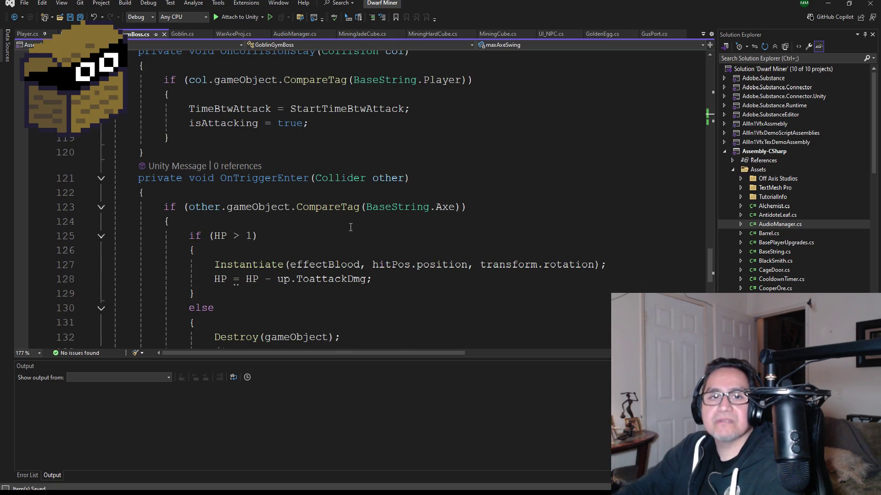
scroll(359, 218, up, 3)
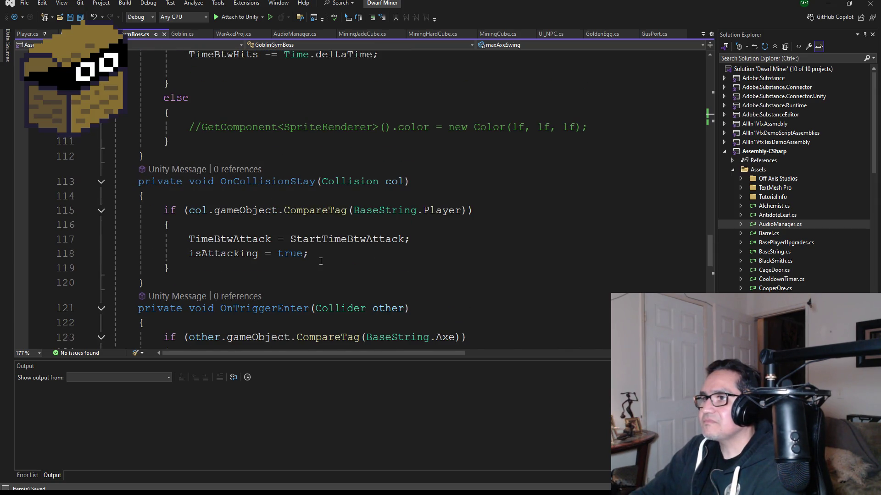
scroll(304, 255, down, 1)
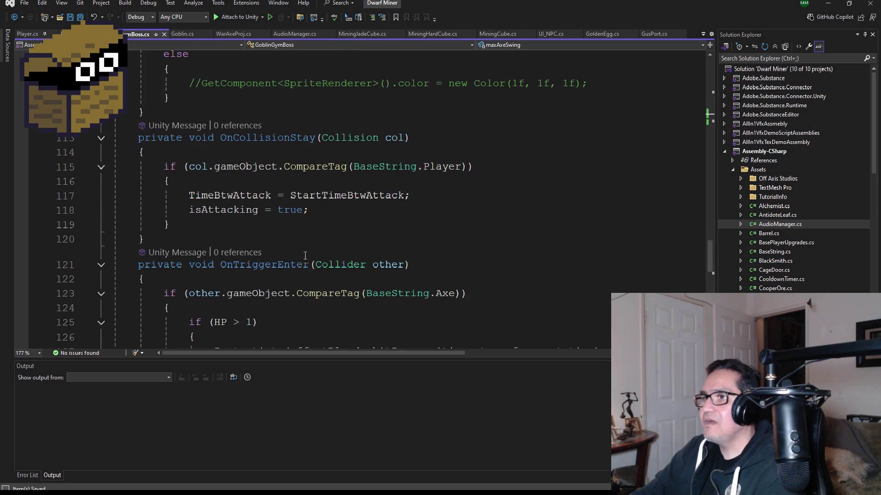
Add indexAxeSwing++; after isAttacking = true in OnCollisionStay and save GoblinGymBoss.cs
click(320, 219)
key(Return)
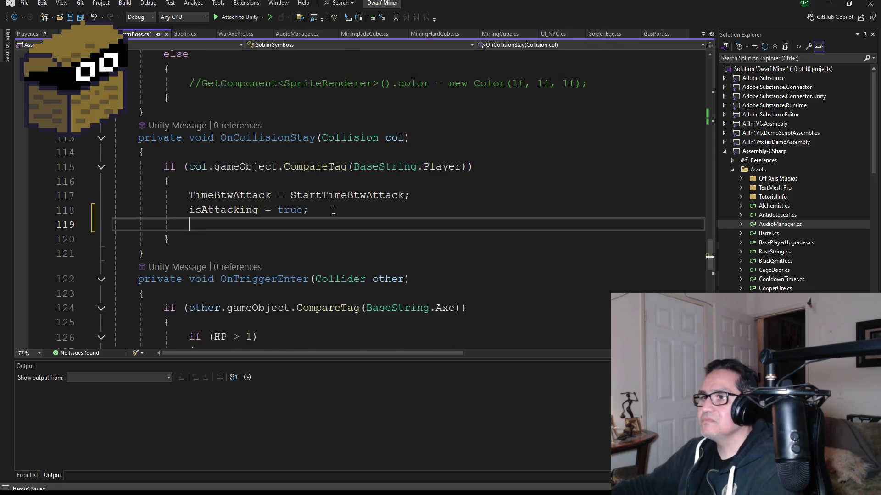
scroll(402, 247, down, 3)
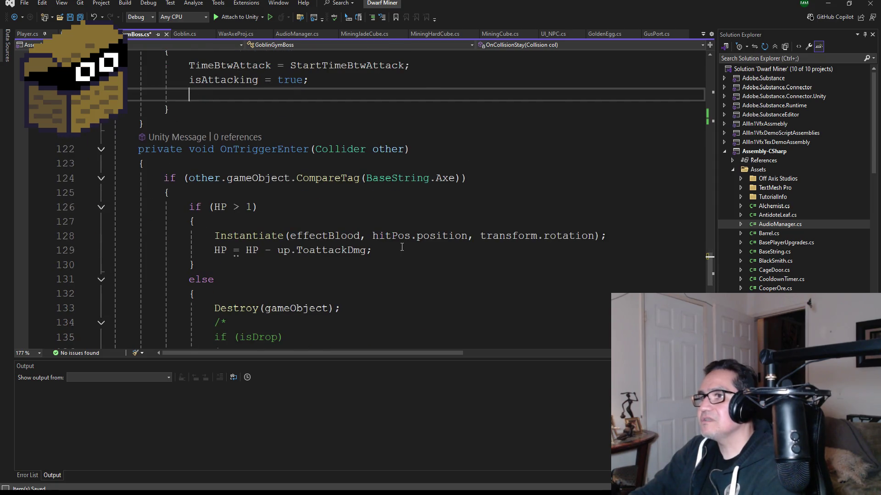
scroll(401, 247, up, 2)
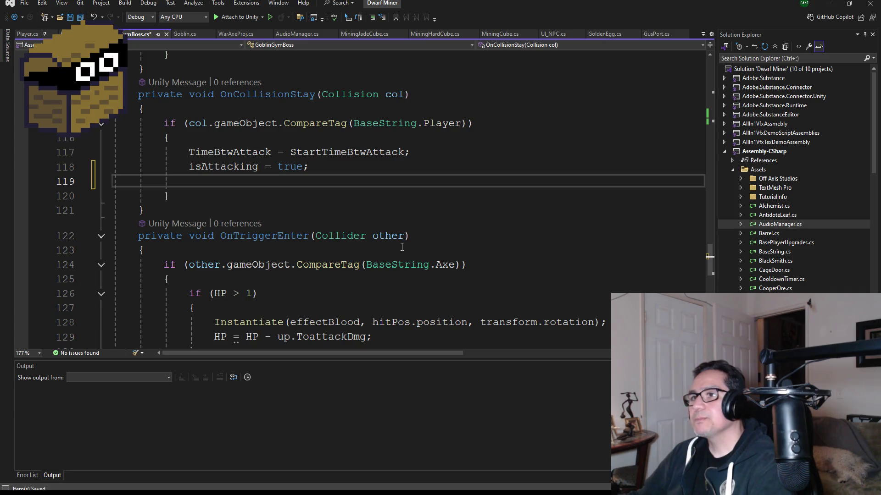
text(ik)
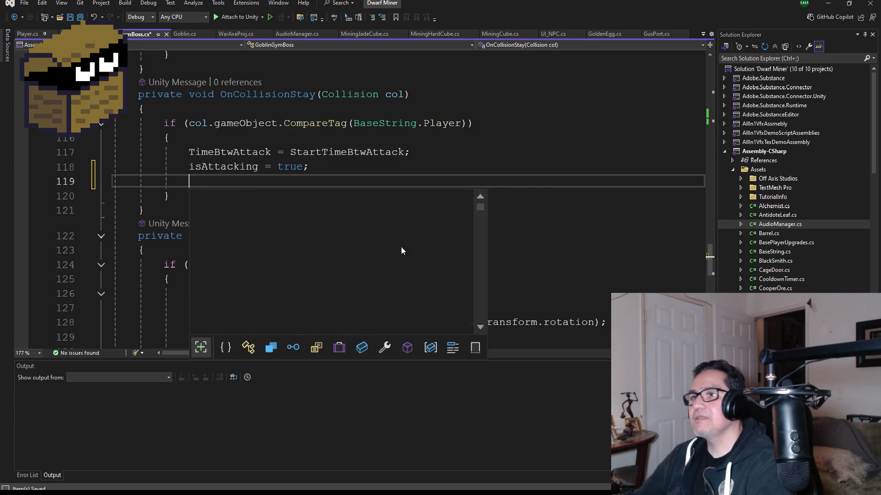
key(BackSpace)
text(ndex)
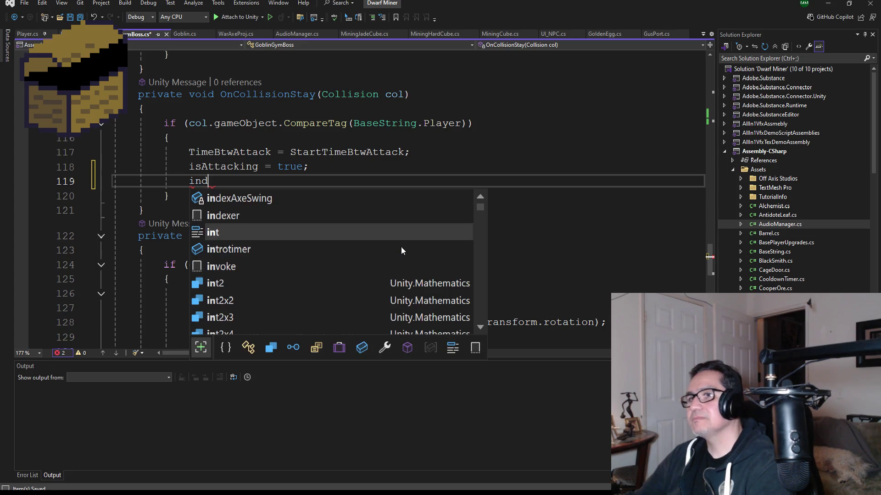
key(Tab)
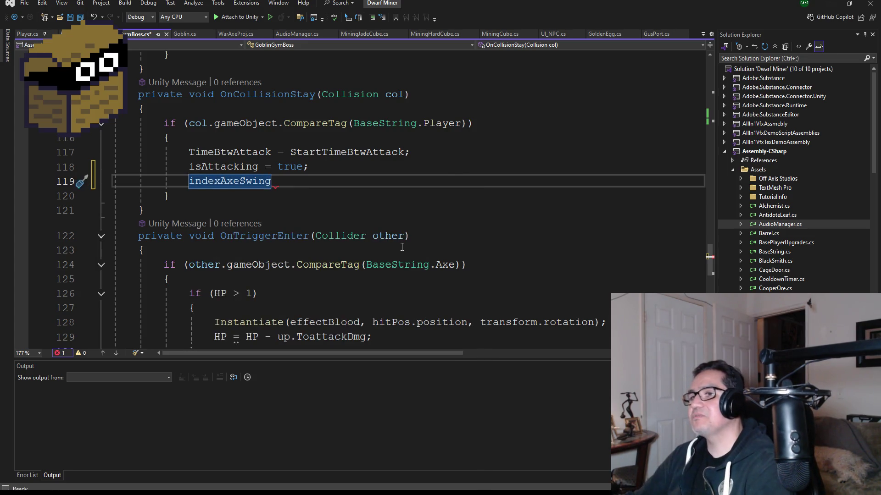
text(=)
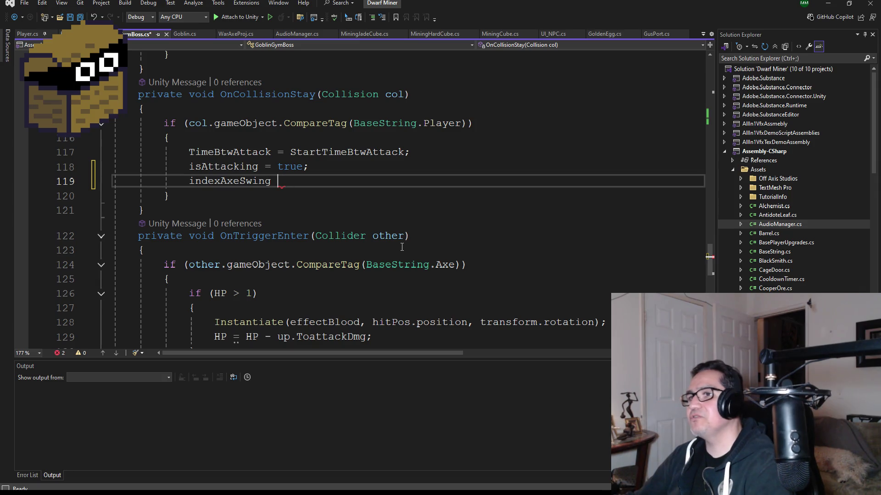
key(BackSpace)
text(++)
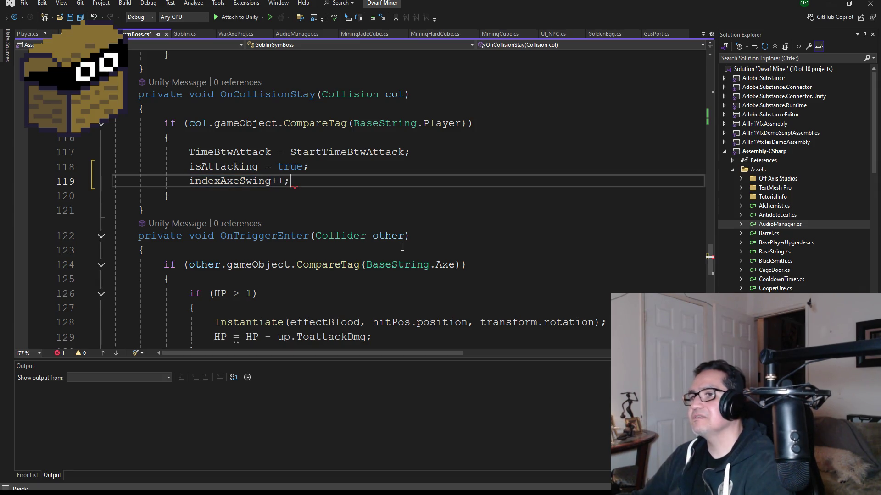
text(;)
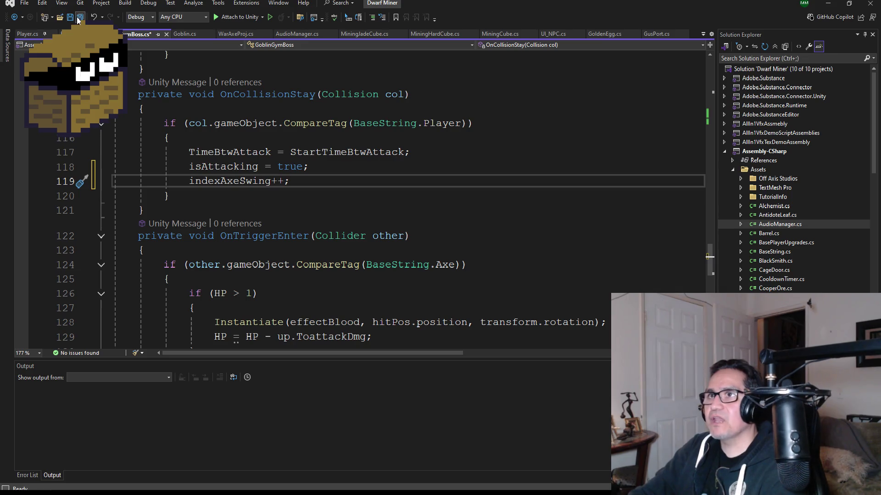
click(71, 17)
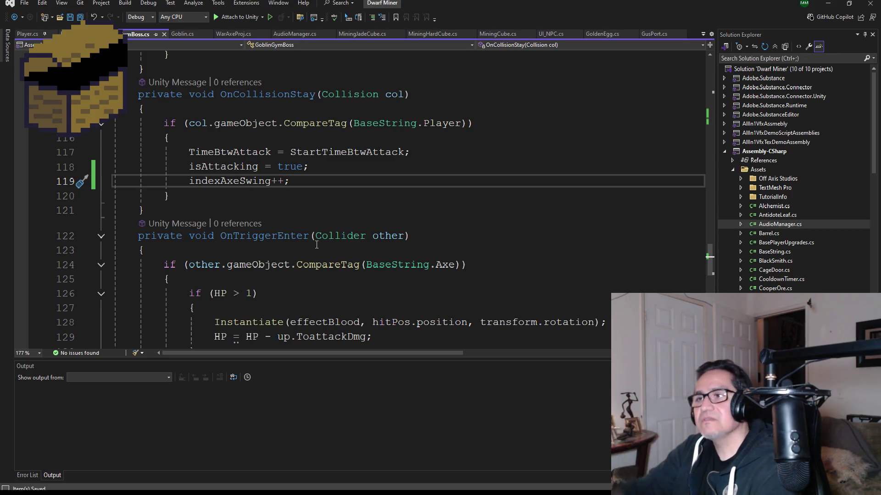
scroll(317, 244, up, 6)
scroll(309, 211, down, 6)
scroll(309, 210, down, 2)
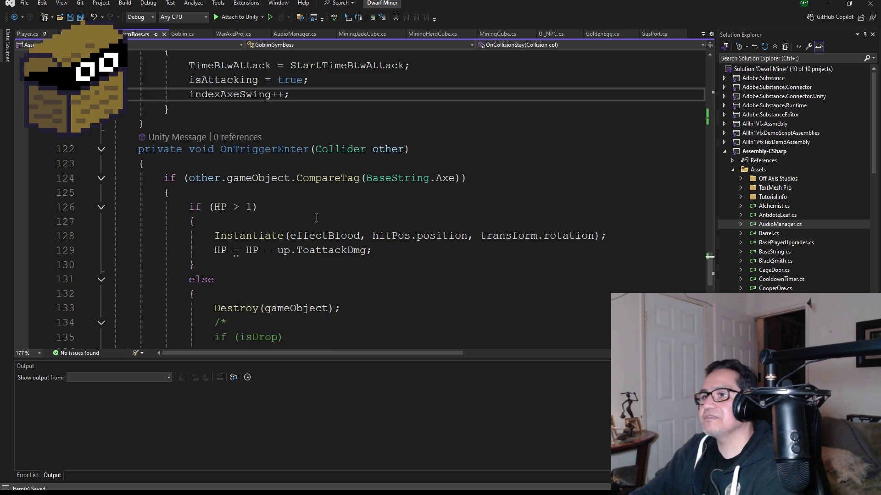
scroll(326, 216, down, 3)
scroll(325, 211, up, 12)
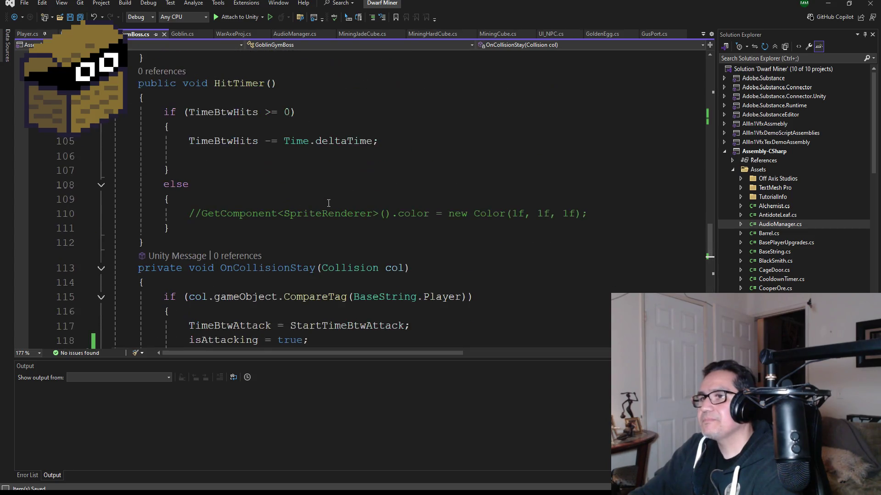
scroll(286, 220, up, 2)
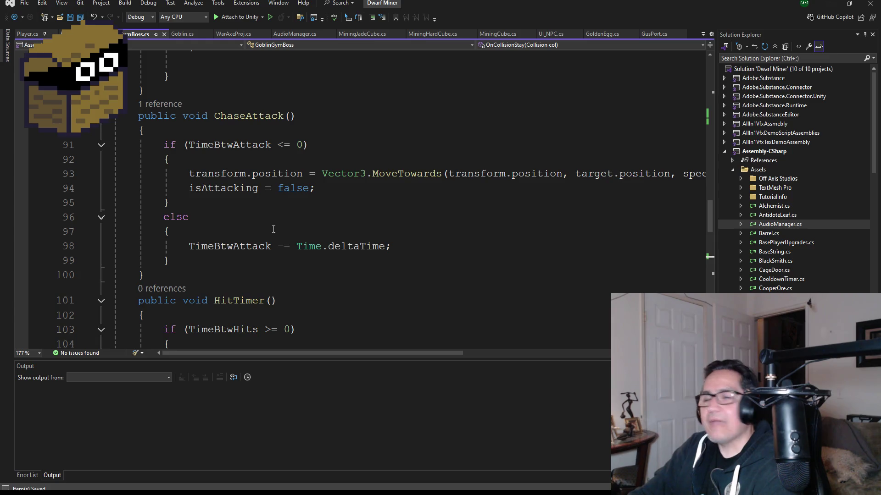
scroll(274, 229, up, 12)
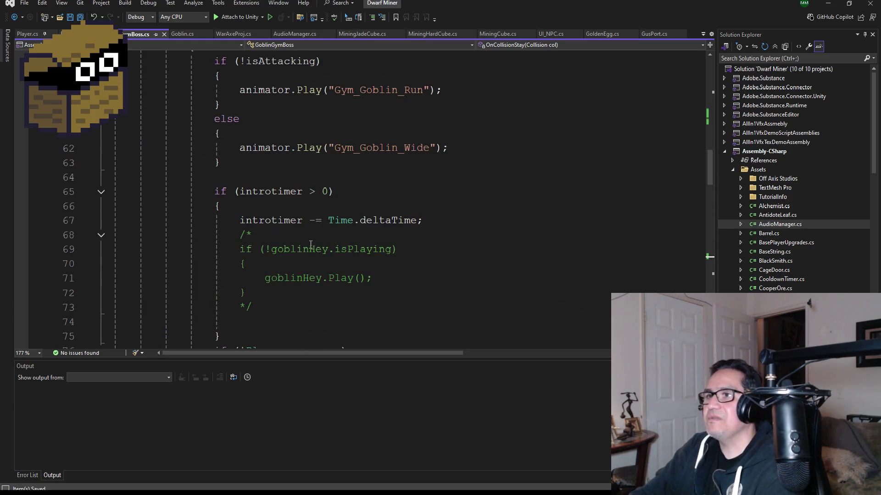
scroll(317, 252, up, 3)
scroll(312, 268, down, 3)
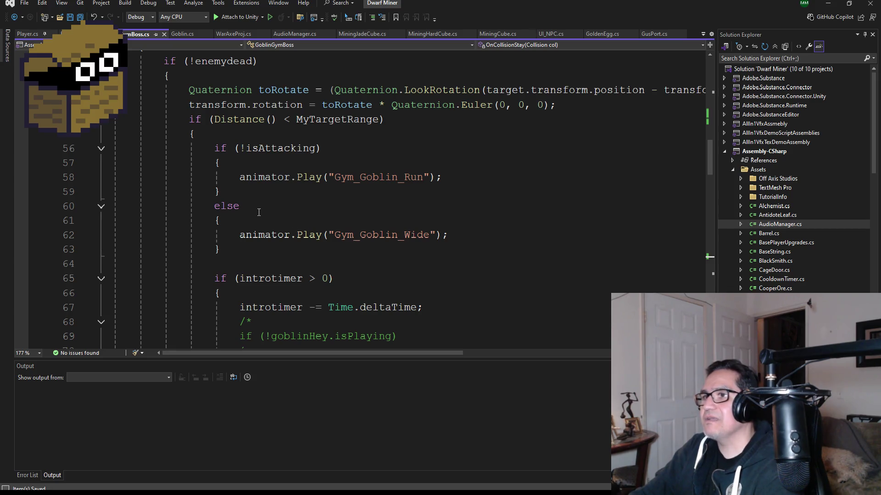
scroll(275, 266, up, 3)
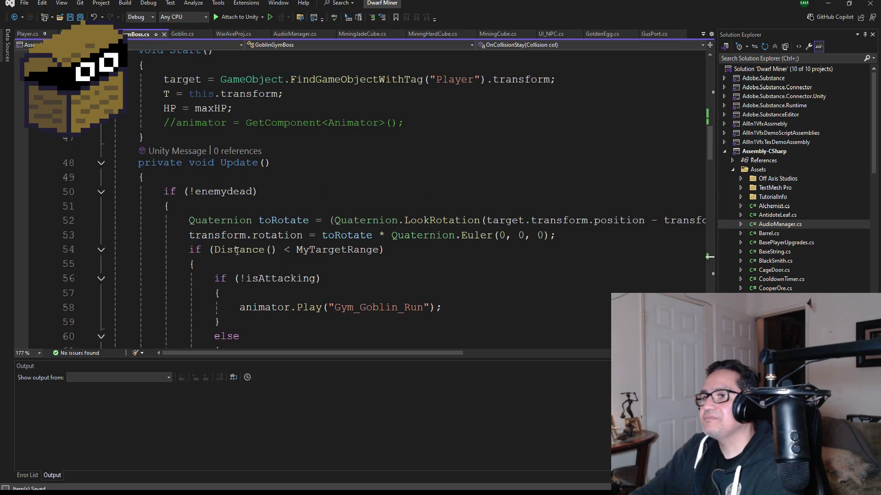
scroll(347, 286, down, 6)
scroll(348, 287, down, 4)
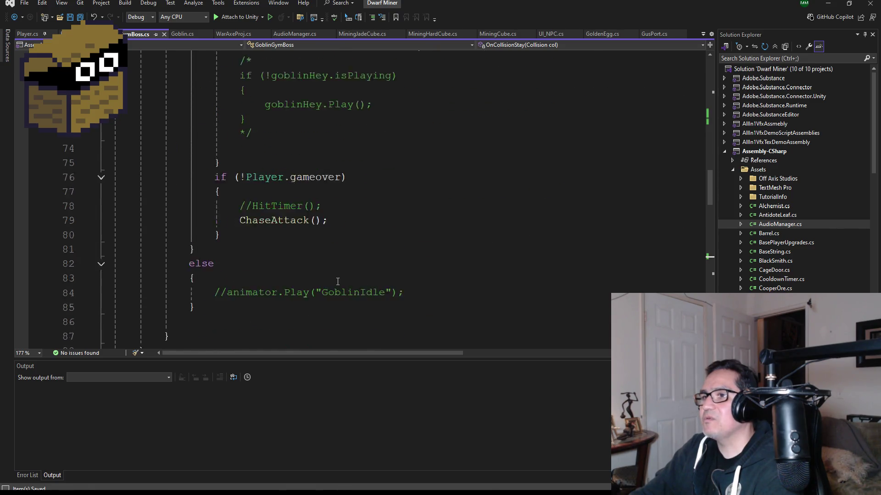
scroll(314, 260, up, 9)
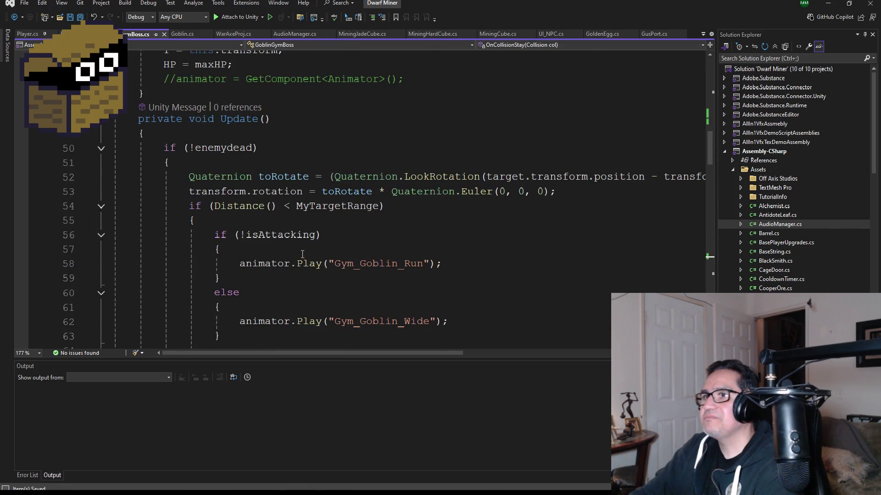
click(203, 164)
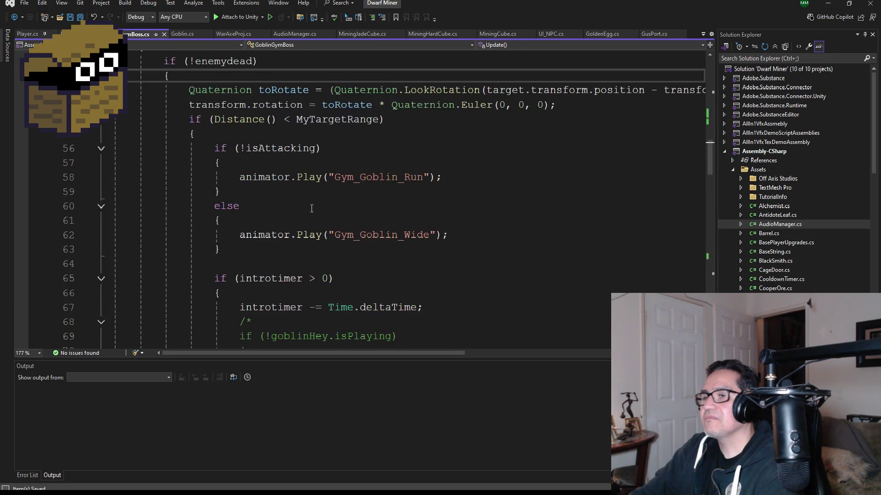
scroll(350, 236, down, 2)
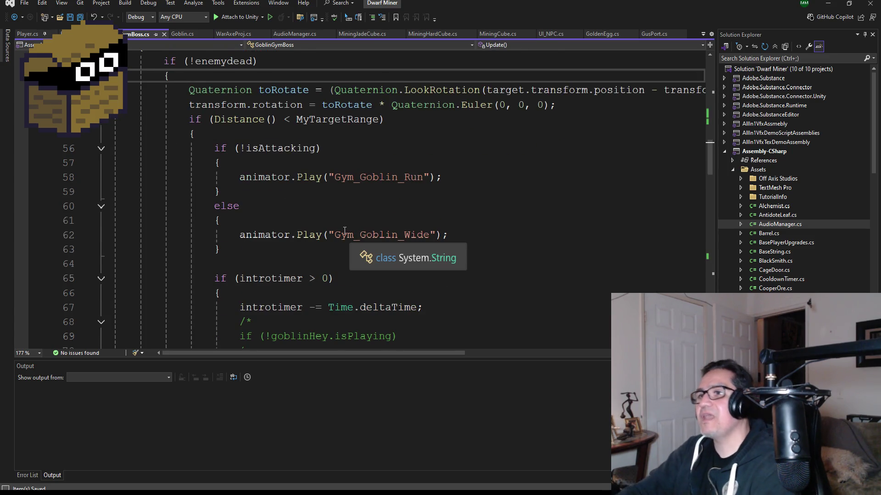
scroll(335, 230, down, 5)
scroll(325, 222, down, 1)
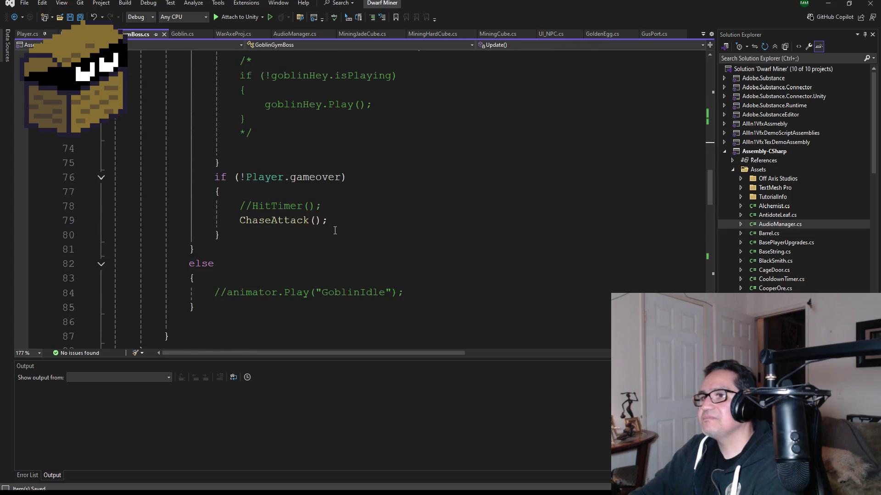
scroll(335, 231, down, 1)
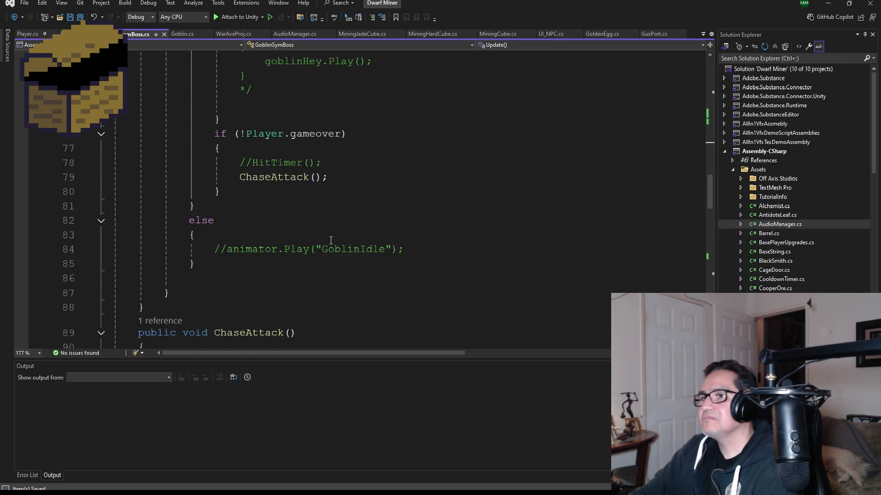
scroll(284, 246, up, 8)
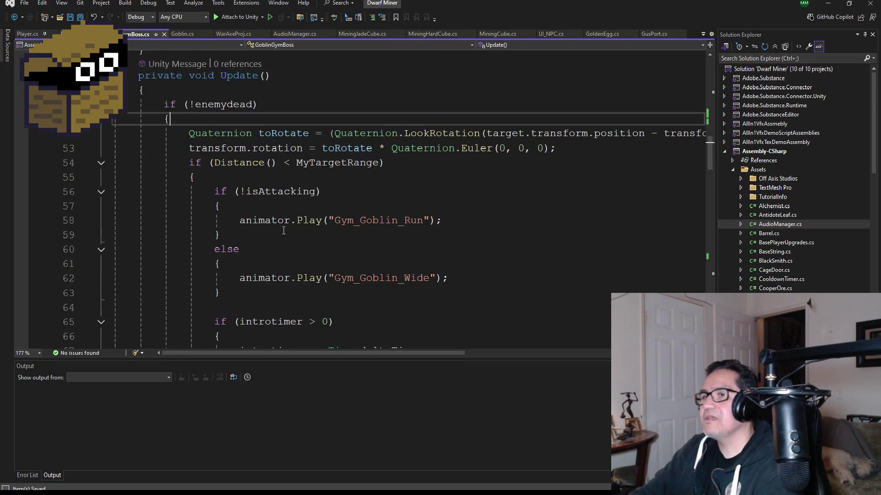
scroll(283, 229, down, 8)
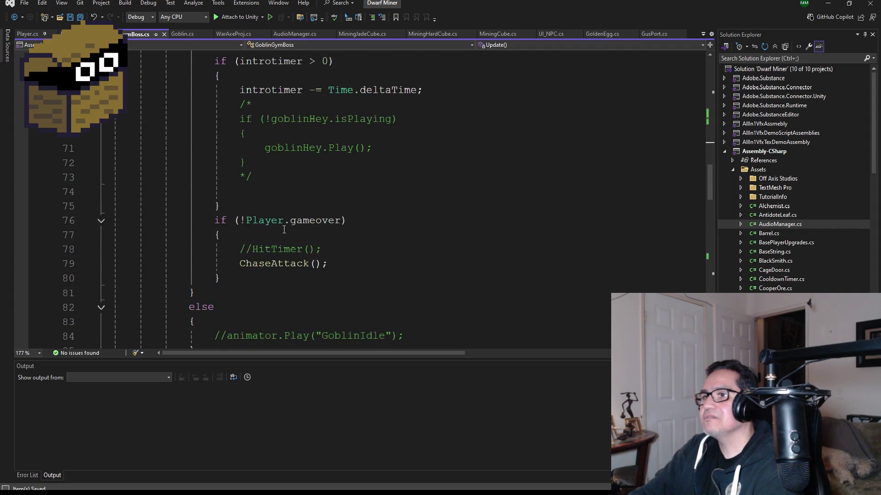
scroll(279, 250, up, 7)
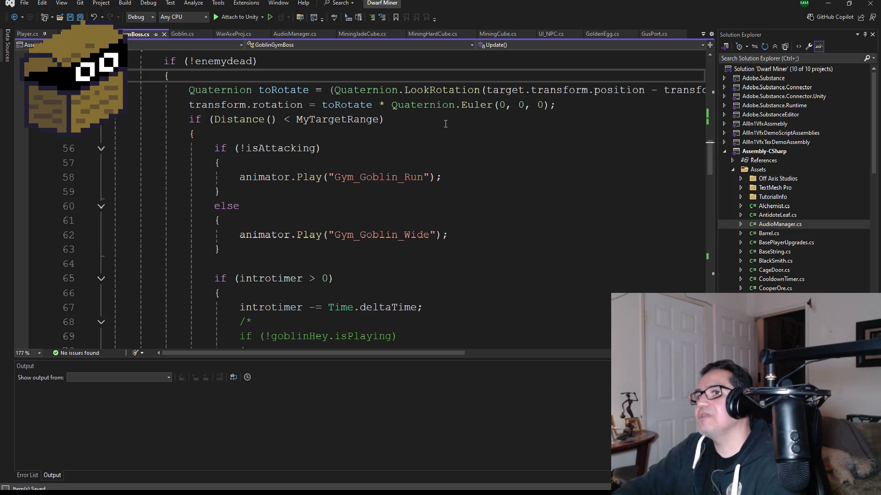
scroll(311, 137, up, 2)
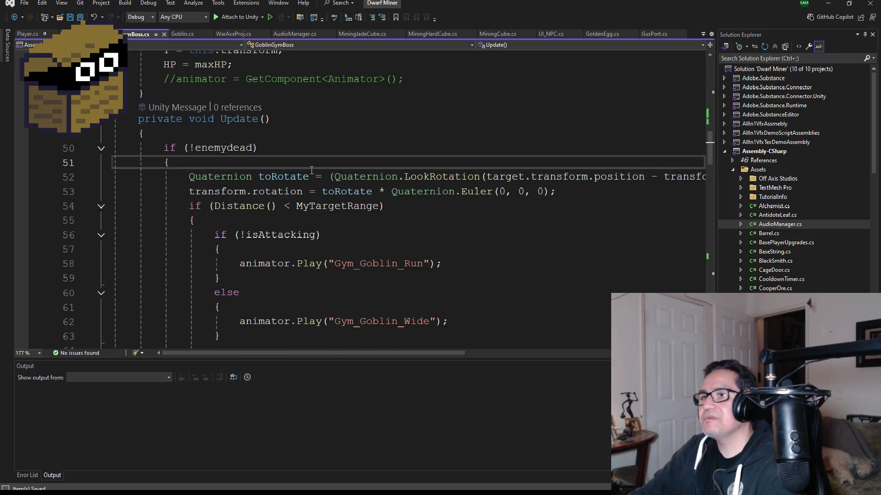
Insert if (indexAxeSwing <= maxAxeSwing) with an empty block at the top of the branch
key(Return)
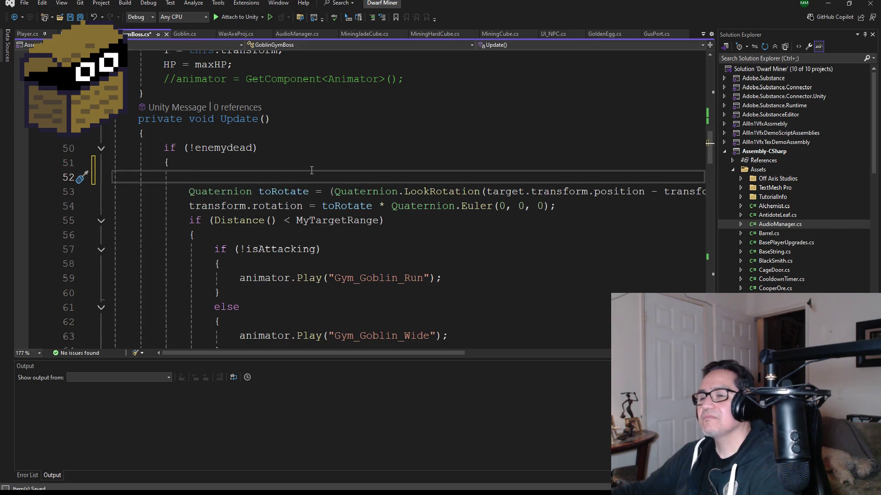
text(if()
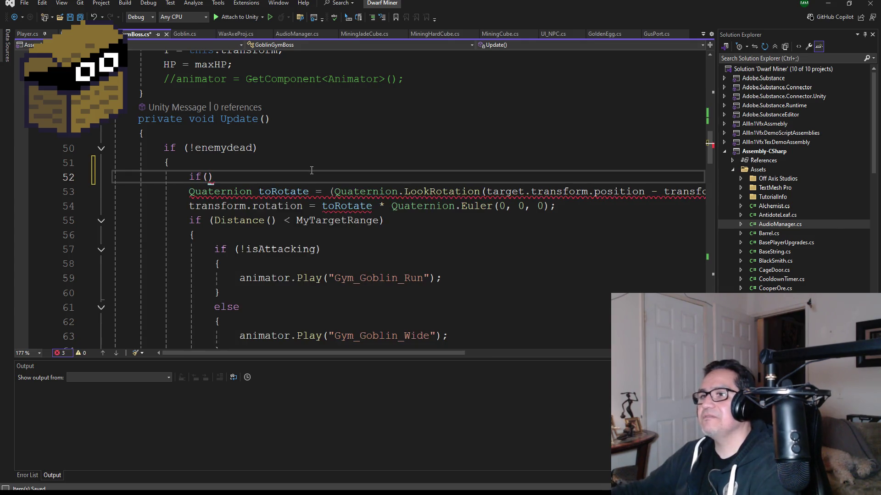
text(in)
key(Tab)
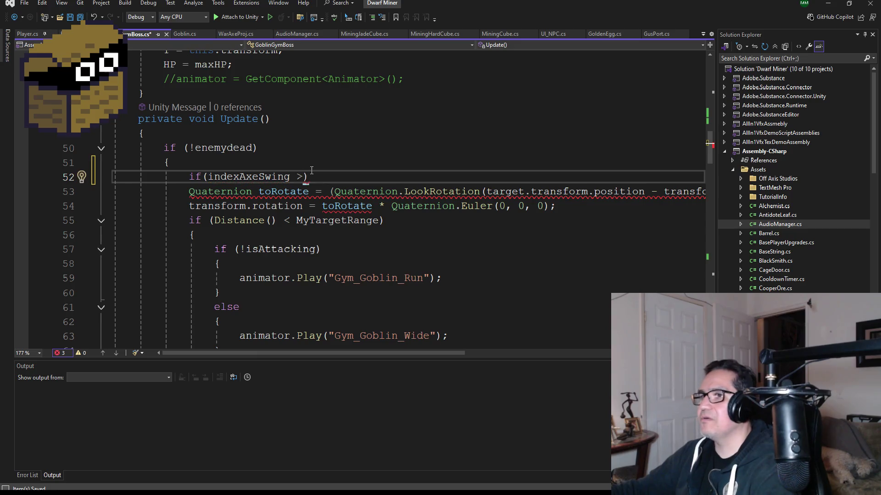
text(<= )
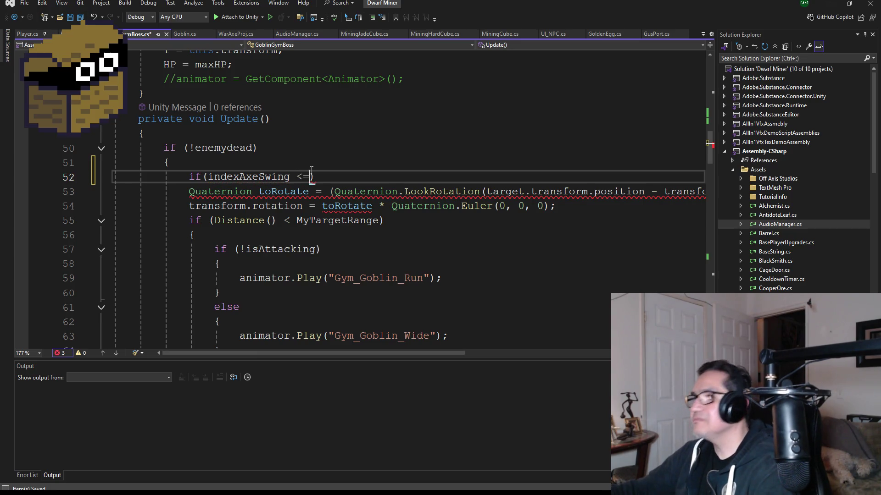
text(max)
key(Tab)
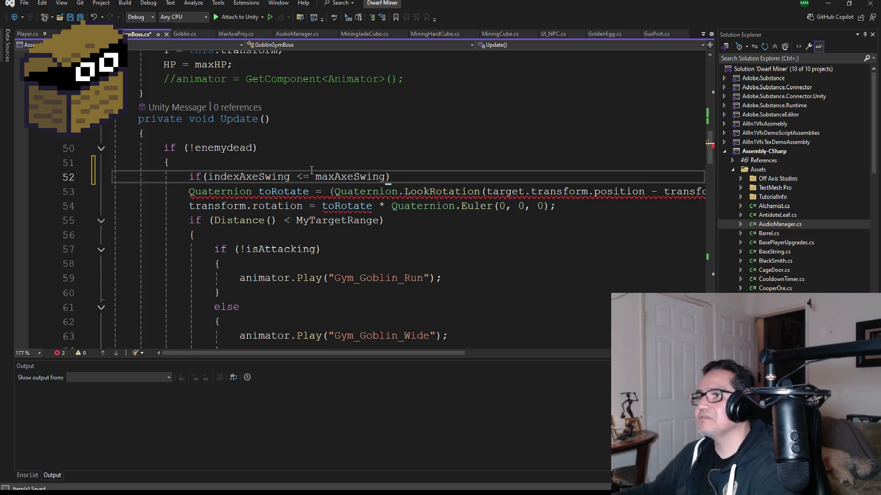
key(Return)
text({ })
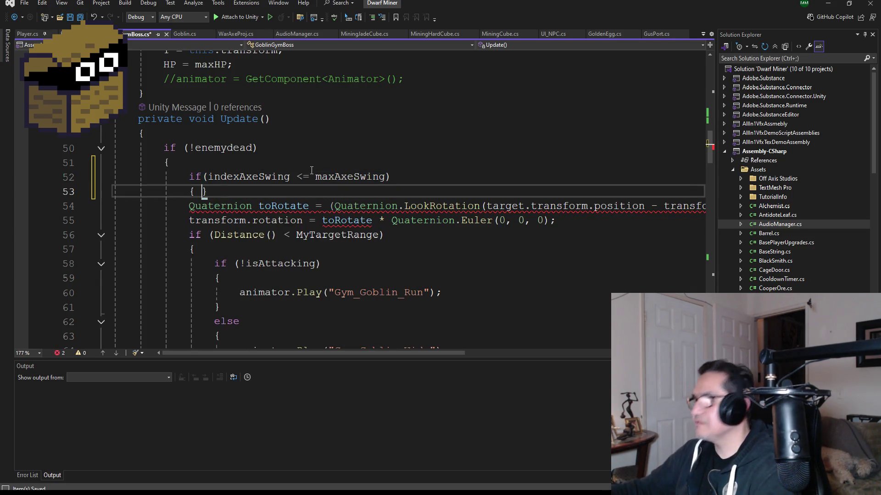
key(Return)
Cut out the old rotation and chase code below the new block
scroll(302, 168, down, 8)
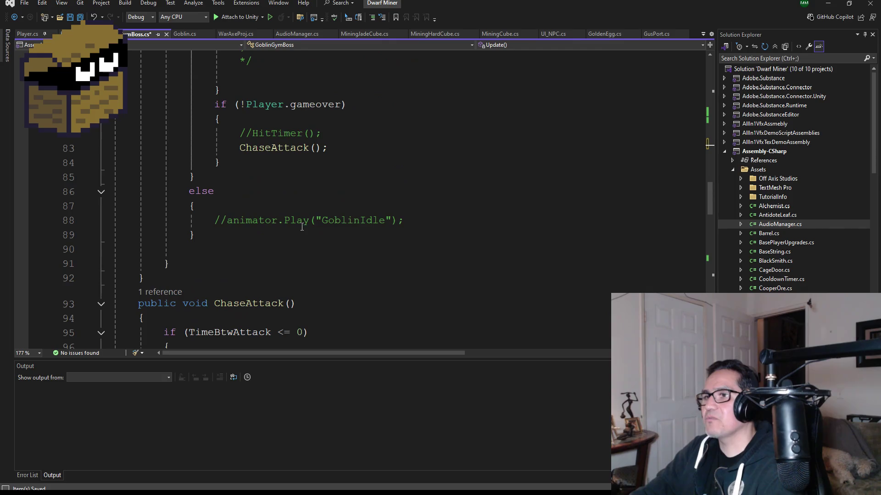
mouse_move(254, 248)
mouse_down()
mouse_move(238, 46)
mouse_move(138, 86)
mouse_move(133, 51)
mouse_move(133, 100)
mouse_up()
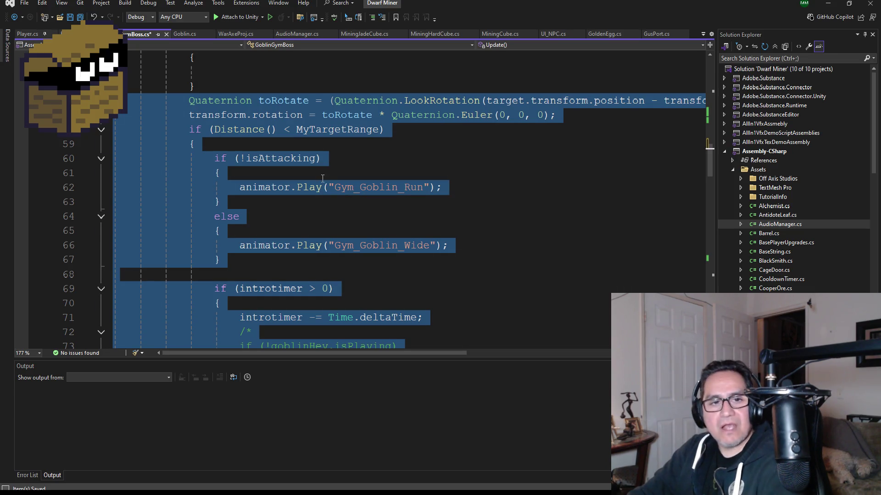
key(Delete)
scroll(286, 117, up, 3)
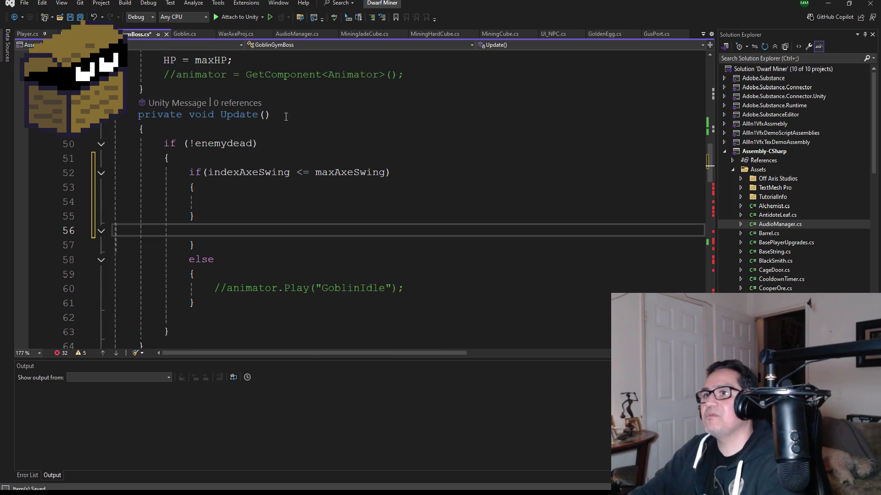
click(229, 196)
key(ctrl+v)
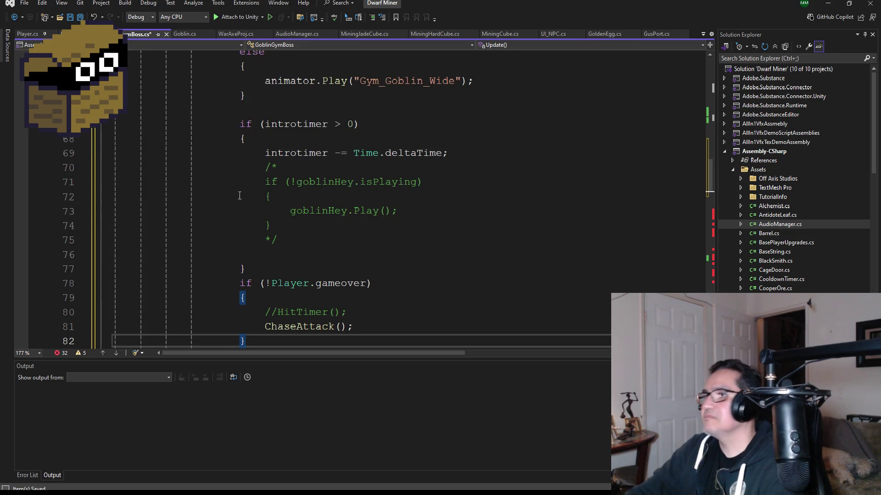
scroll(203, 204, down, 4)
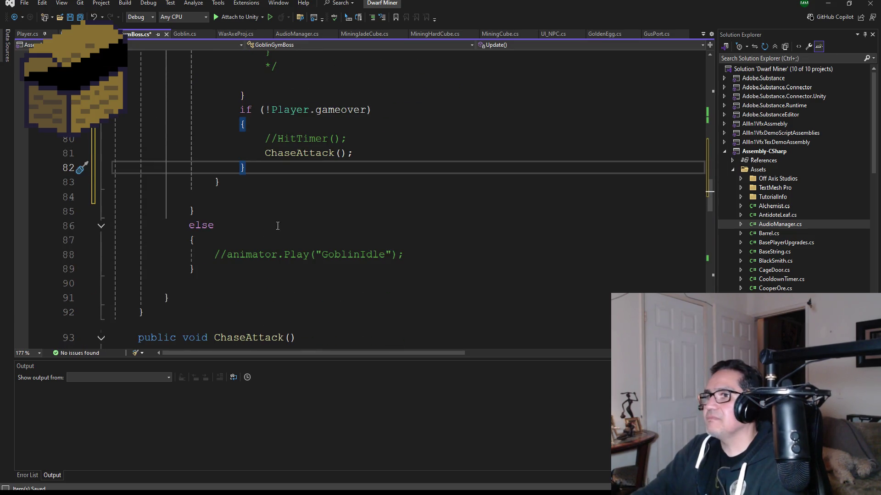
click(202, 197)
key(BackSpace)
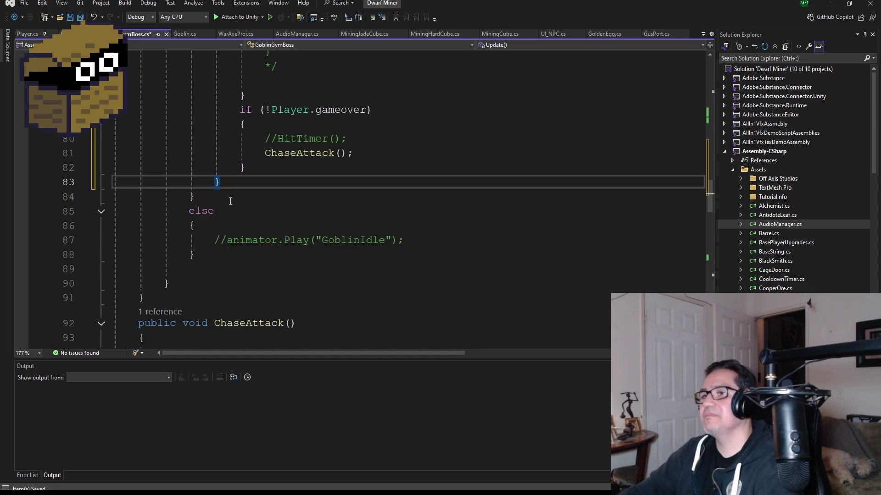
scroll(230, 201, up, 9)
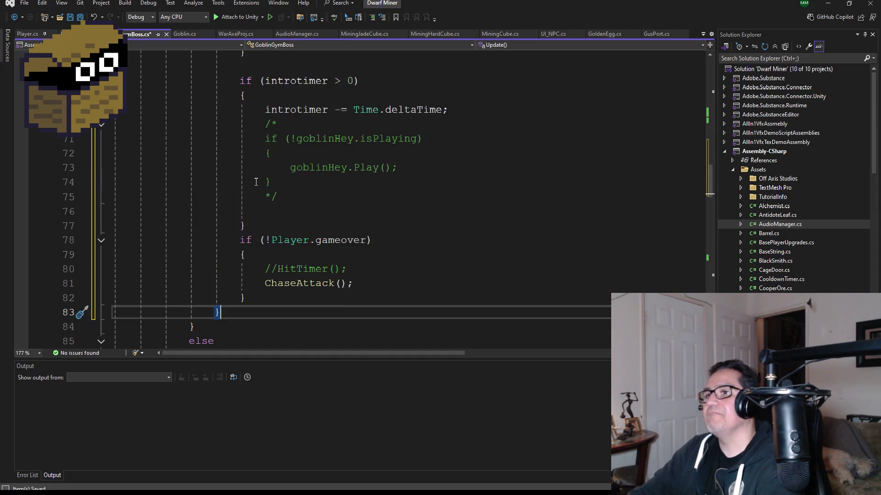
click(80, 19)
scroll(253, 218, down, 8)
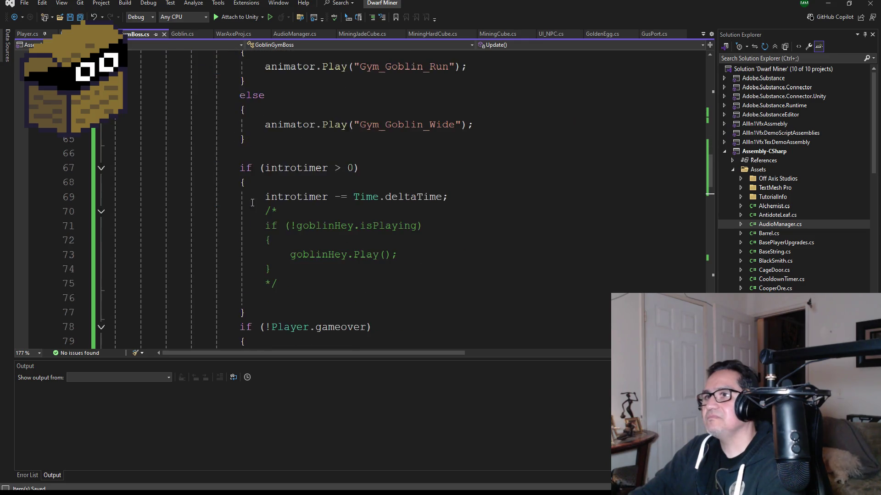
click(233, 244)
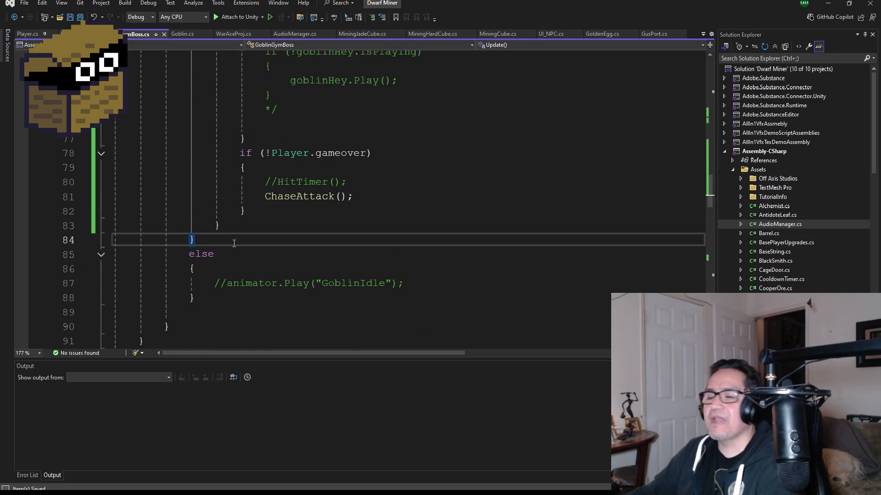
scroll(259, 222, up, 4)
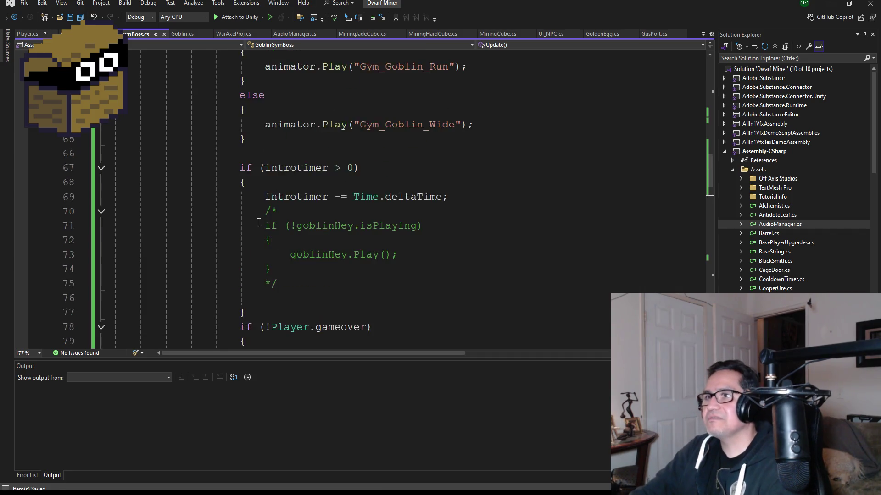
scroll(258, 222, up, 5)
scroll(262, 221, down, 9)
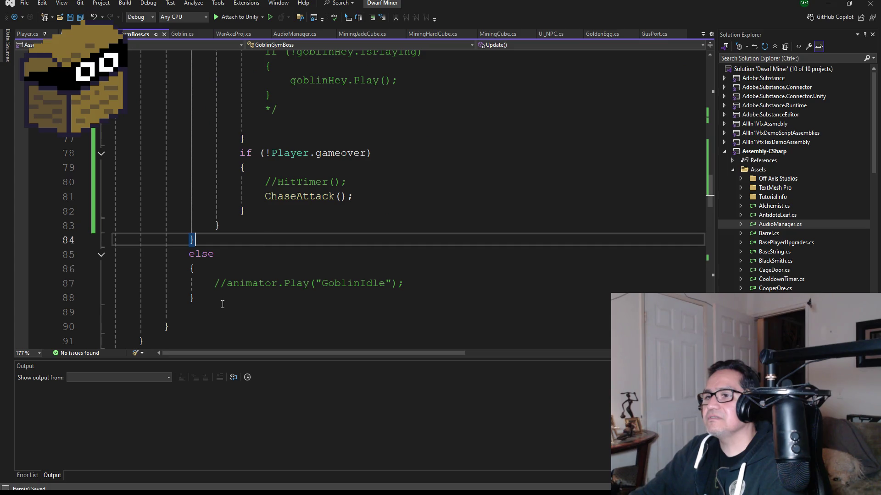
scroll(223, 304, down, 1)
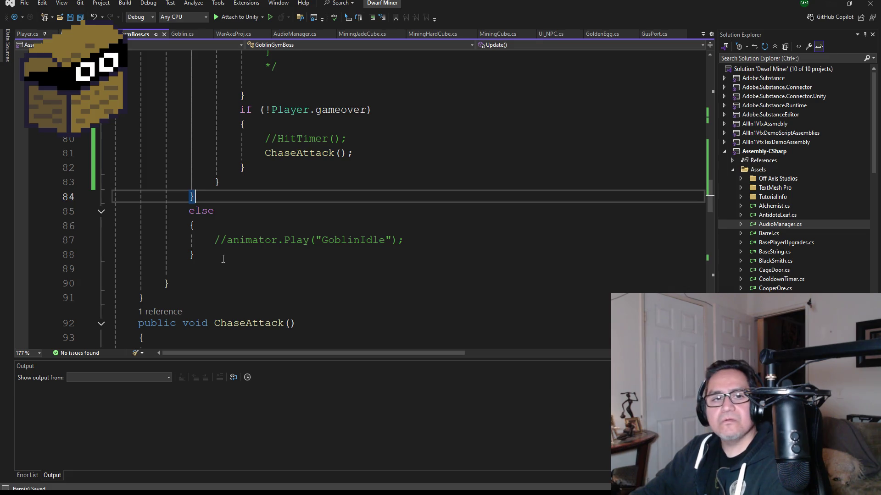
scroll(223, 259, up, 10)
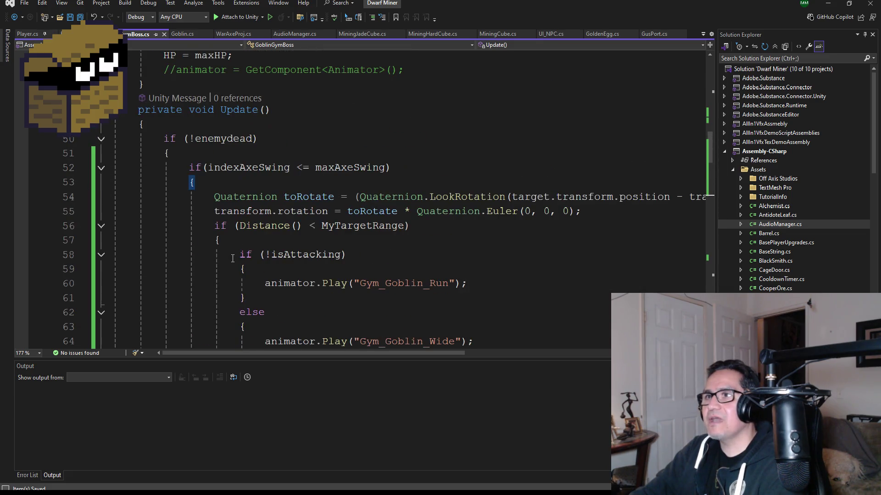
scroll(232, 258, down, 11)
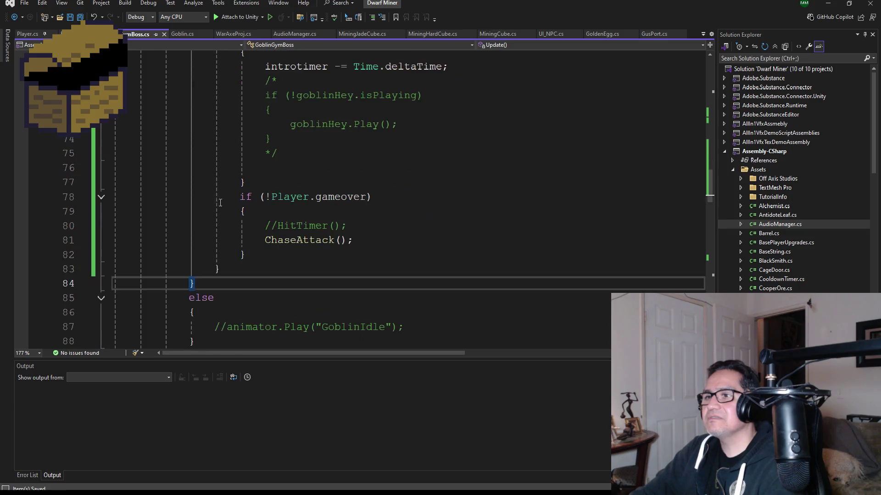
click(208, 238)
click(231, 231)
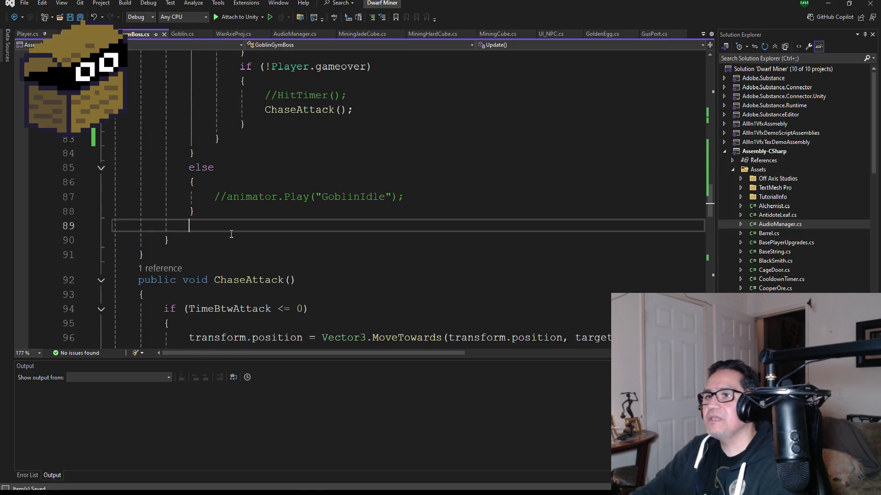
key(BackSpace)
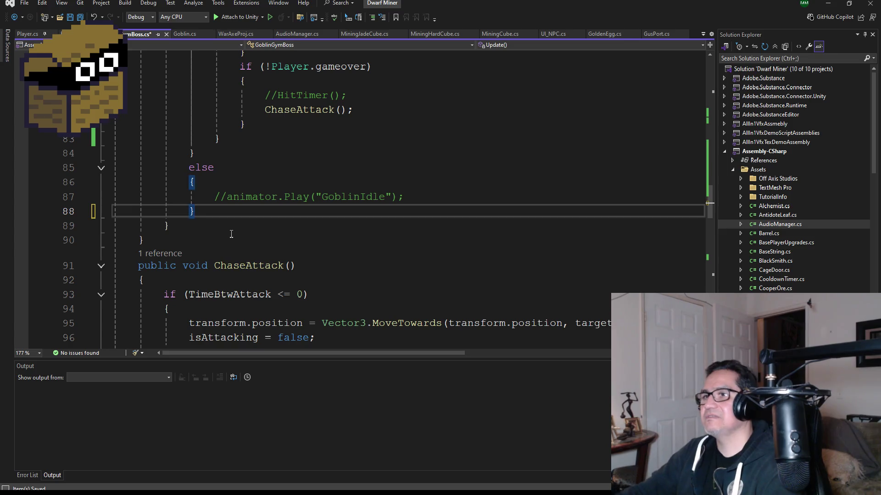
scroll(234, 229, up, 4)
scroll(241, 218, up, 7)
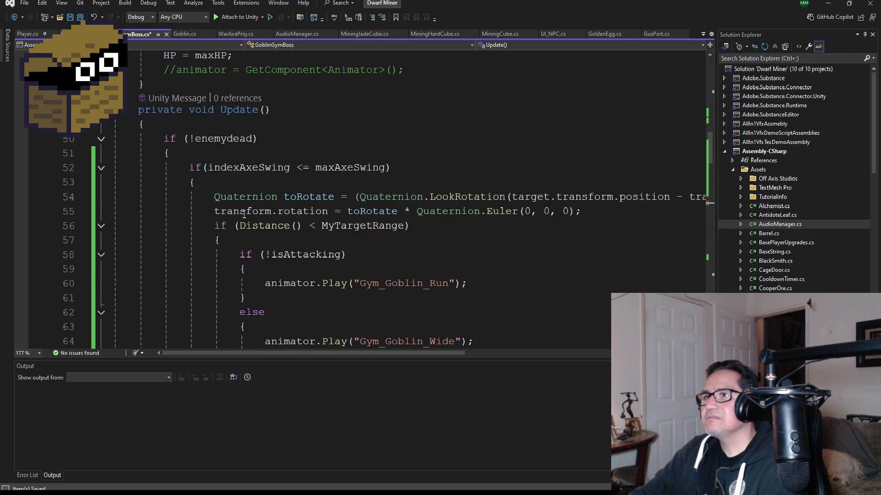
scroll(257, 197, down, 5)
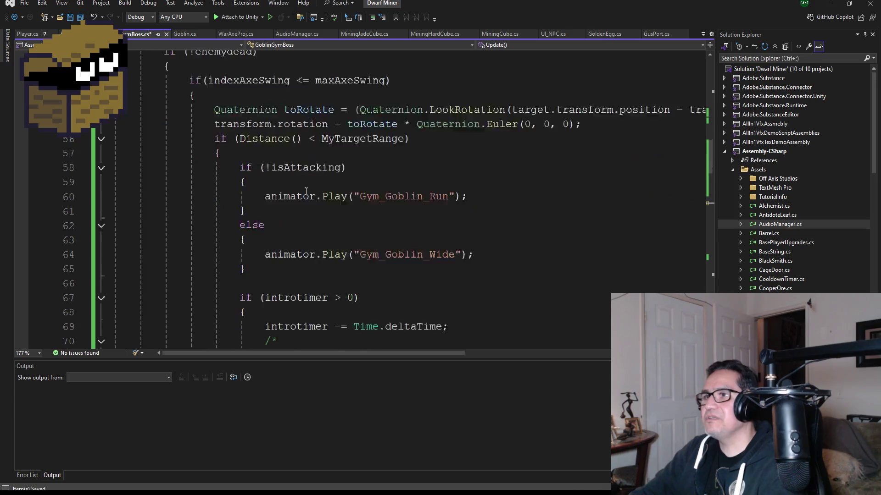
scroll(267, 207, down, 6)
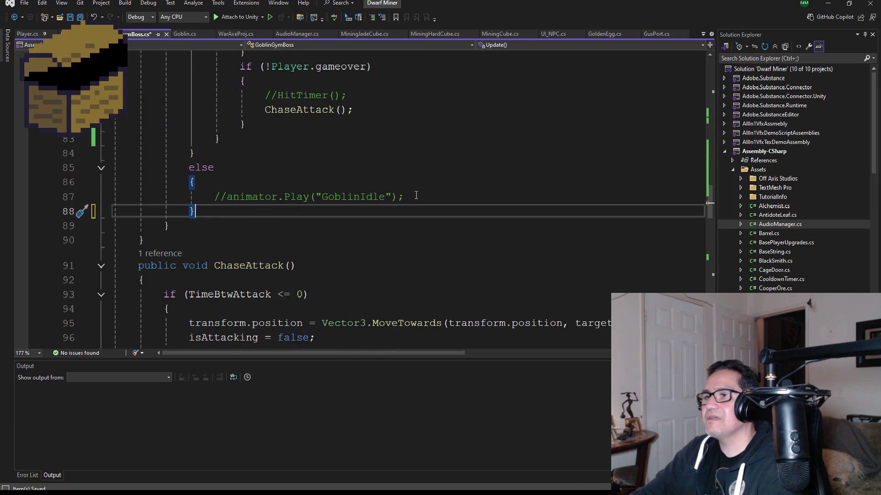
mouse_move(412, 196)
mouse_down()
mouse_move(210, 198)
mouse_move(226, 201)
mouse_up()
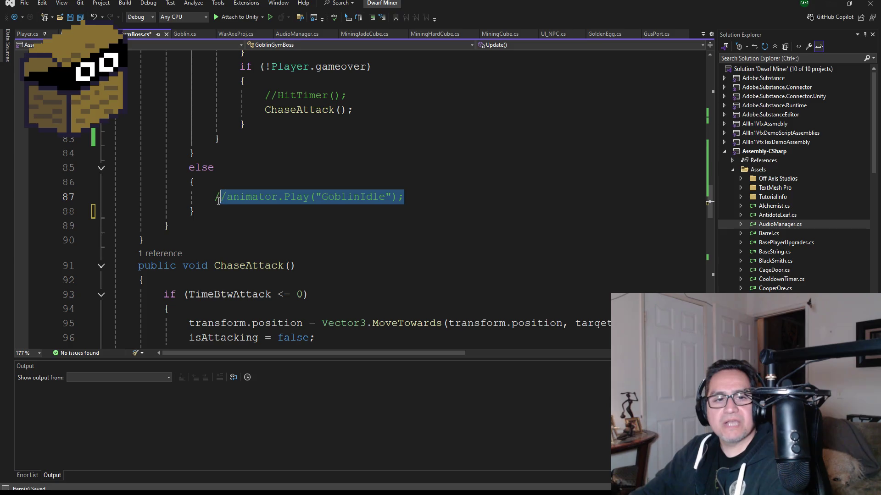
scroll(311, 227, up, 12)
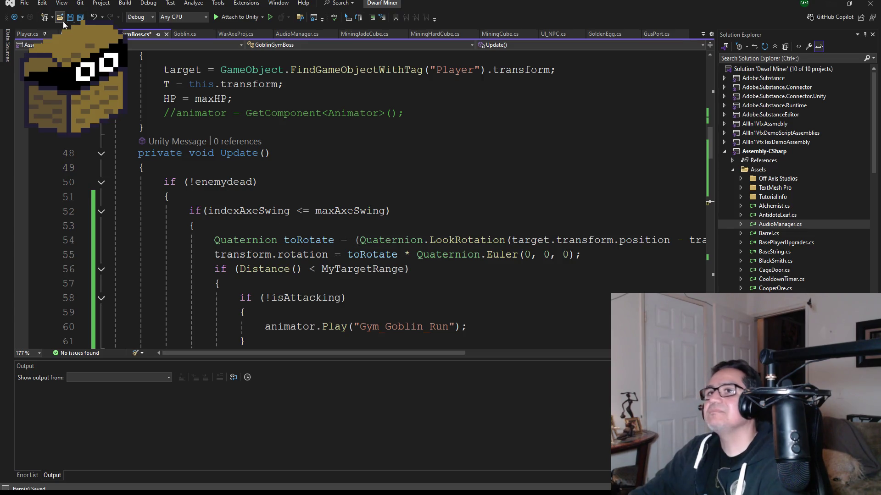
scroll(368, 240, down, 11)
drag(213, 240, 403, 240)
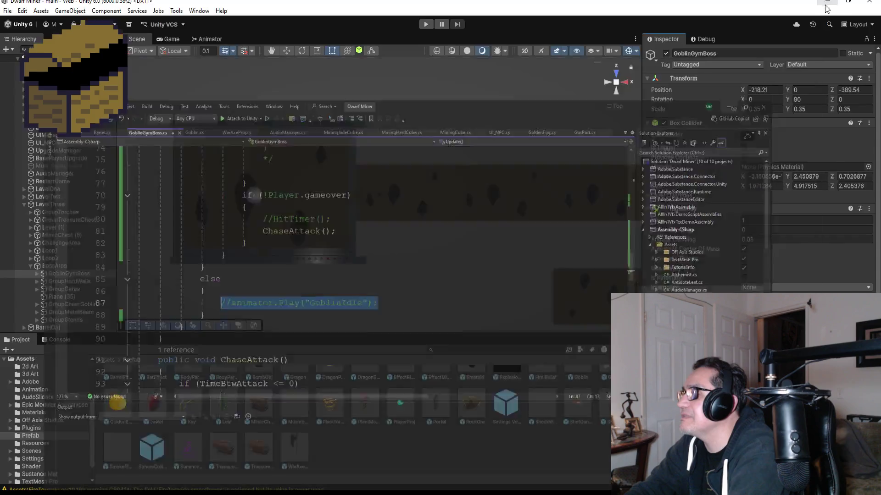
Scroll to the Goblin Gym Boss script in the Inspector and enter Play mode
scroll(759, 174, down, 5)
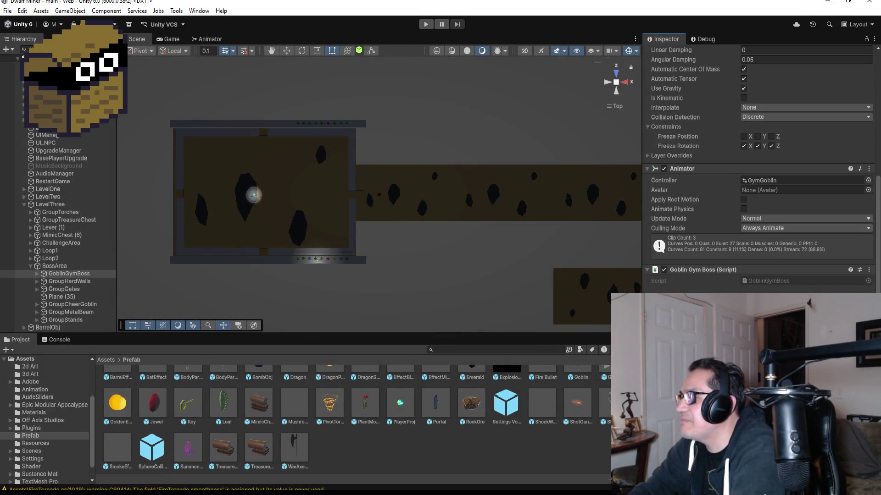
click(427, 24)
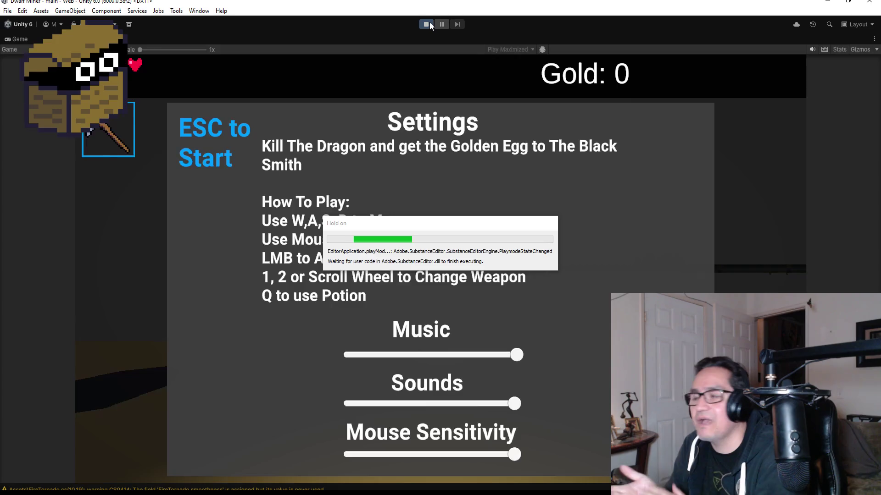
Start the game, equip the axe, walk to the goblin boss and attack it, then stop play mode
key(Escape)
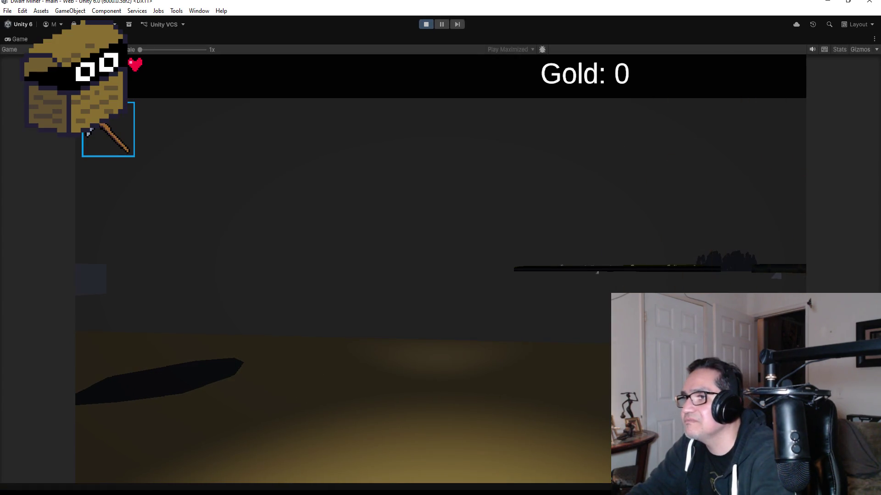
key(2)
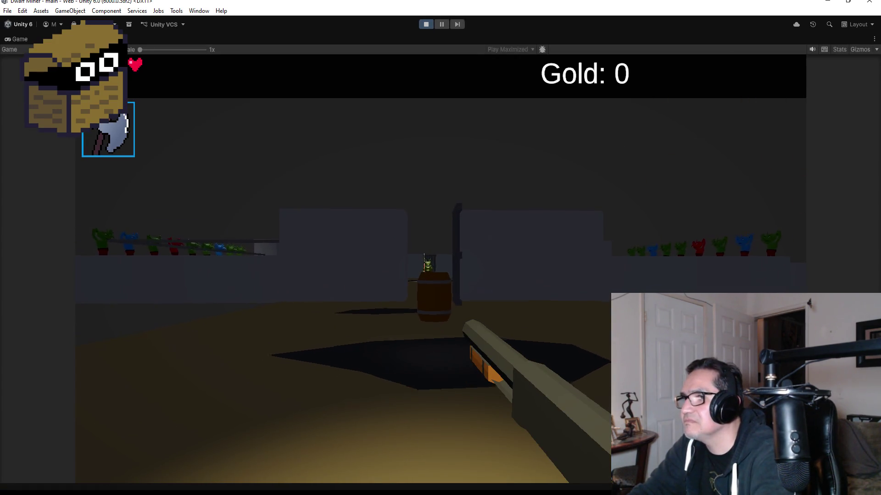
click(441, 269)
key(w)
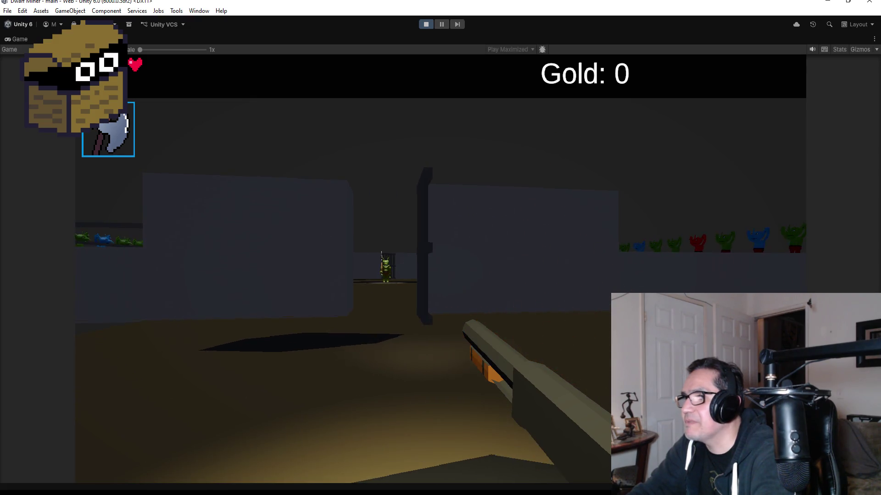
key(w)
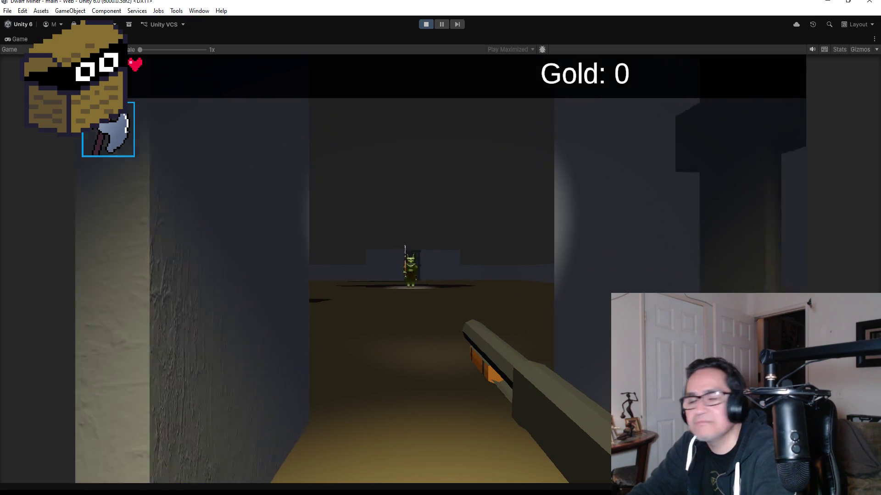
key(w)
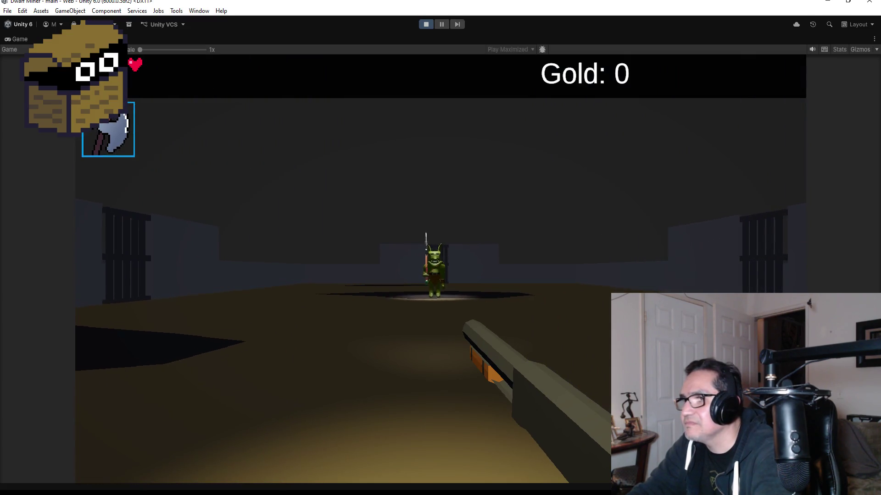
click(441, 268)
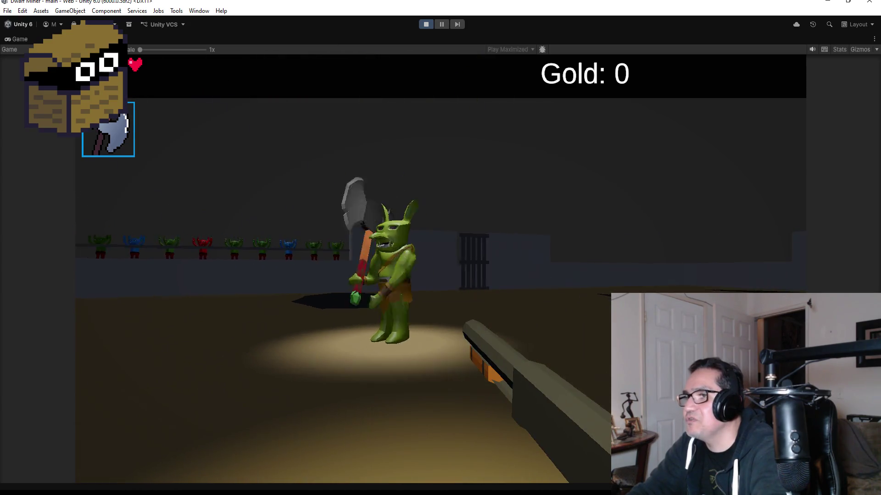
key(a)
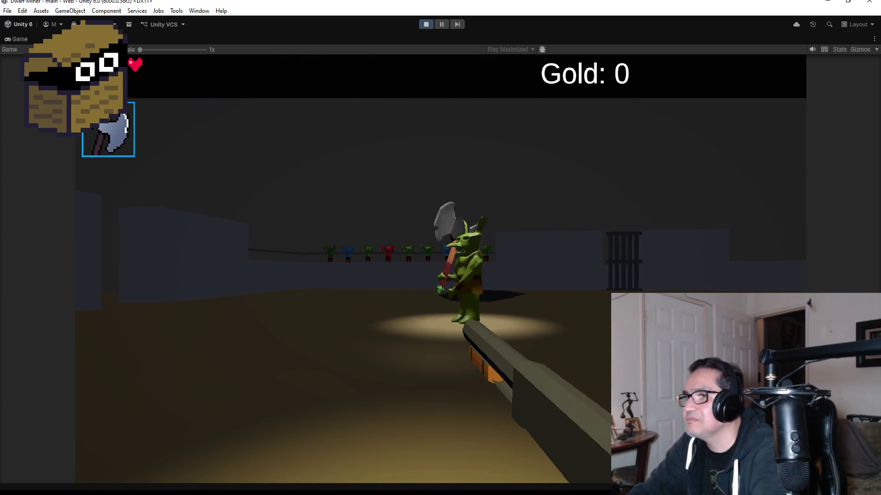
key(Escape)
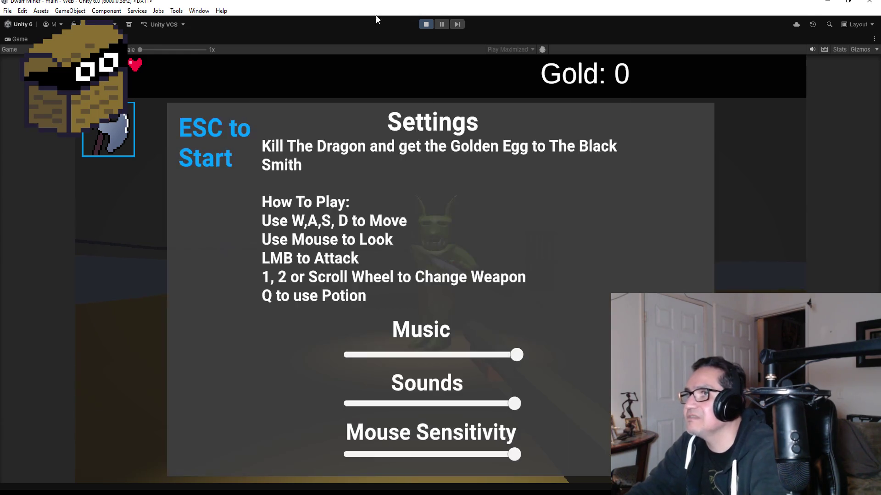
click(425, 25)
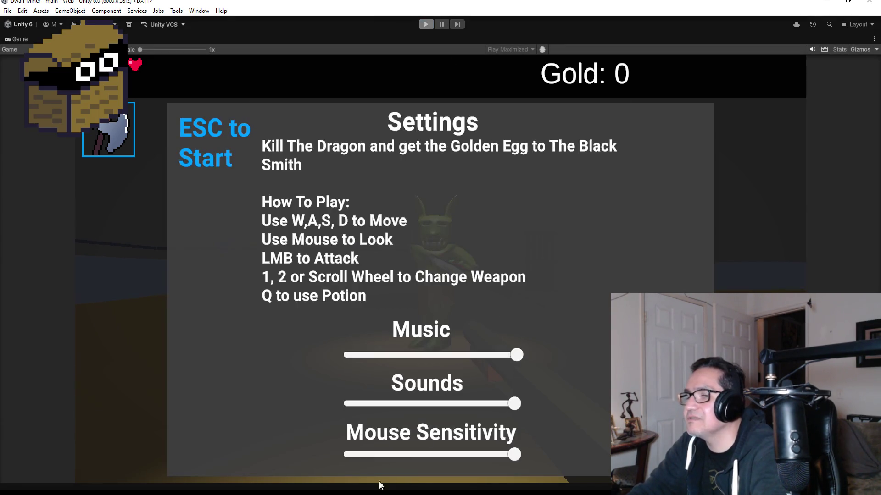
Delete the indexAxeSwing++ line from OnCollisionStay
key(alt+Tab)
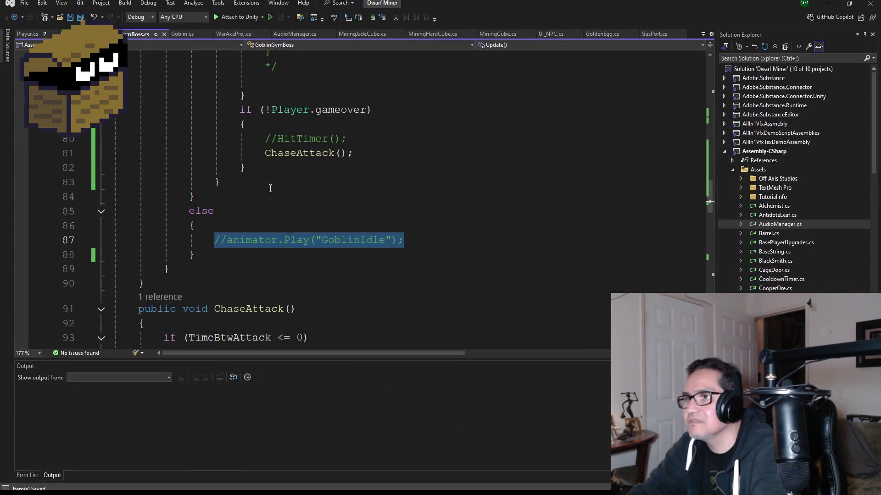
scroll(271, 188, down, 13)
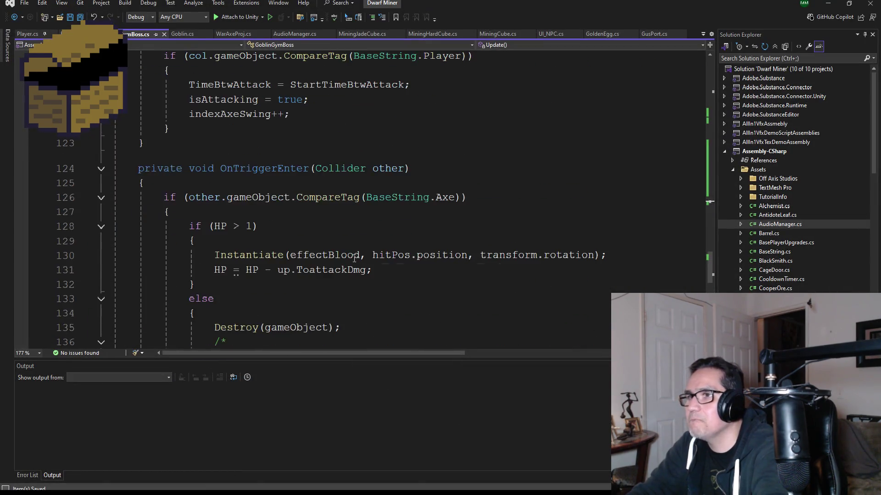
scroll(321, 207, up, 3)
drag(286, 243, 112, 244)
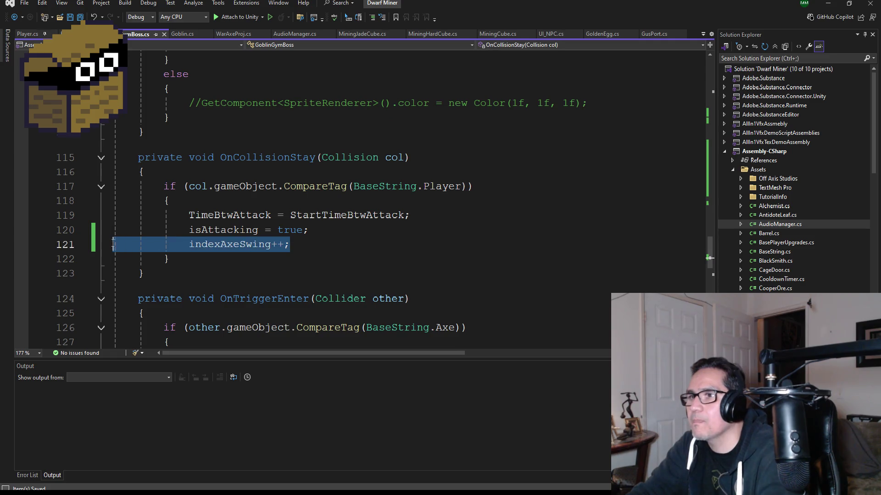
key(BackSpace)
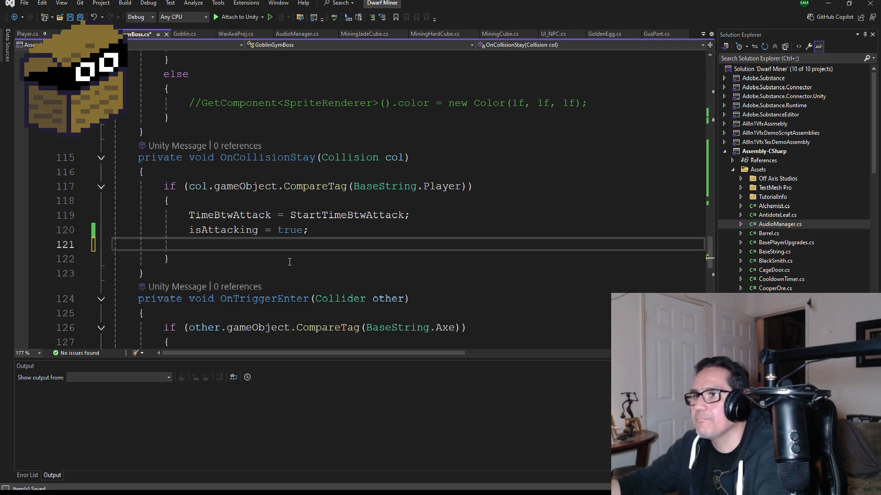
key(BackSpace)
Add indexAxeSwing++; after animator.Play("Gym_Goblin_Wide") in Update and save the script
scroll(289, 261, up, 15)
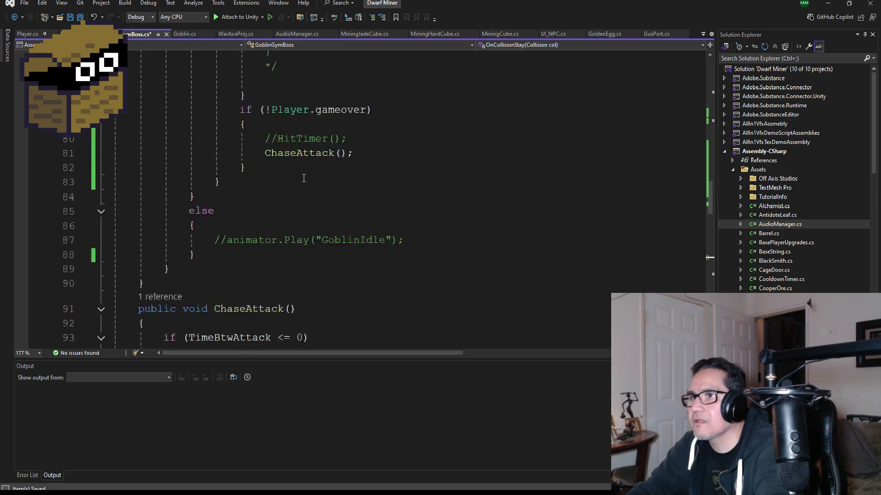
scroll(328, 197, up, 6)
scroll(332, 201, down, 3)
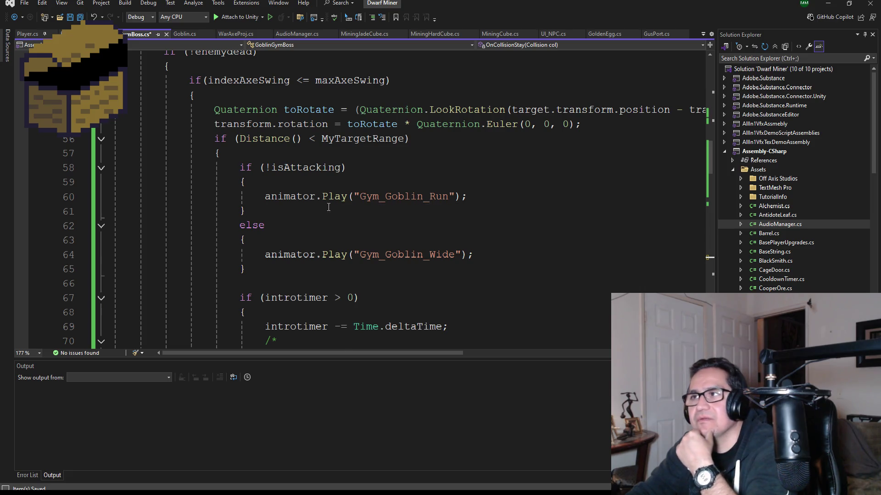
scroll(330, 200, up, 3)
scroll(338, 204, down, 3)
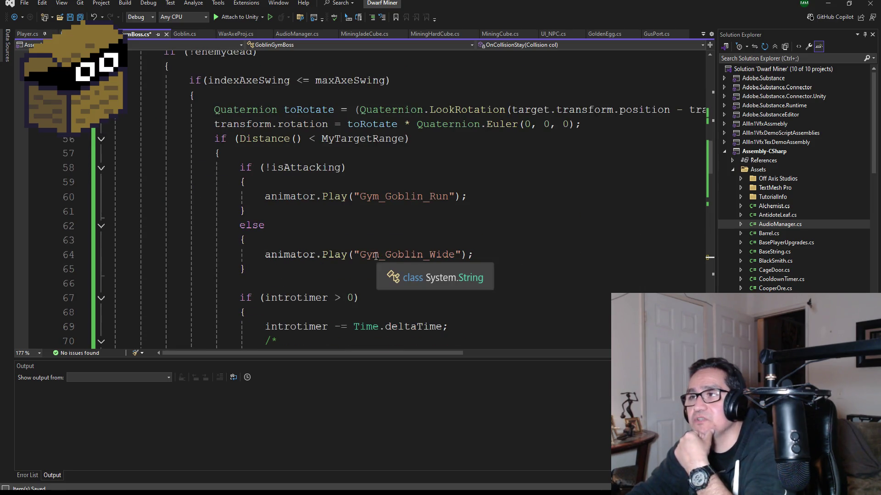
scroll(347, 234, up, 2)
scroll(428, 276, down, 2)
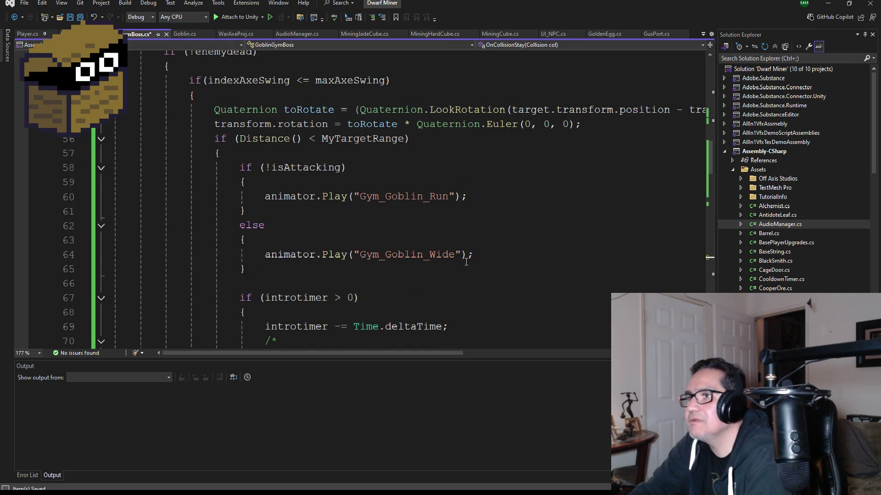
click(484, 255)
key(Return)
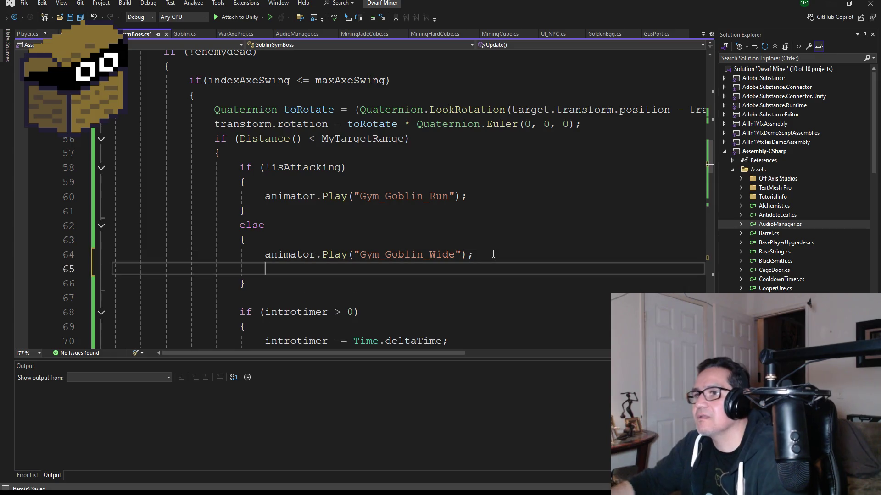
text(indexAxeSwing++;)
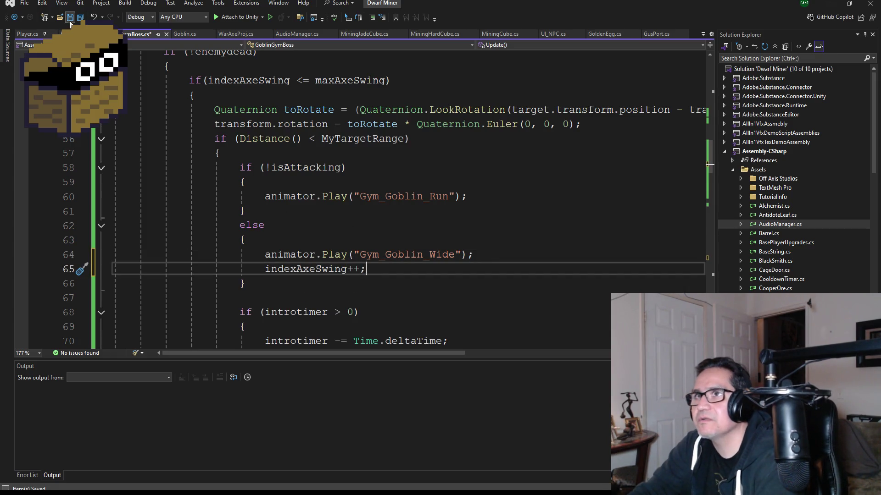
click(79, 18)
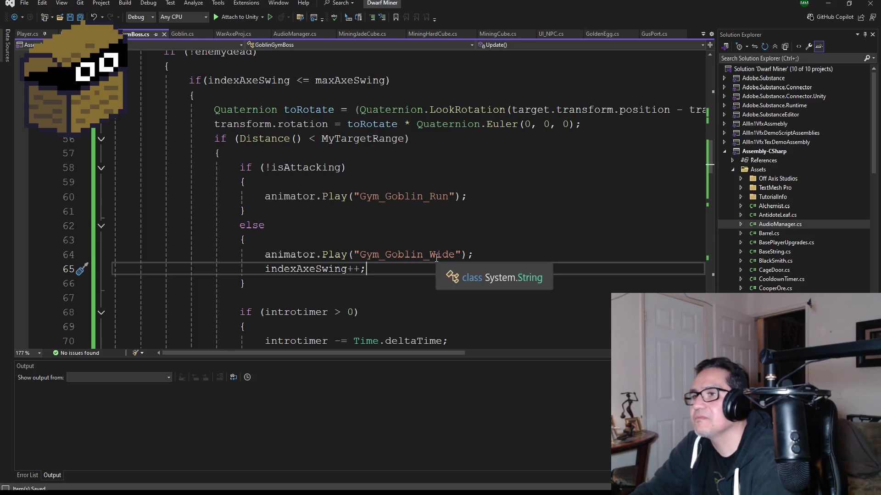
scroll(435, 253, down, 1)
scroll(344, 239, up, 2)
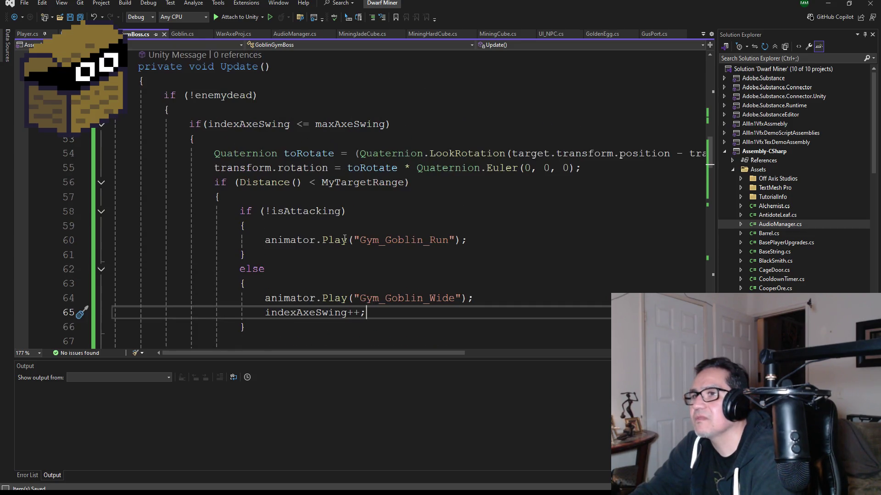
click(829, 4)
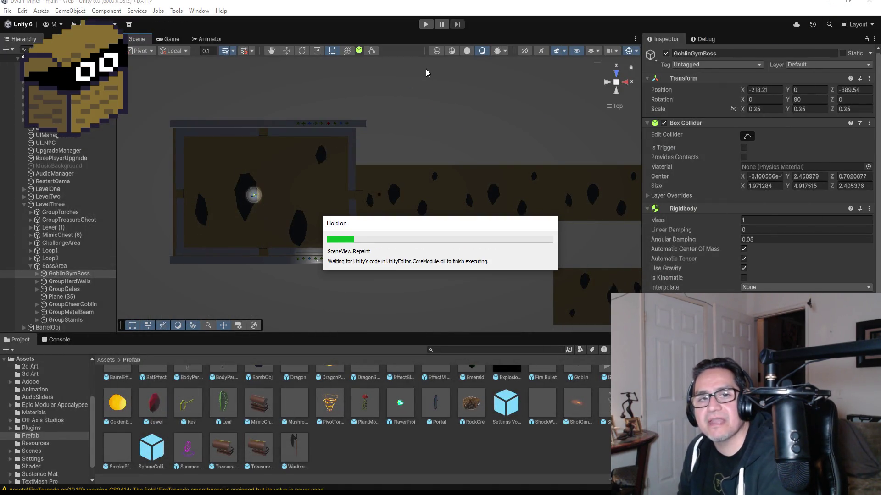
Play-test with the axe, shooting the barrel and the goblin boss, then stop and return to the code
click(426, 24)
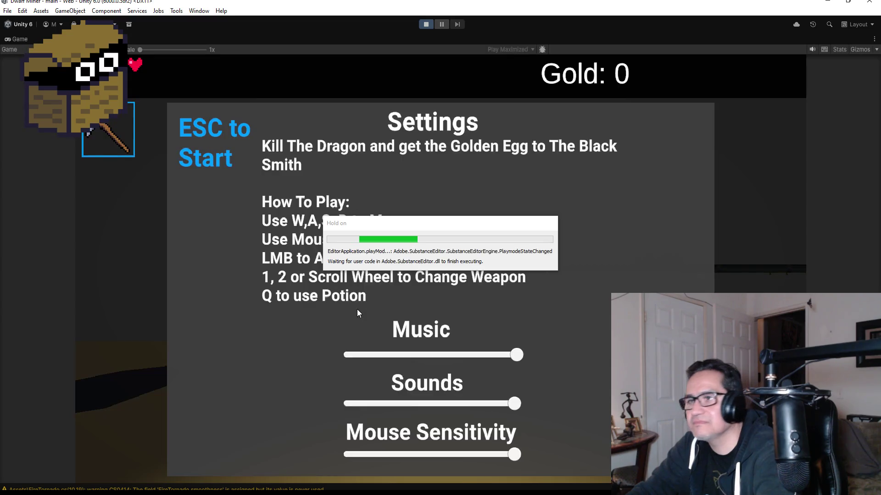
key(Escape)
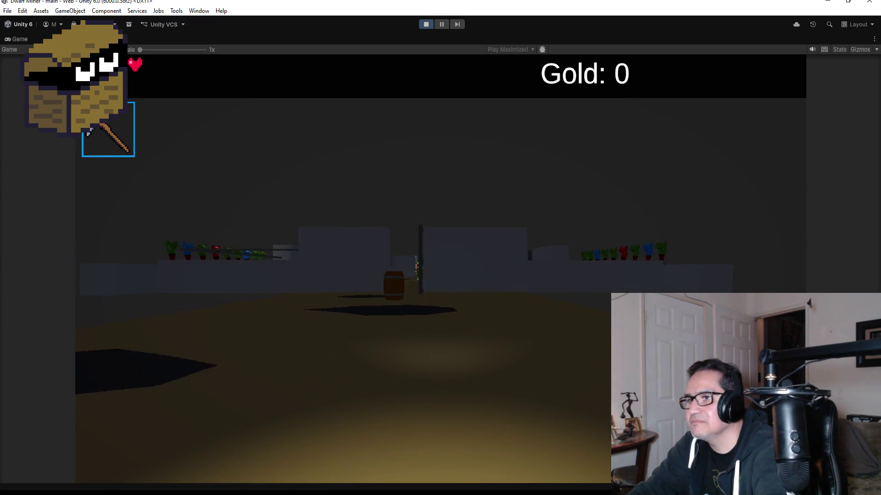
key(2)
click(440, 269)
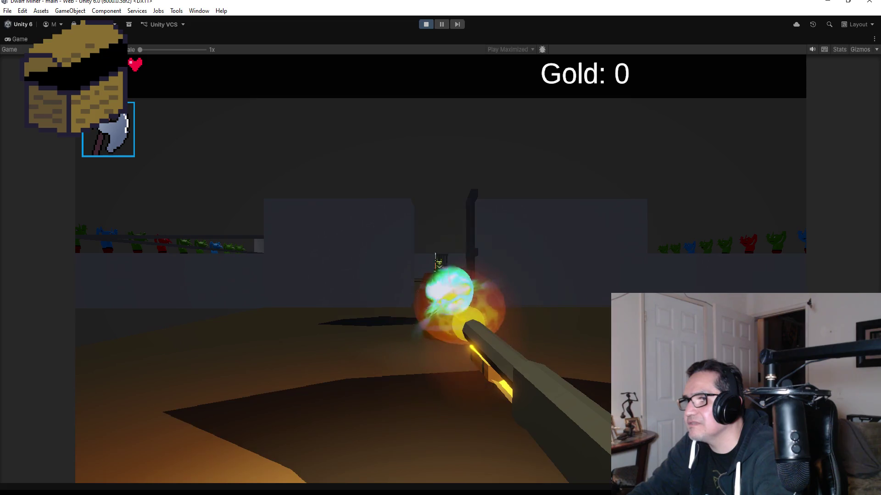
key(w)
key(w)
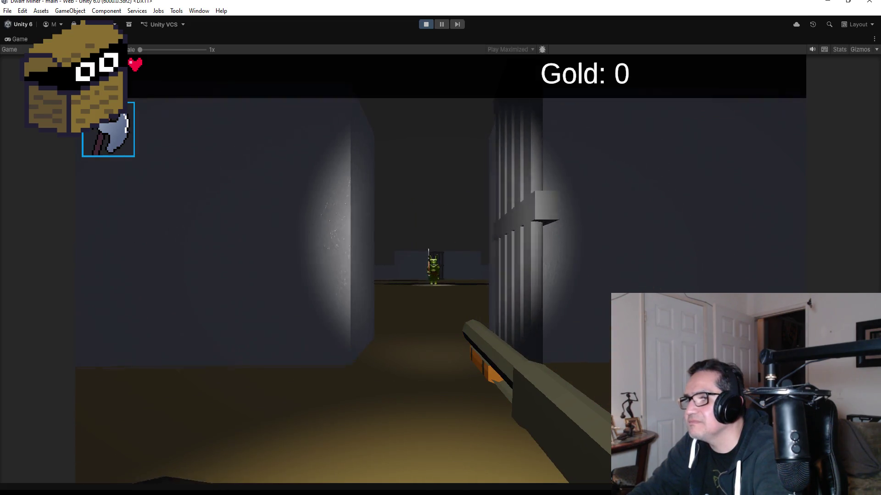
key(w)
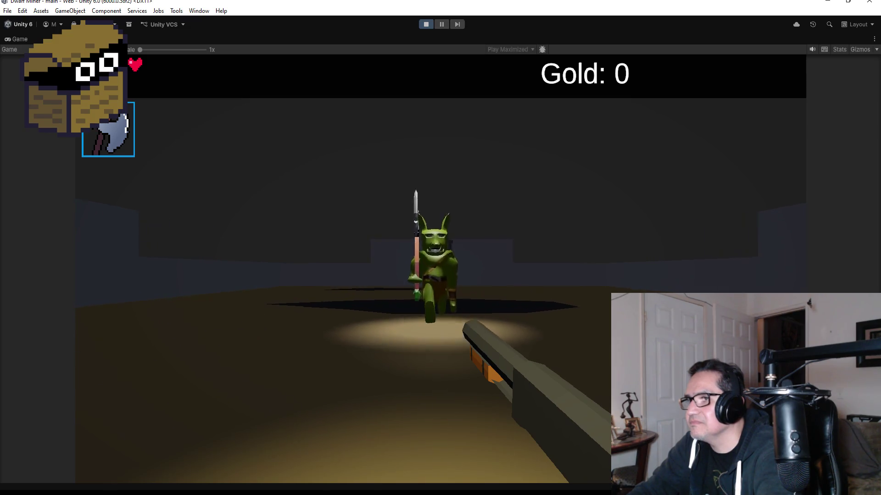
click(440, 269)
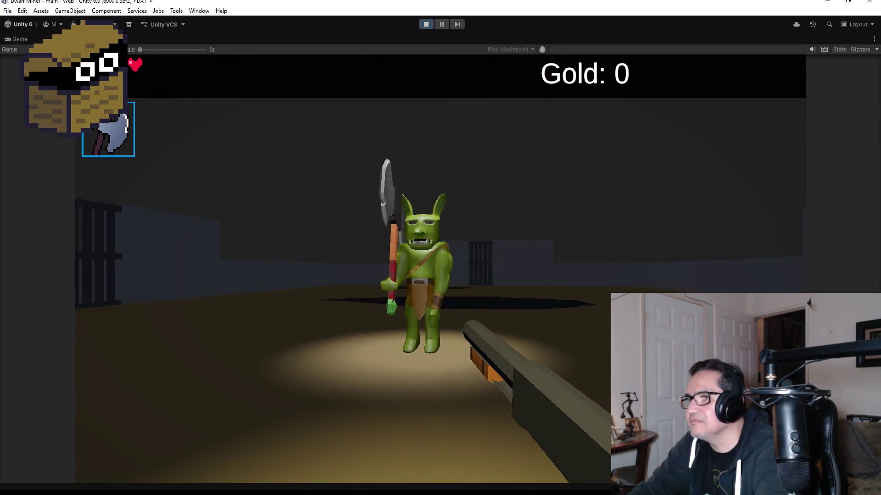
key(a)
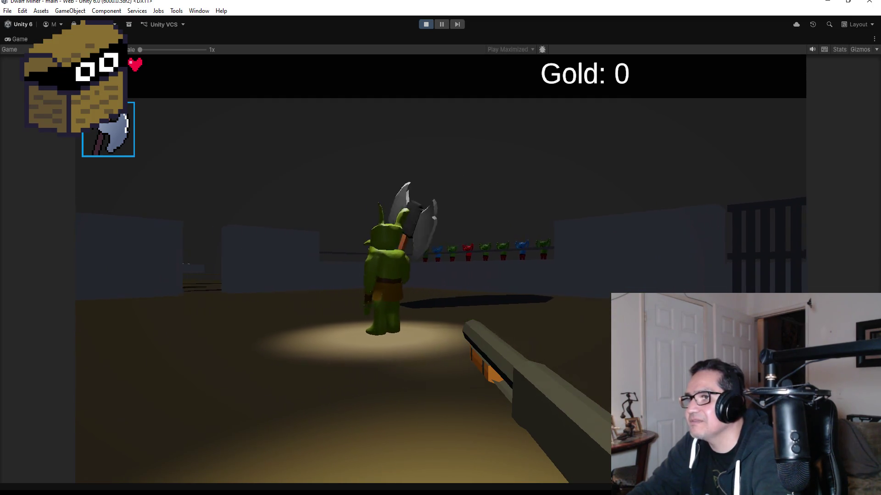
key(Escape)
click(422, 26)
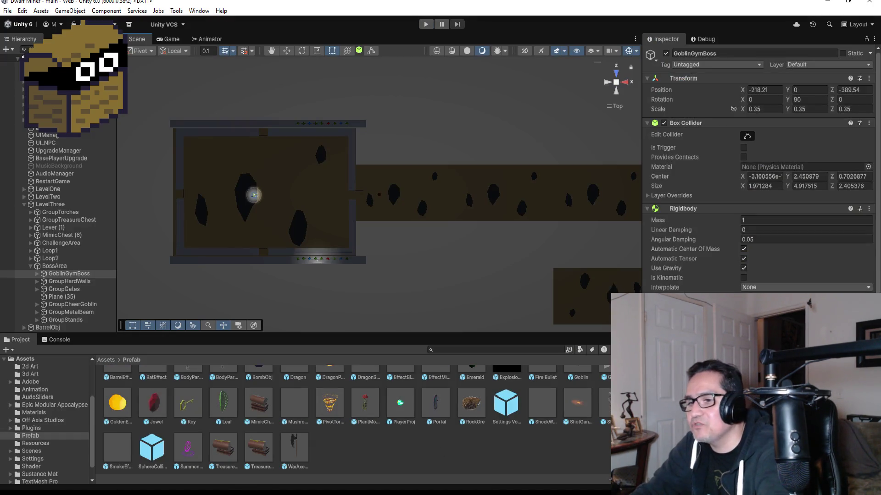
key(alt+Tab)
Move the chase-and-attack code from the axe-swing check to directly under if(!enemydead)
scroll(292, 230, down, 8)
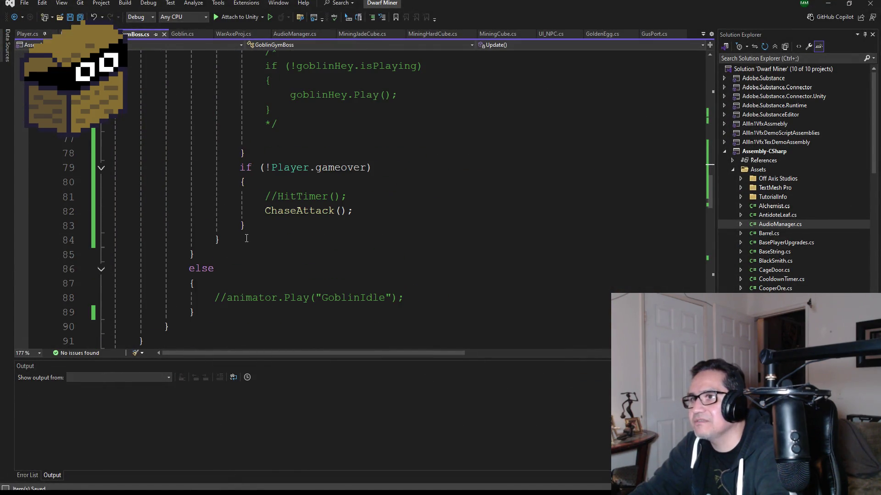
mouse_move(247, 238)
mouse_down()
mouse_move(123, 152)
mouse_move(133, 49)
mouse_move(141, 22)
mouse_move(155, 17)
mouse_move(169, 132)
mouse_move(115, 131)
mouse_move(107, 122)
mouse_up()
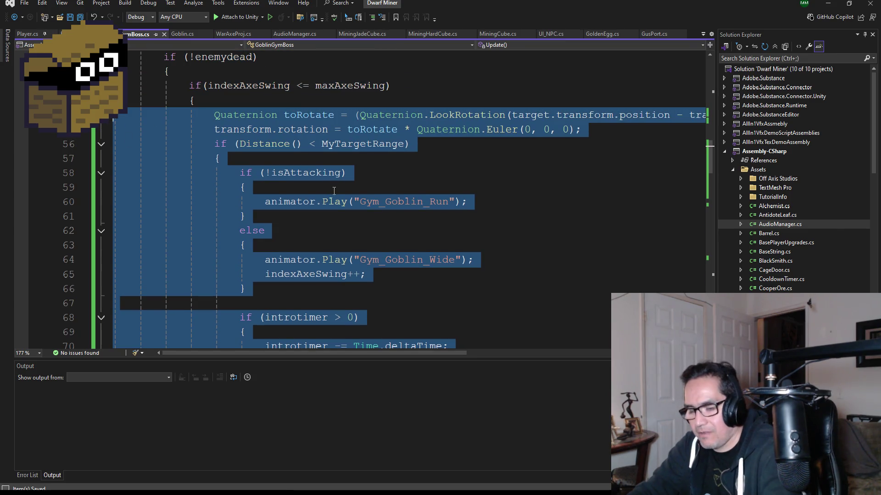
key(Delete)
click(221, 72)
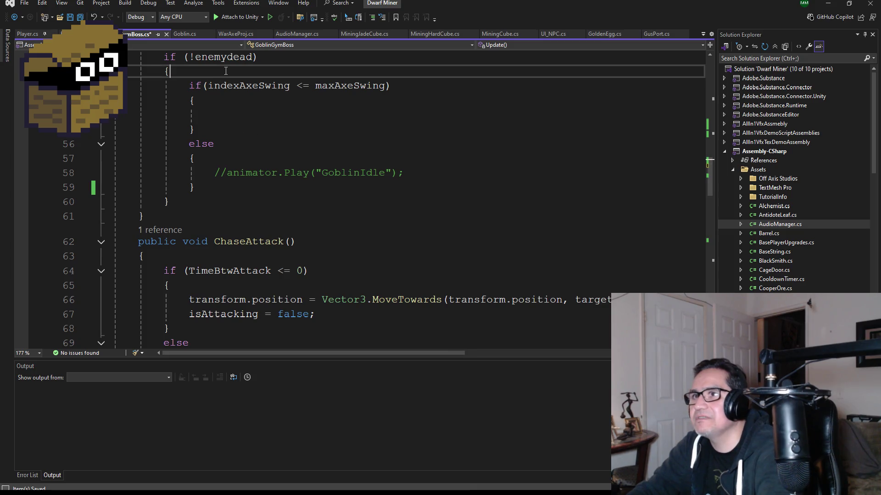
key(Return)
key(ctrl+v)
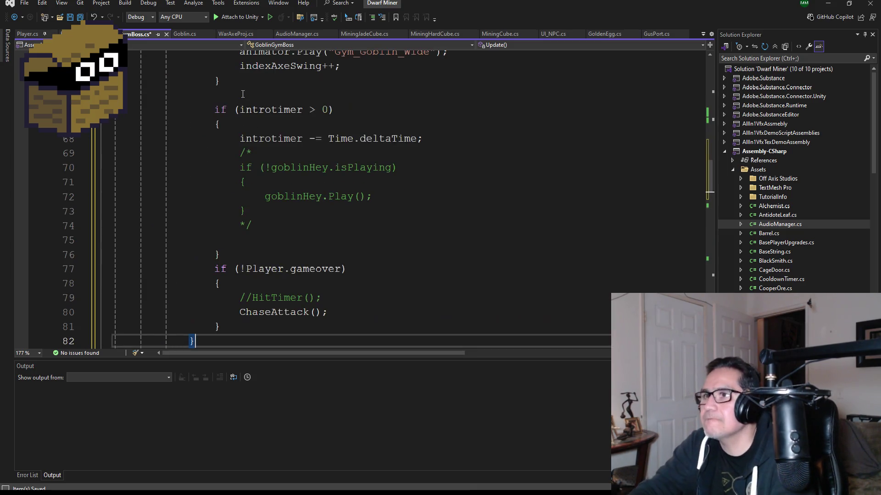
Delete the now-empty indexAxeSwing <= maxAxeSwing block and save the script
drag(228, 267, 125, 228)
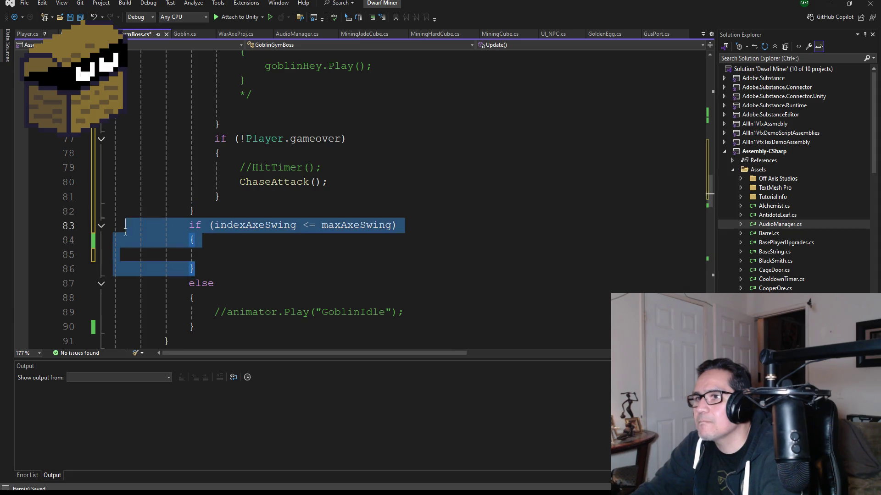
key(Delete)
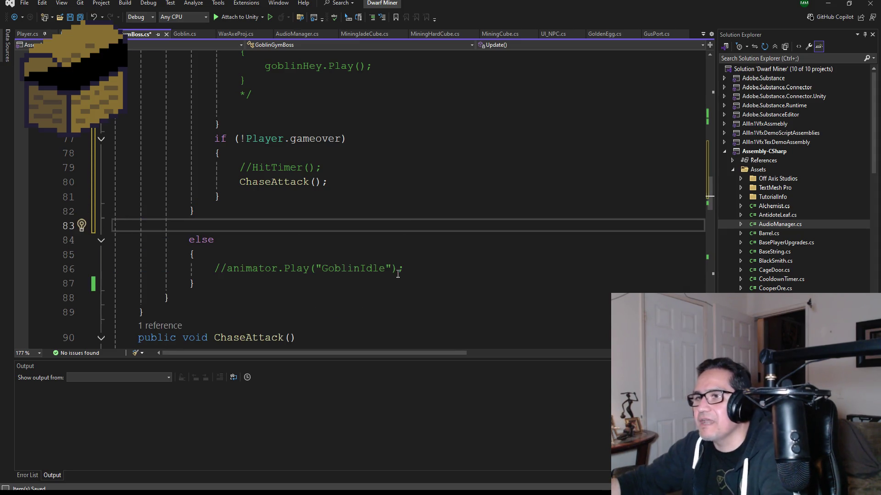
key(BackSpace)
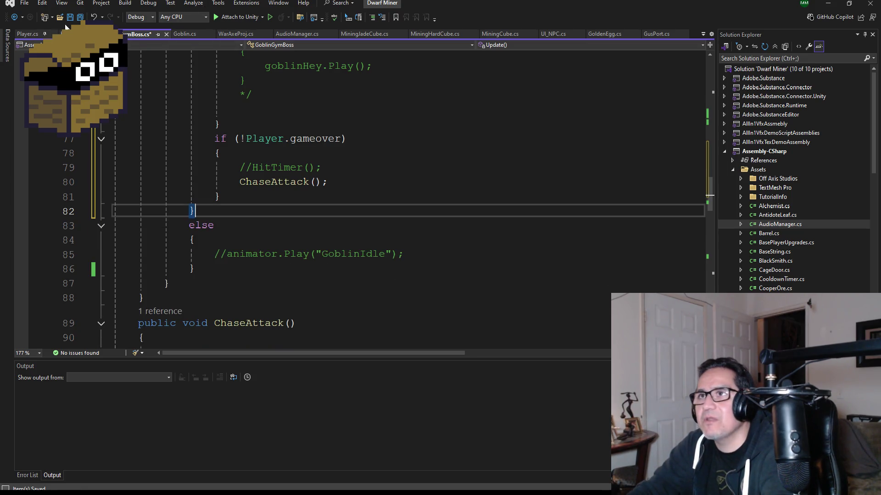
click(80, 18)
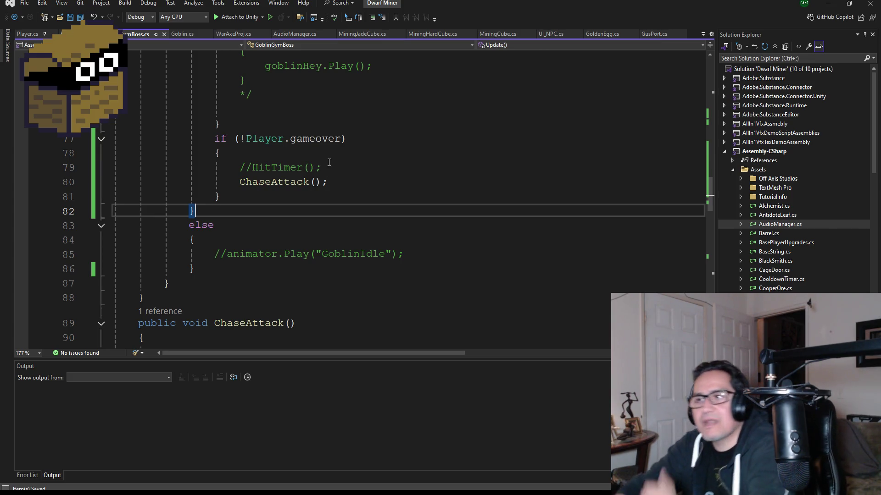
scroll(181, 133, up, 7)
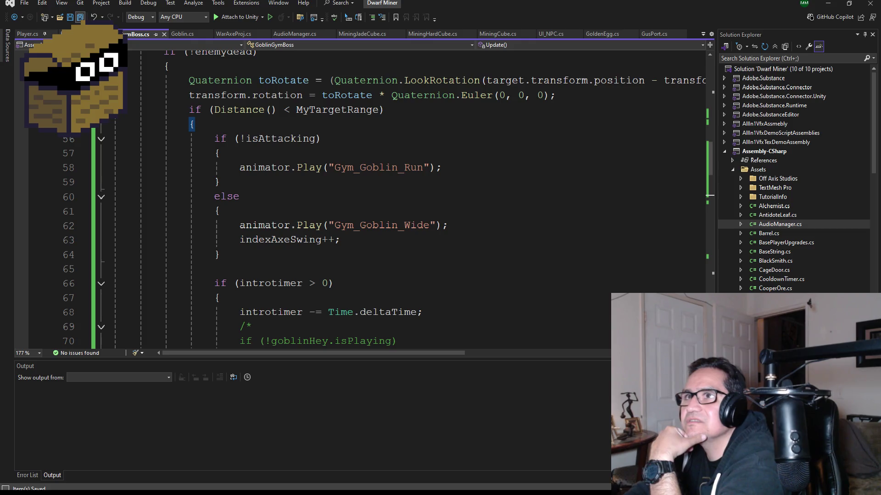
scroll(206, 78, up, 3)
scroll(303, 225, down, 2)
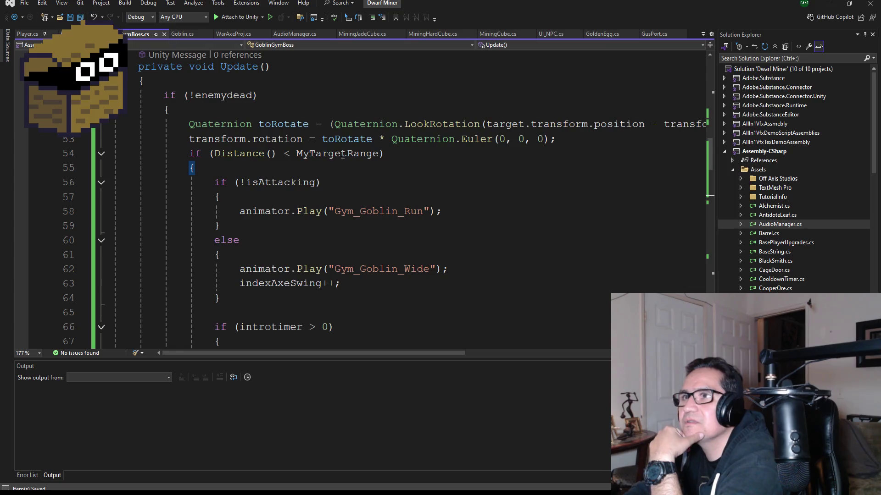
scroll(342, 156, down, 4)
key(ctrl+bracketright)
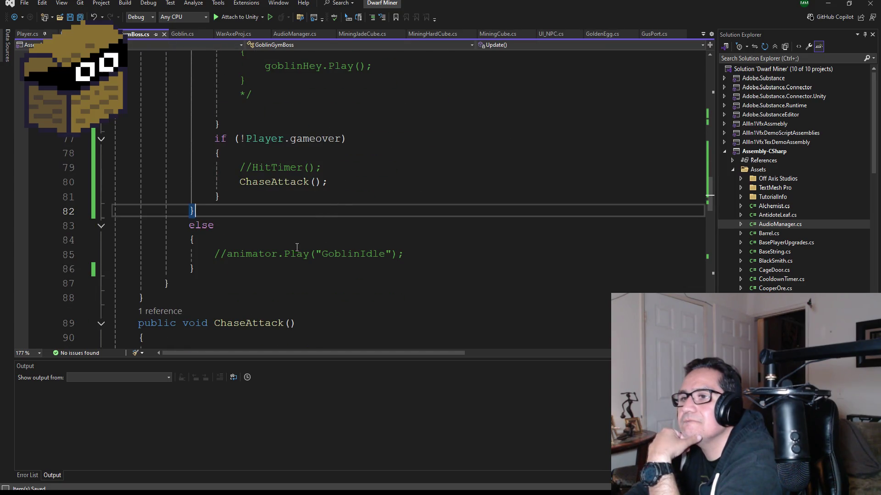
key(ctrl+bracketright)
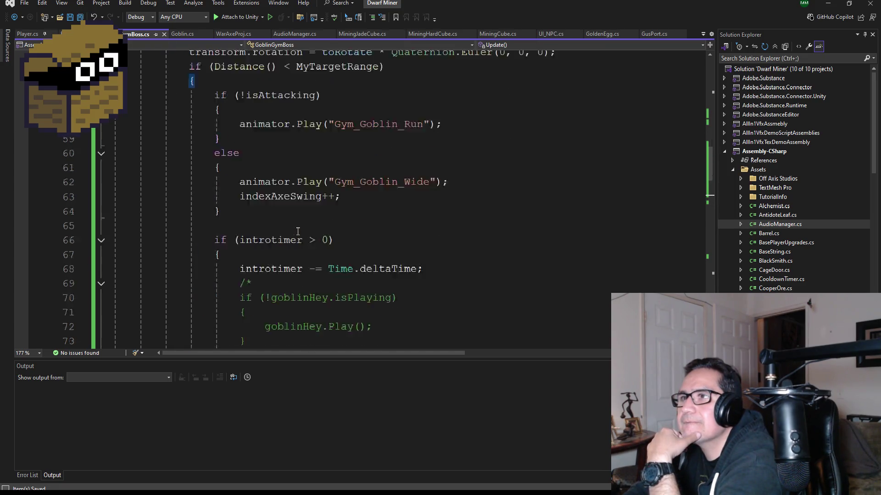
key(ctrl+bracketright)
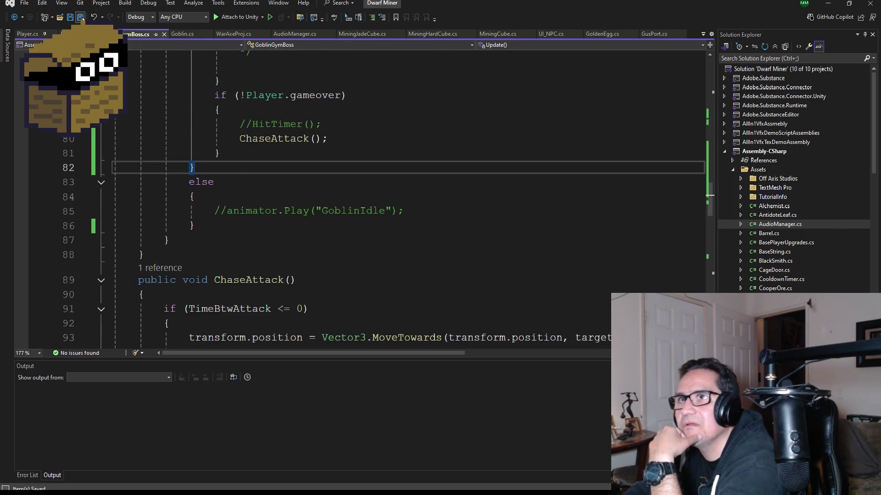
scroll(320, 263, down, 14)
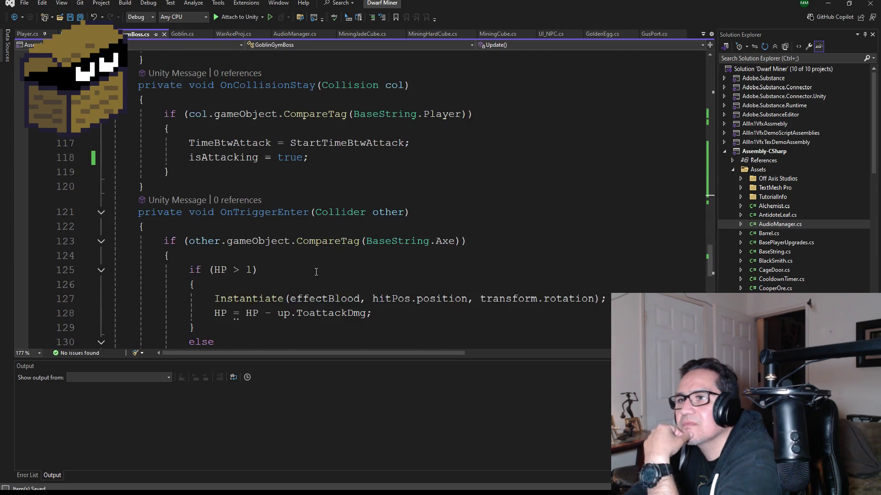
scroll(318, 267, down, 6)
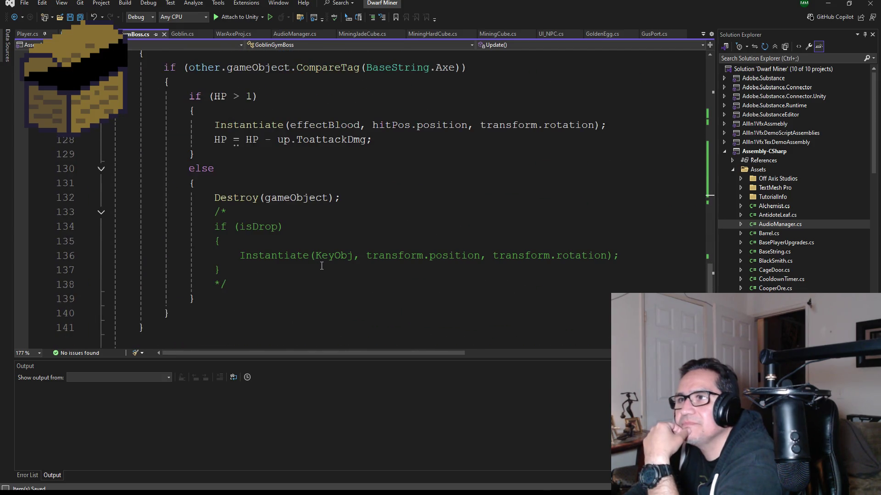
scroll(321, 266, up, 10)
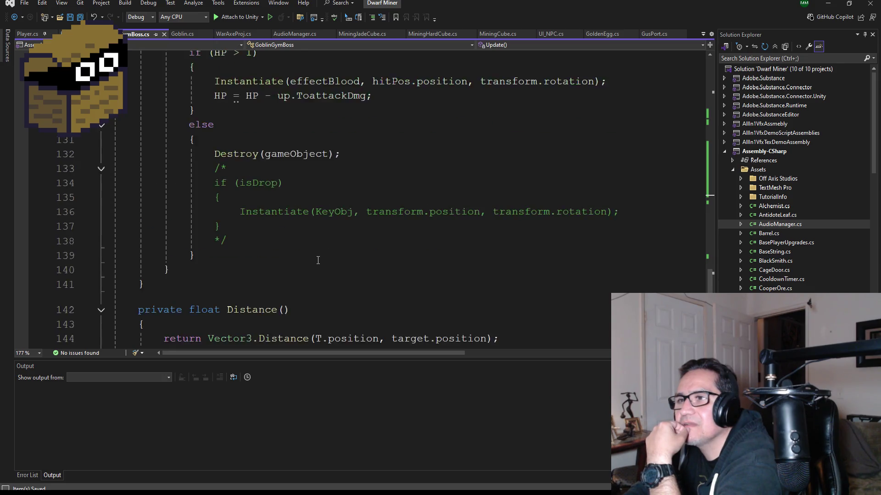
mouse_move(354, 261)
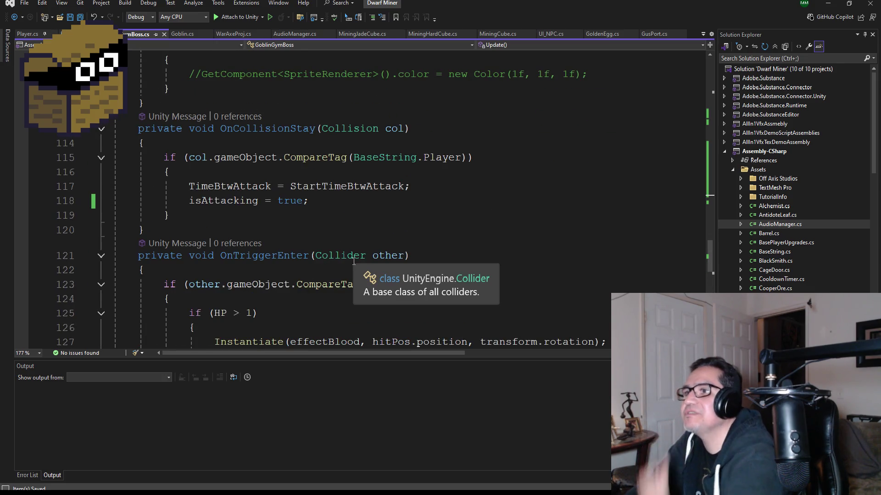
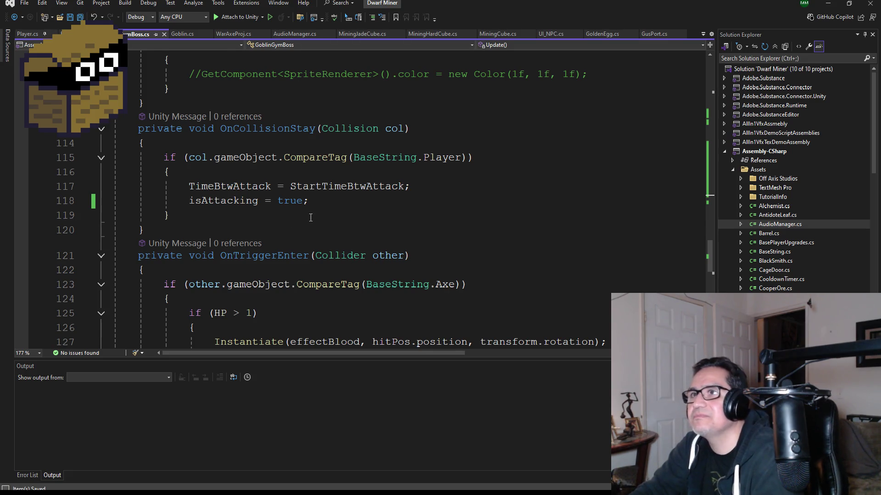
Add a public void AttackSwing() method below Distance() in GoblinGymBoss.cs and save
scroll(261, 217, down, 10)
scroll(252, 223, up, 2)
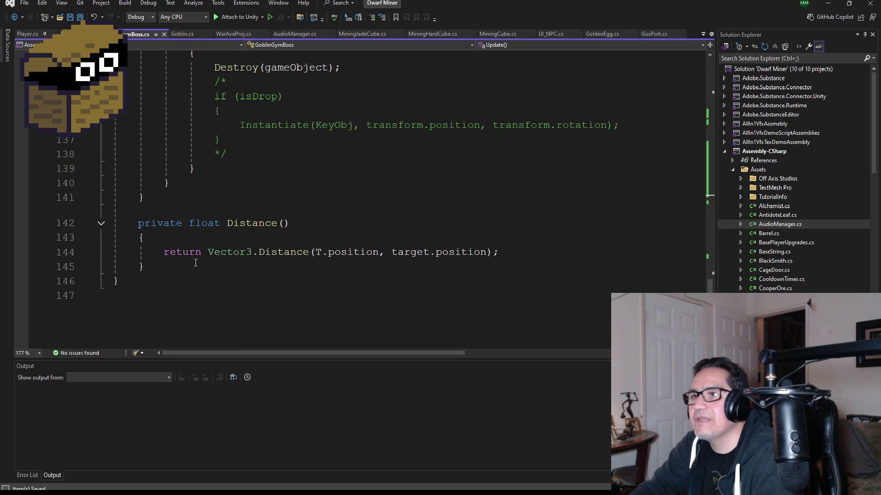
click(285, 267)
key(Return)
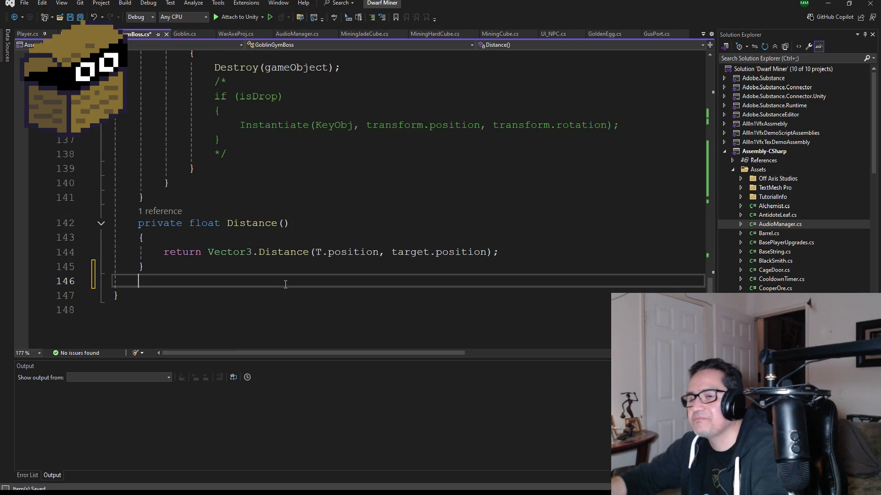
text(public void )
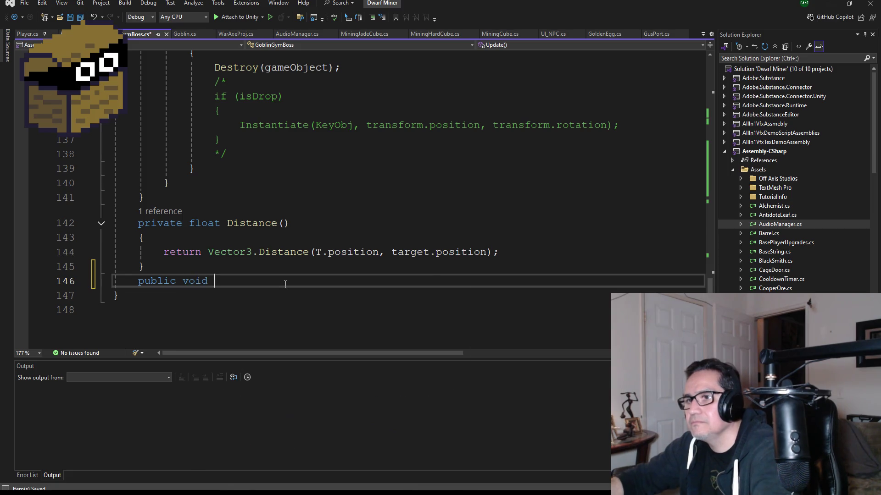
text(A)
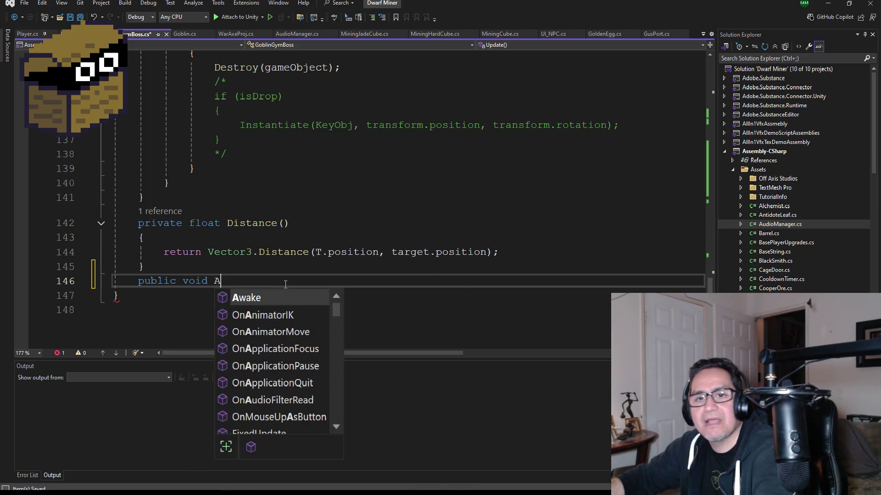
text(ttackS)
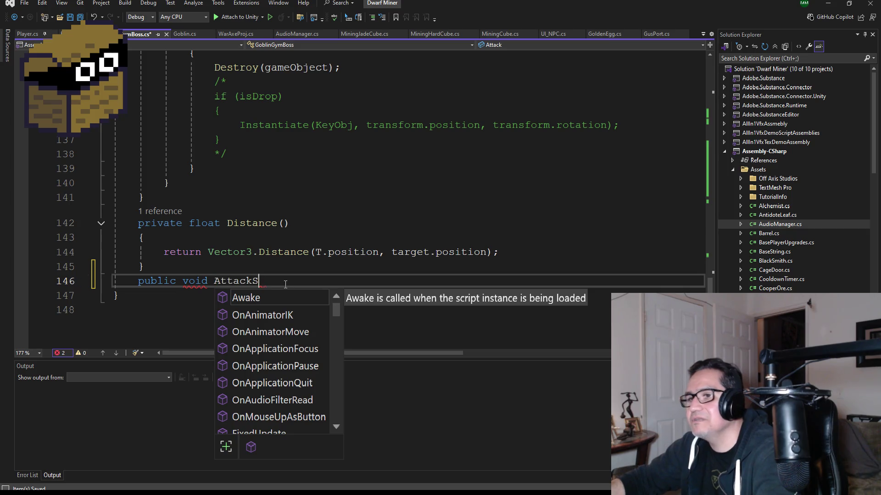
text(wing())
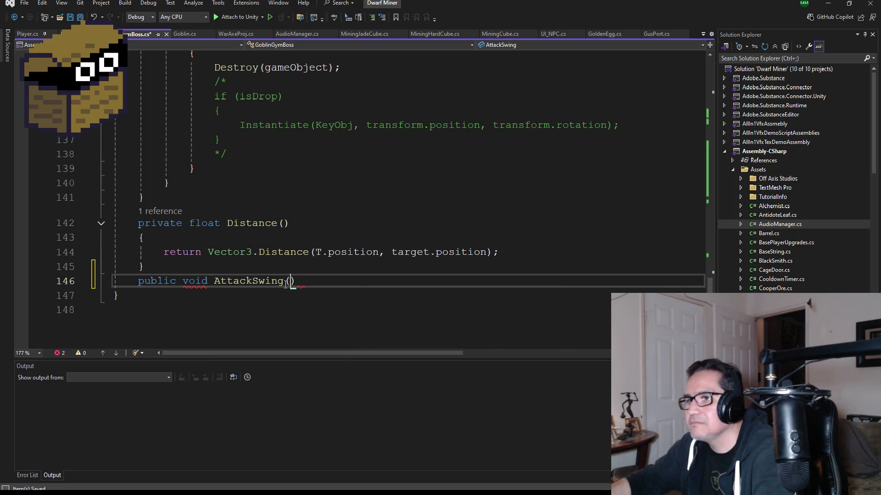
key(Return)
key(Return)
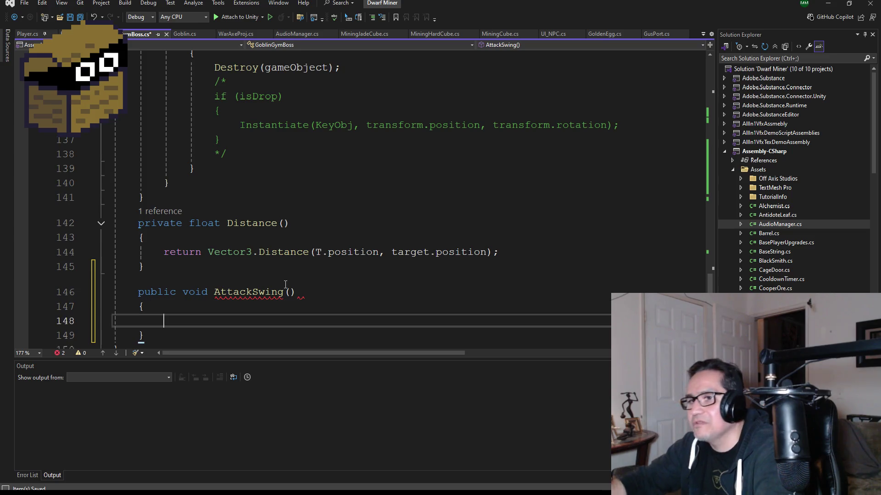
scroll(306, 277, down, 2)
scroll(281, 288, up, 1)
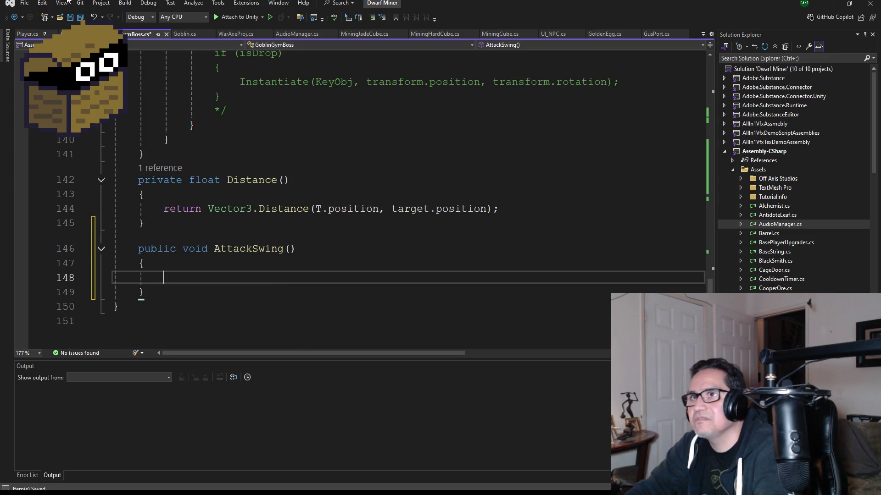
key(ctrl+s)
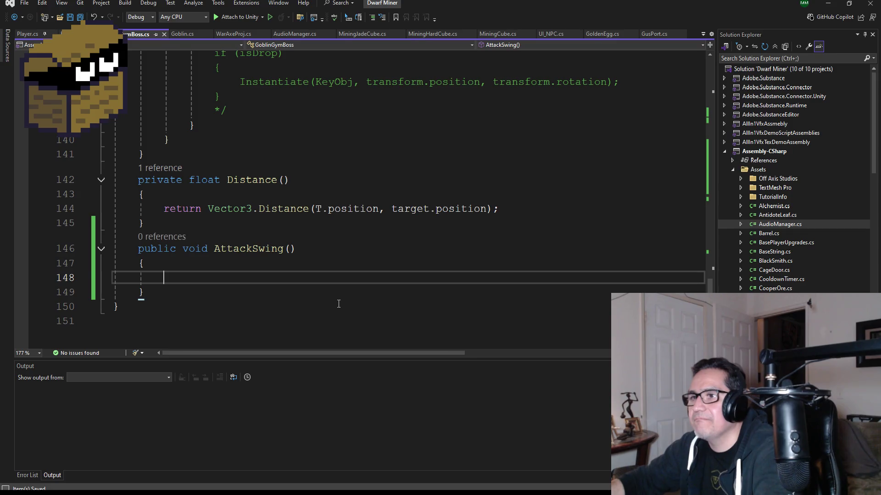
Give AttackSwing the body indexAxeSwing = indexAxeSwing + 1, save, and minimize Visual Studio
text(indexAxeSwing )
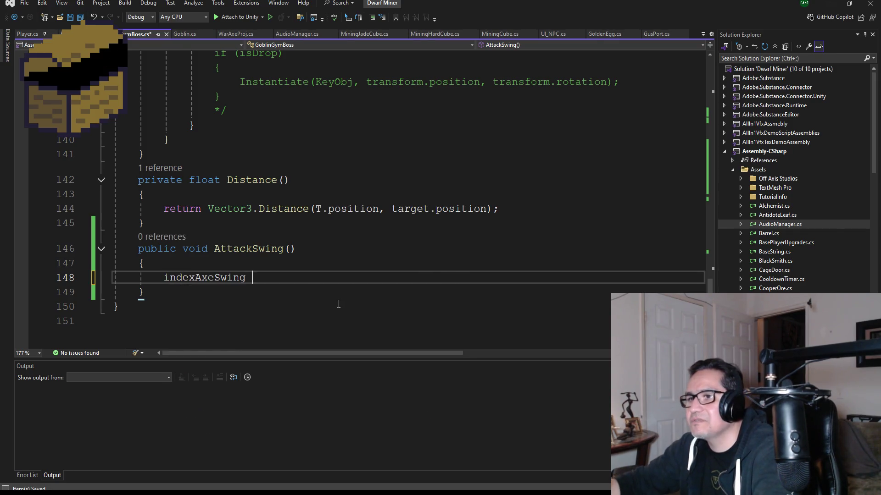
text(= ind)
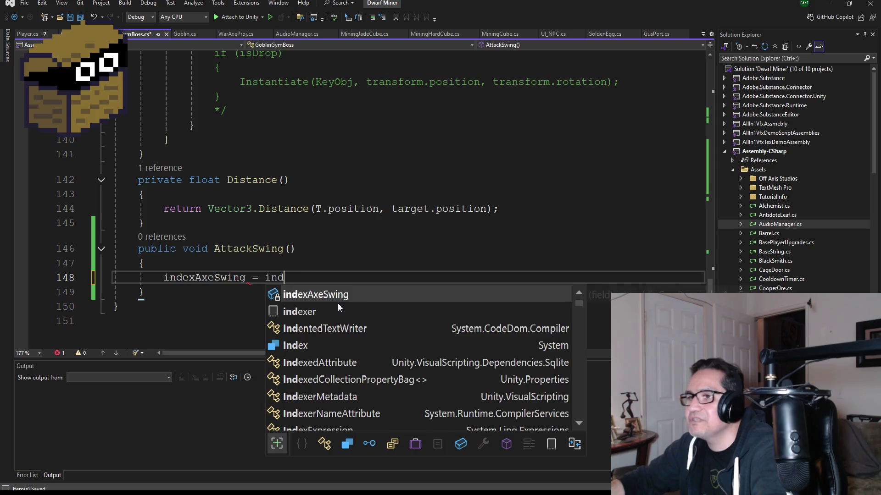
key(Tab)
text(+)
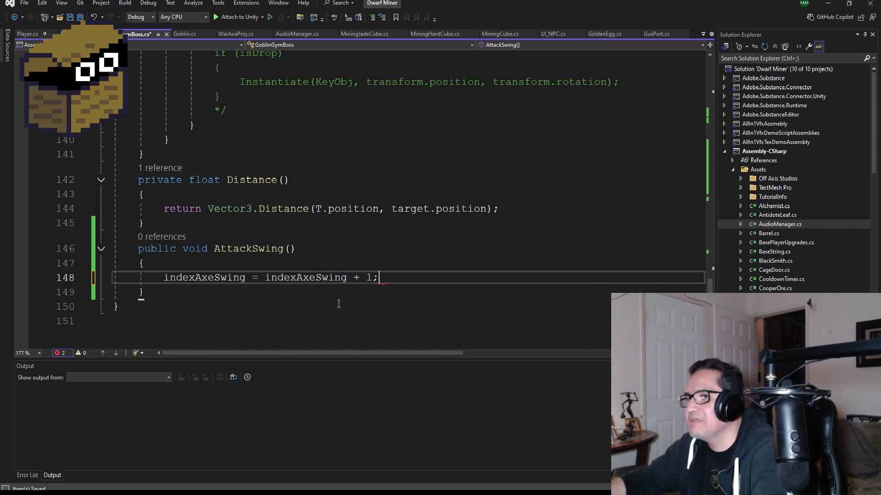
click(81, 17)
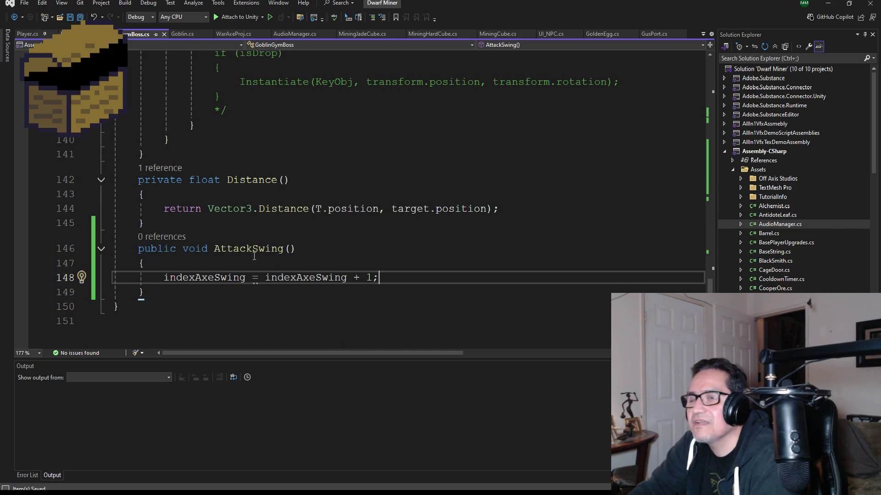
click(829, 5)
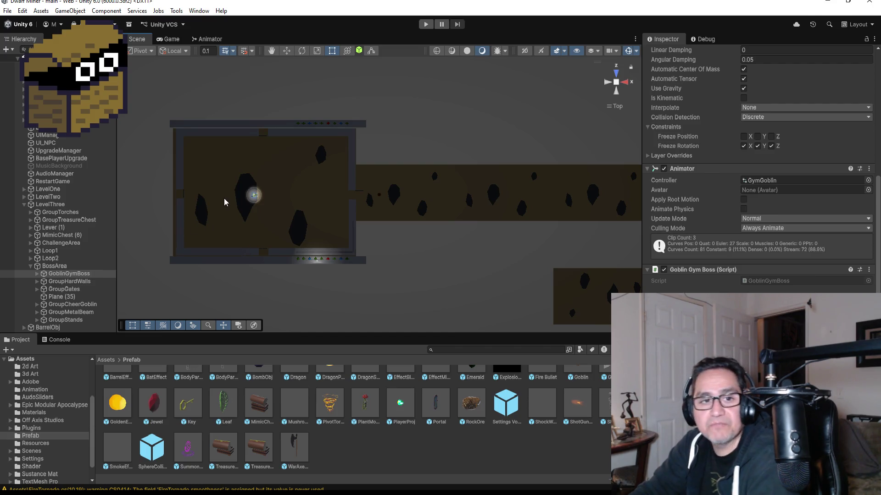
Open the Animation window on the Gym_Goblin_Wide clip and frame GoblinGymBoss in the scene
click(198, 10)
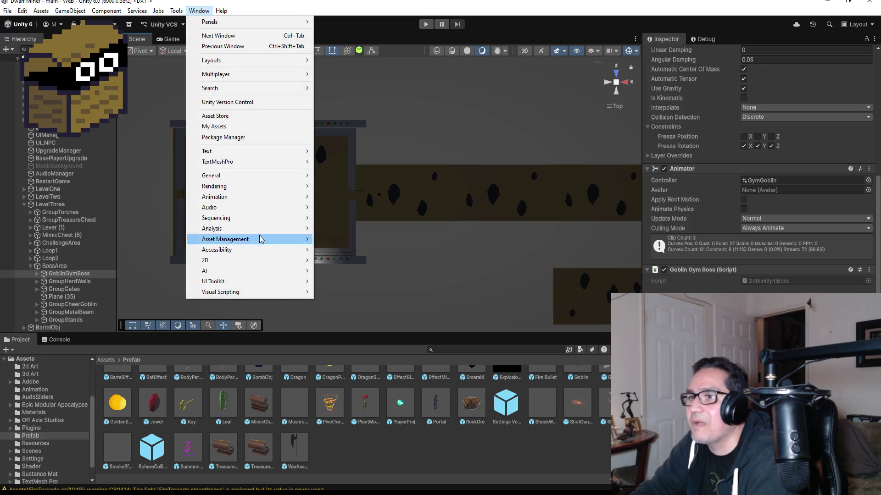
mouse_move(307, 201)
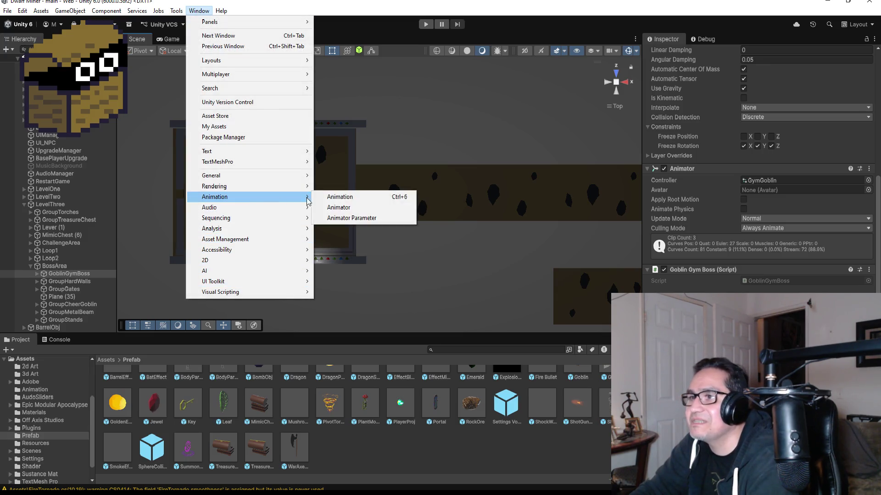
click(347, 198)
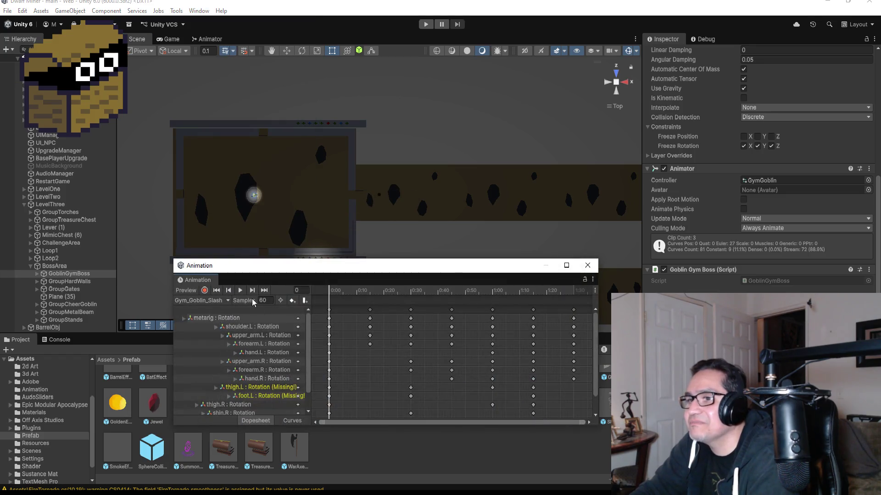
click(212, 303)
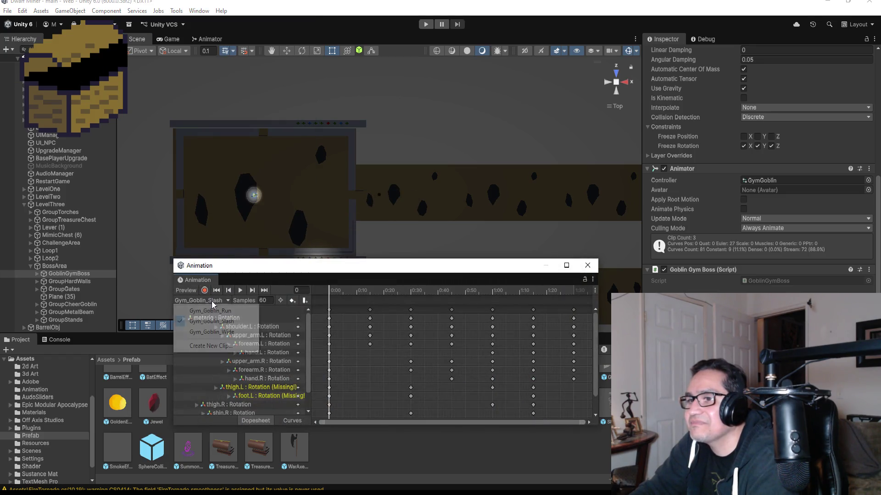
click(214, 332)
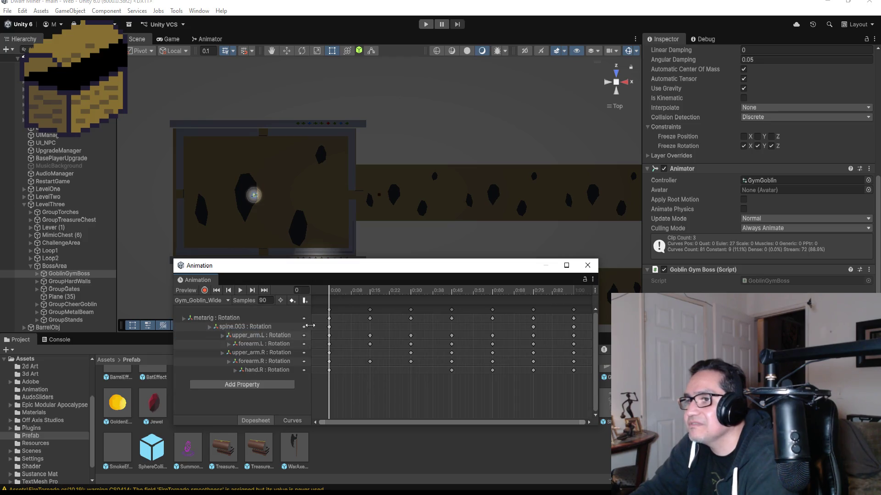
double_click(61, 272)
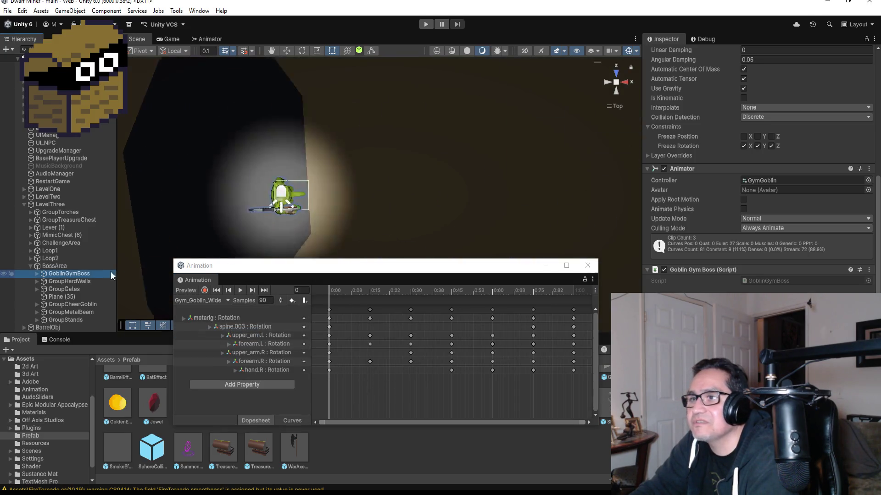
Orbit to an angled view, preview Gym_Goblin_Wide, and settle the playhead on frame 60's keyframes
mouse_move(512, 198)
mouse_down()
mouse_move(503, 98)
mouse_move(364, 239)
mouse_up()
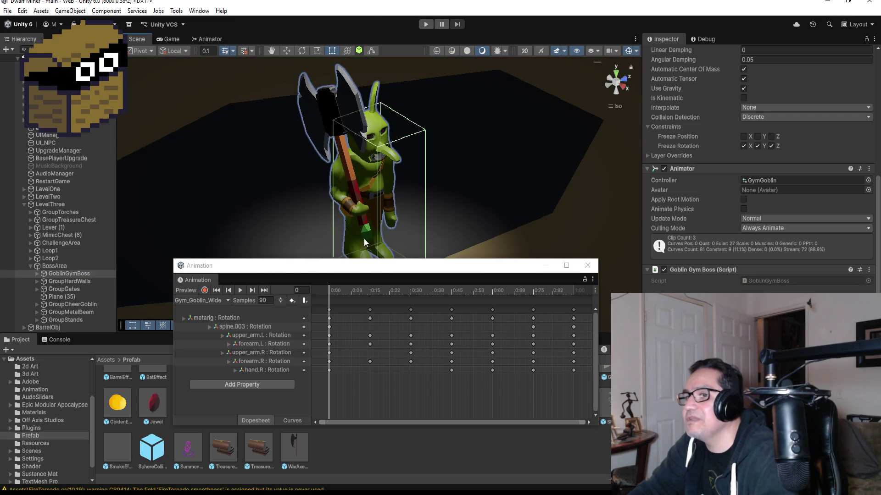
click(237, 291)
click(237, 291)
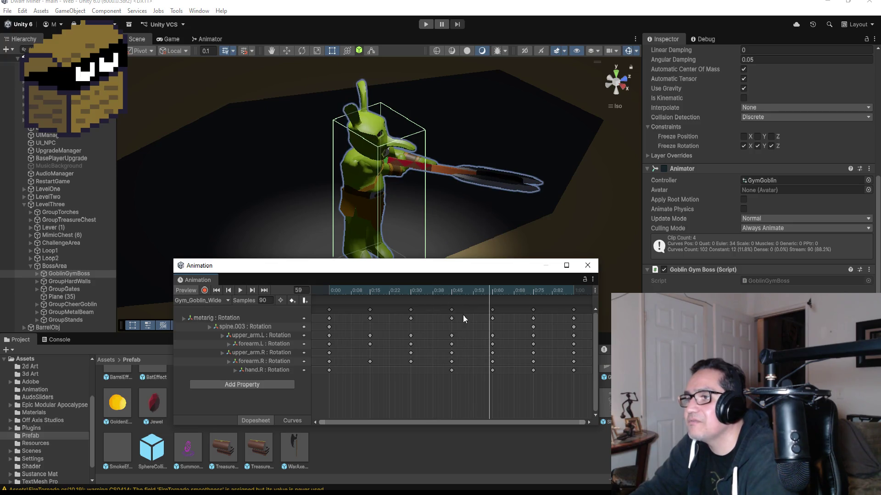
click(264, 292)
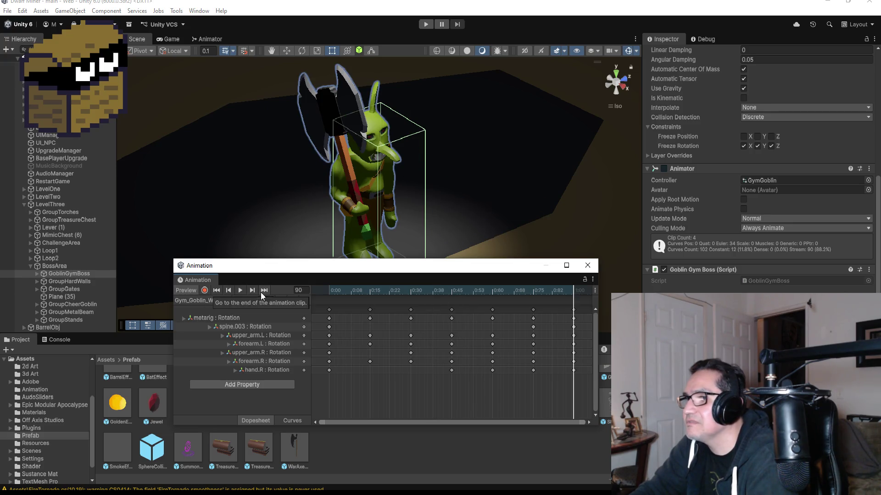
click(230, 289)
click(232, 289)
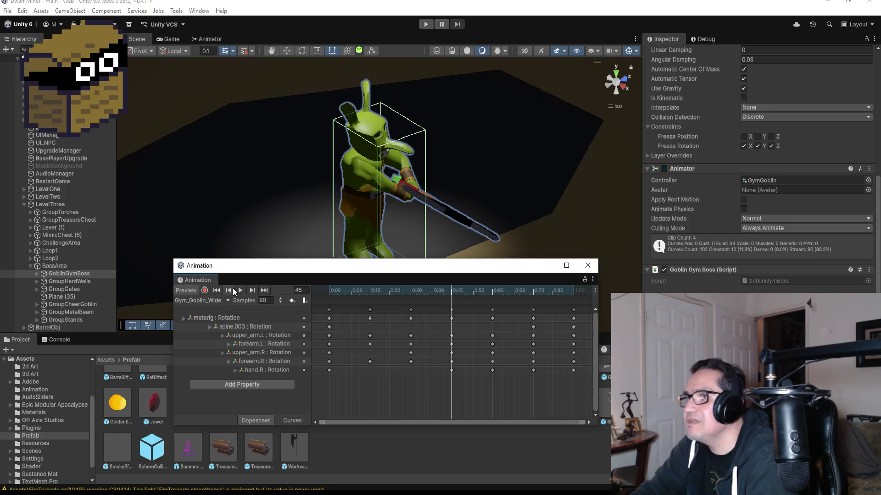
click(252, 290)
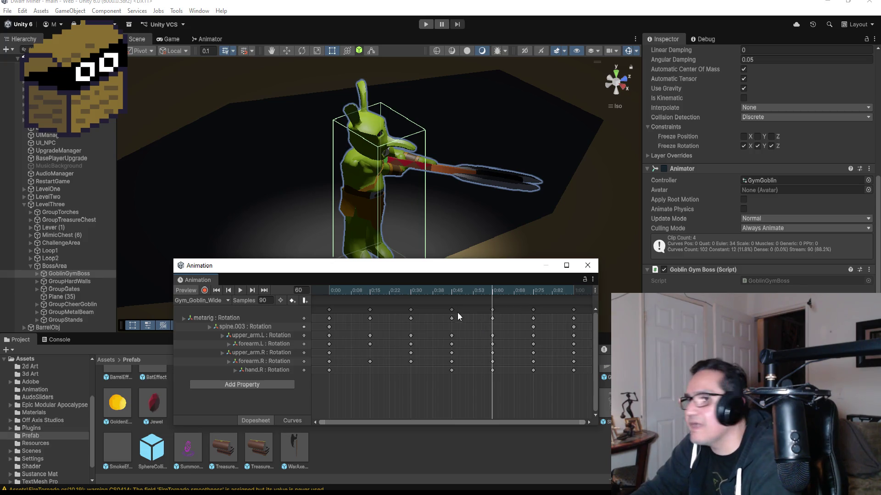
click(492, 309)
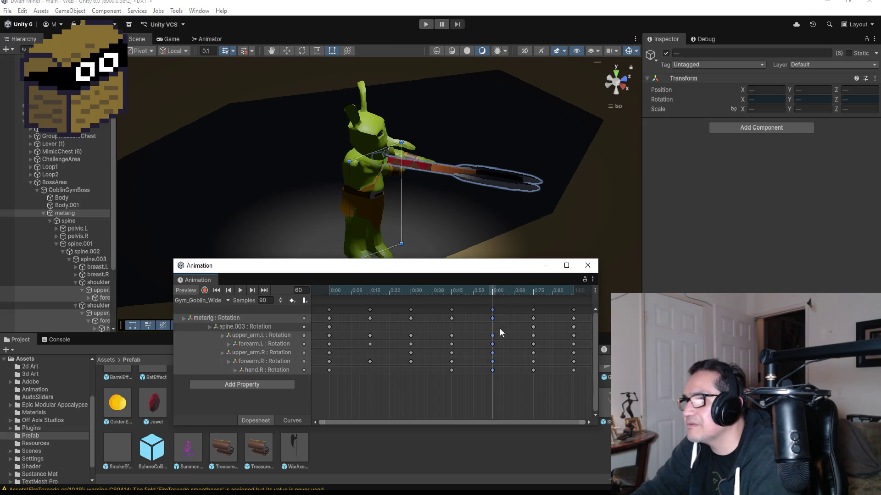
Add a frame-60 animation event calling AttackSwing(), close the Animation window, and return to Visual Studio
click(307, 299)
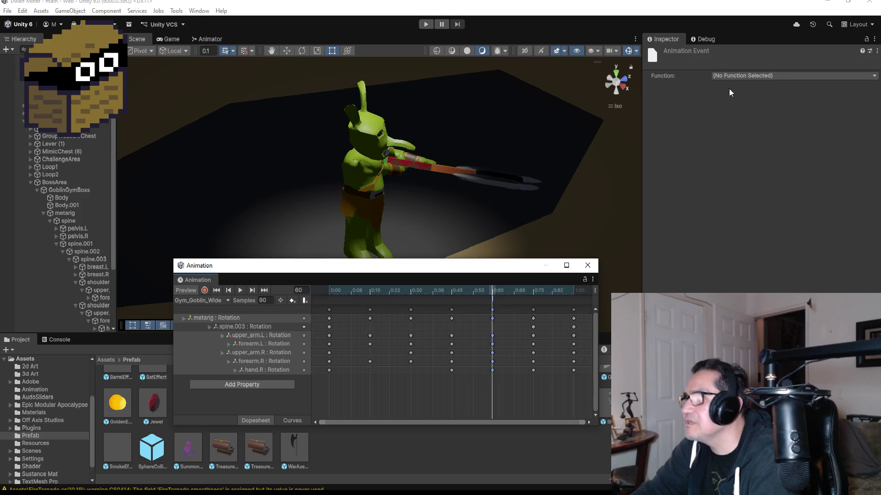
click(748, 76)
mouse_move(760, 88)
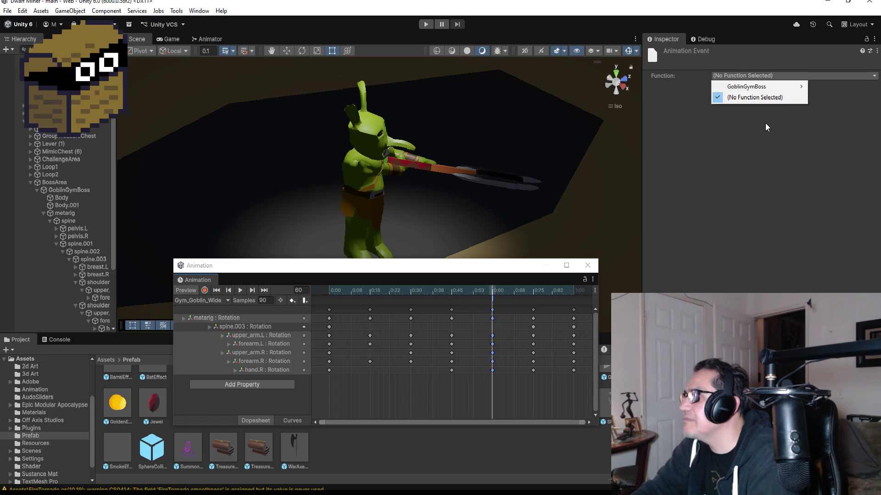
mouse_move(821, 87)
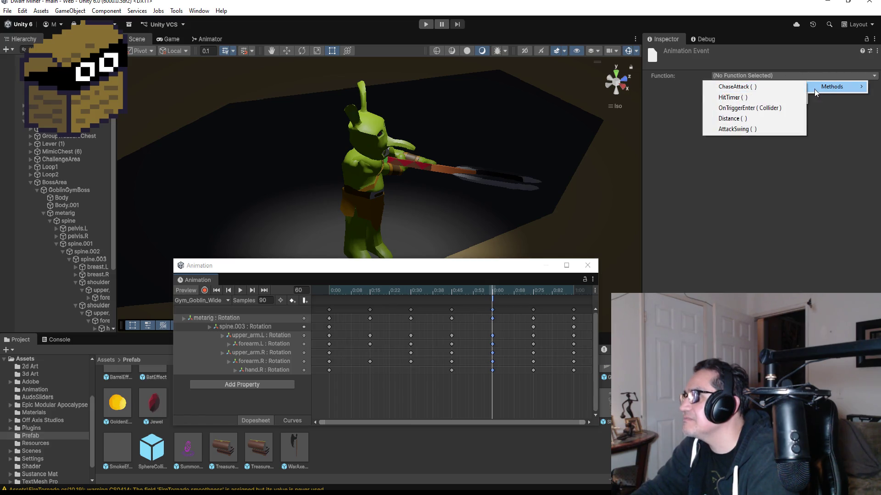
click(761, 129)
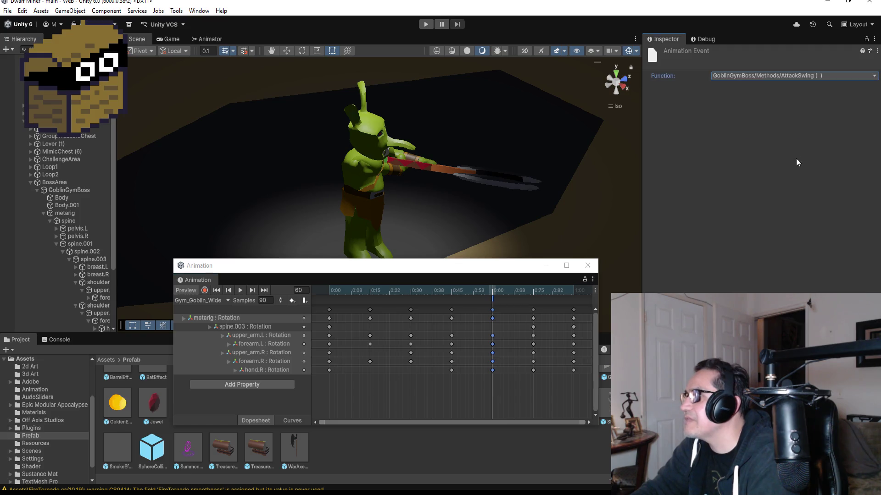
click(587, 266)
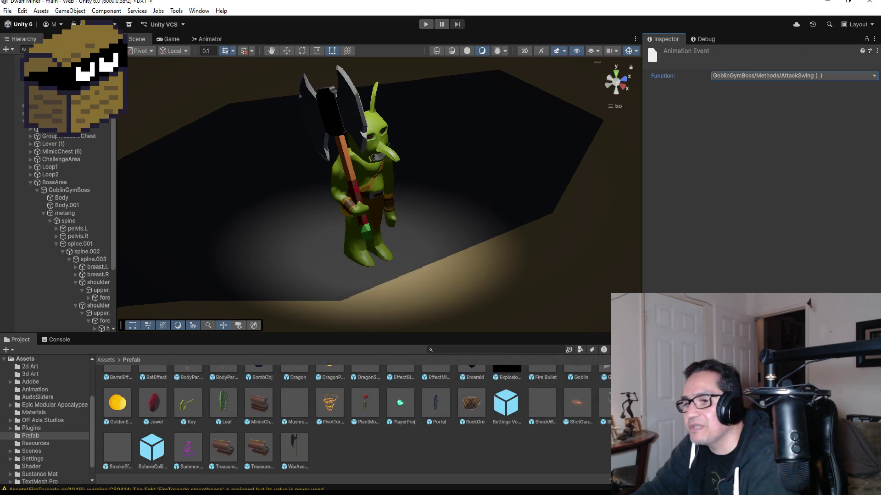
key(alt+Tab)
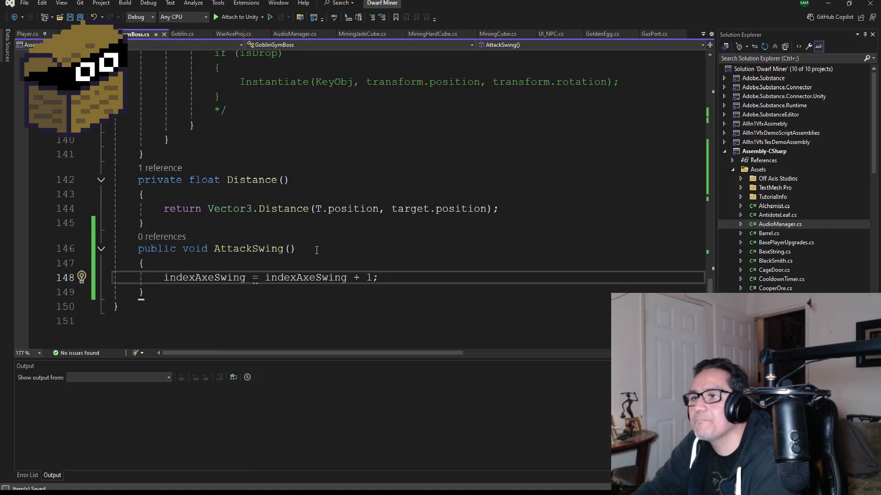
Replace the Update if's !enemydead condition with indexAxeSwing <= maxAxeSwing and save
scroll(316, 250, up, 20)
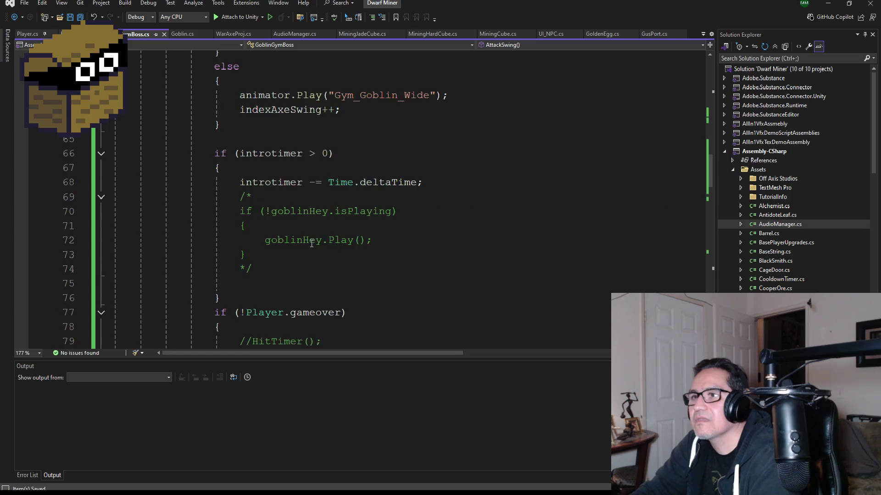
scroll(311, 243, up, 8)
scroll(314, 257, down, 3)
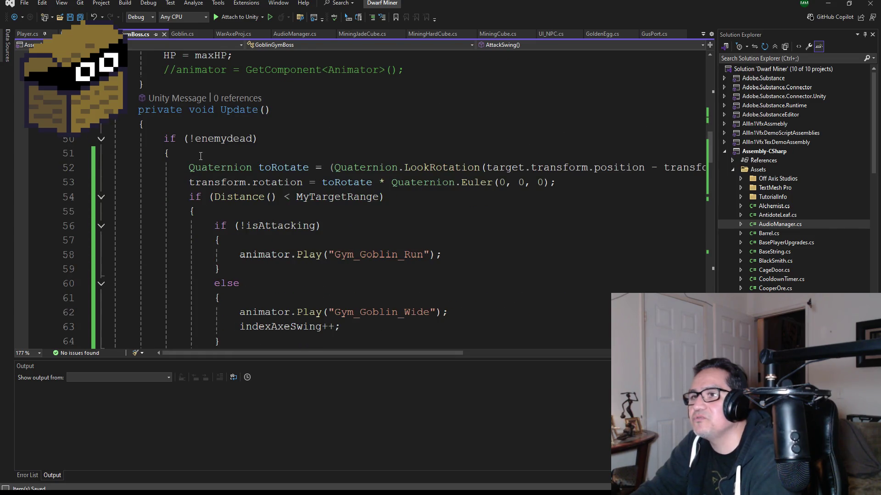
click(204, 152)
double_click(223, 136)
scroll(243, 183, down, 8)
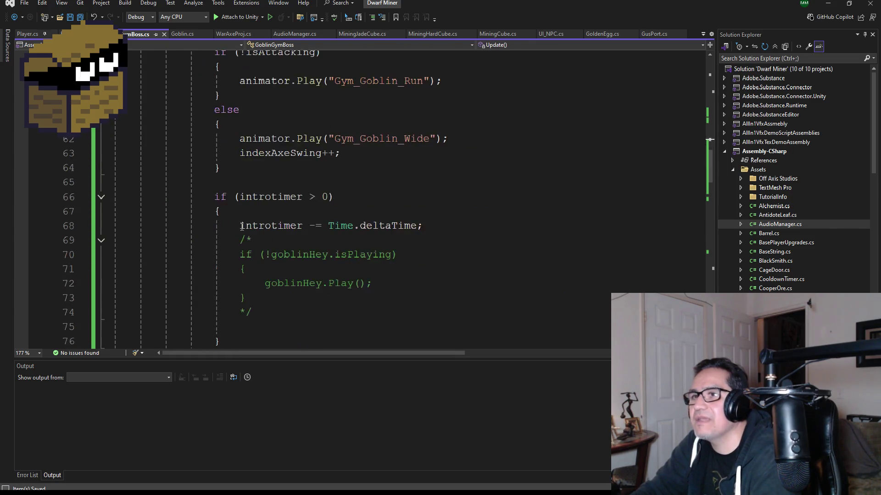
scroll(263, 215, up, 6)
scroll(263, 215, up, 3)
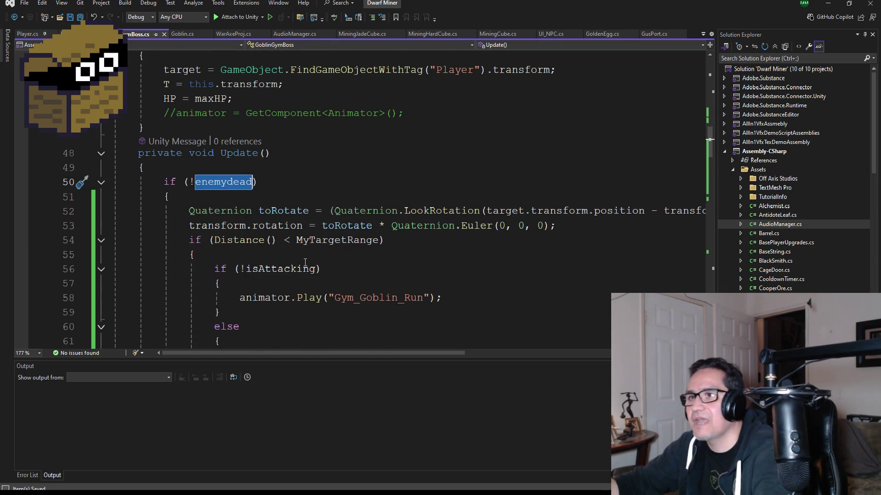
key(BackSpace)
key(BackSpace)
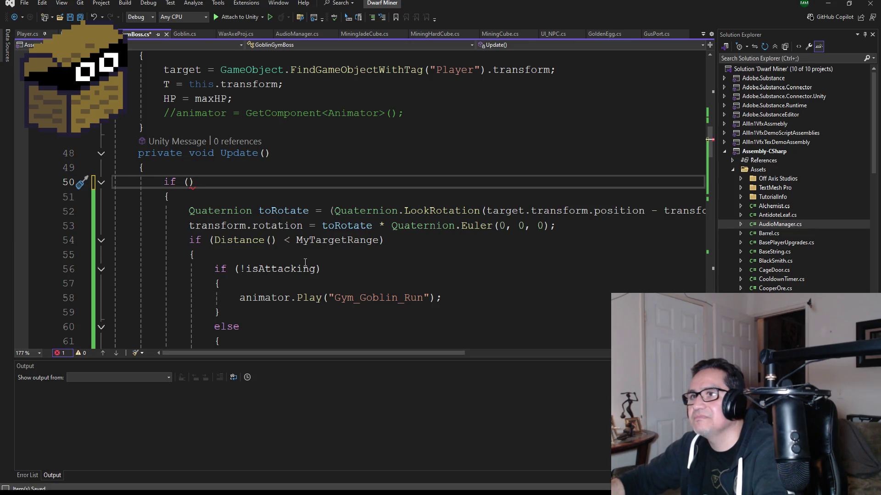
text(ani)
key(BackSpace)
key(BackSpace)
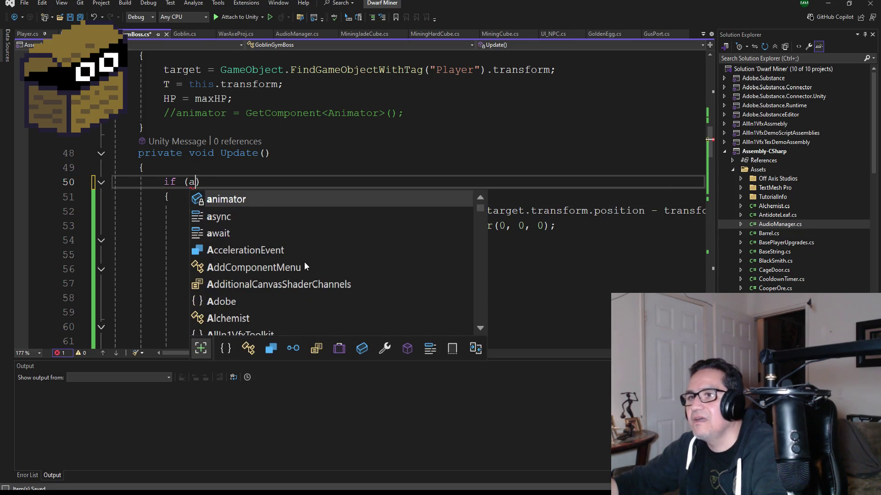
text(ni)
key(BackSpace)
key(BackSpace)
key(BackSpace)
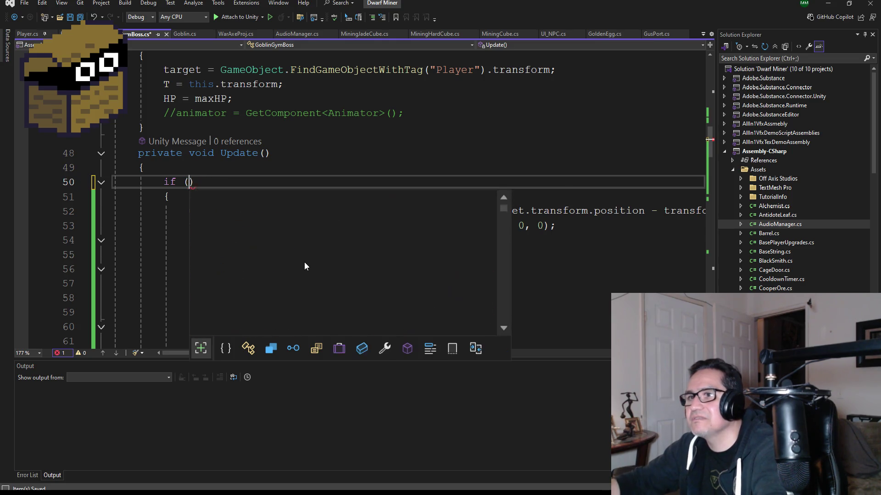
text(inde)
key(Tab)
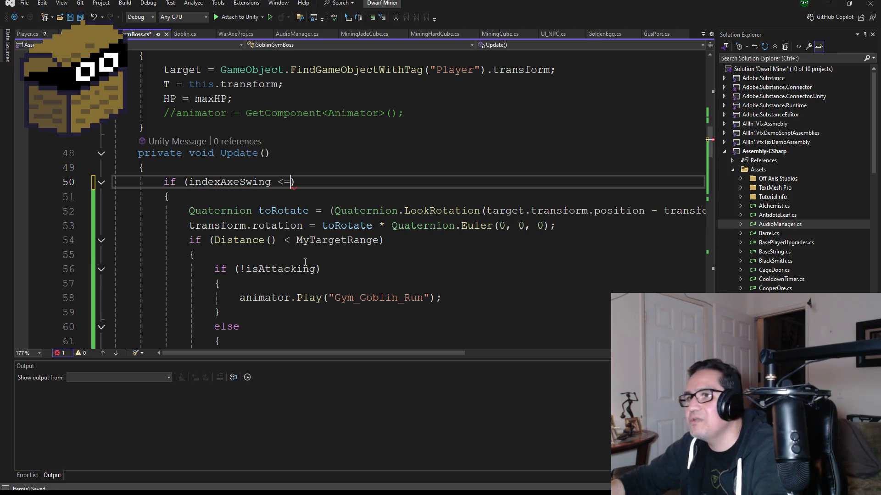
text( max)
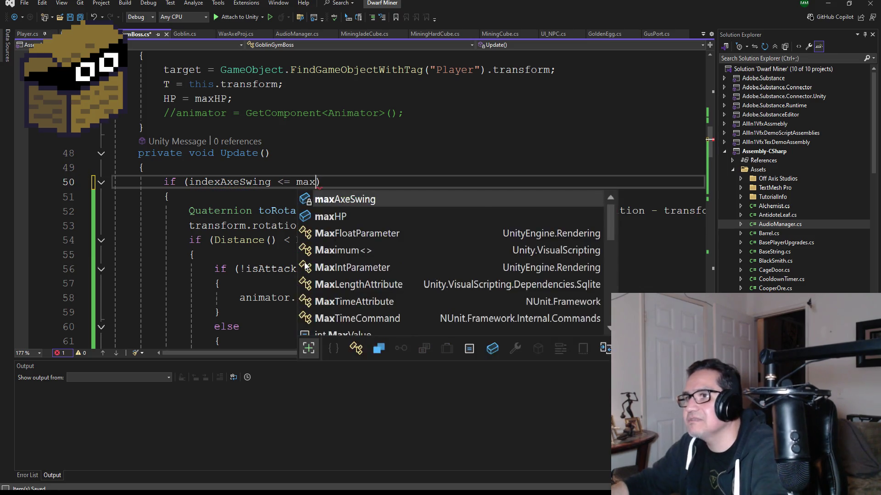
key(Tab)
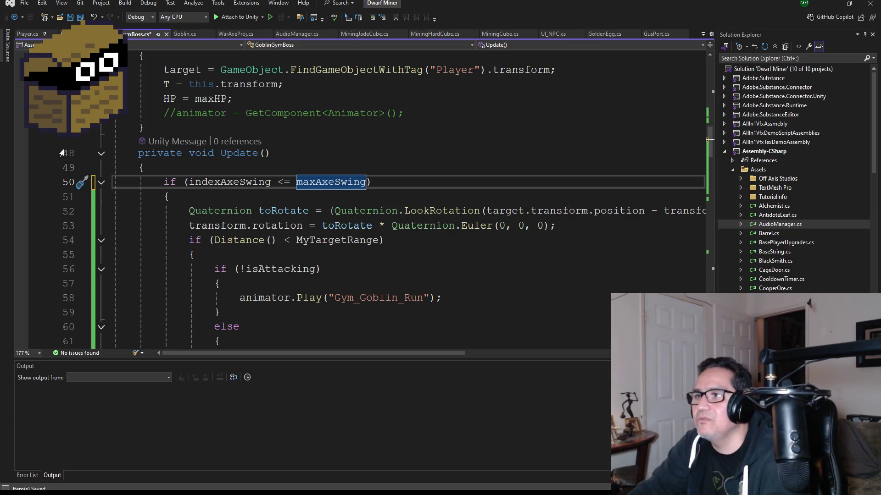
click(76, 17)
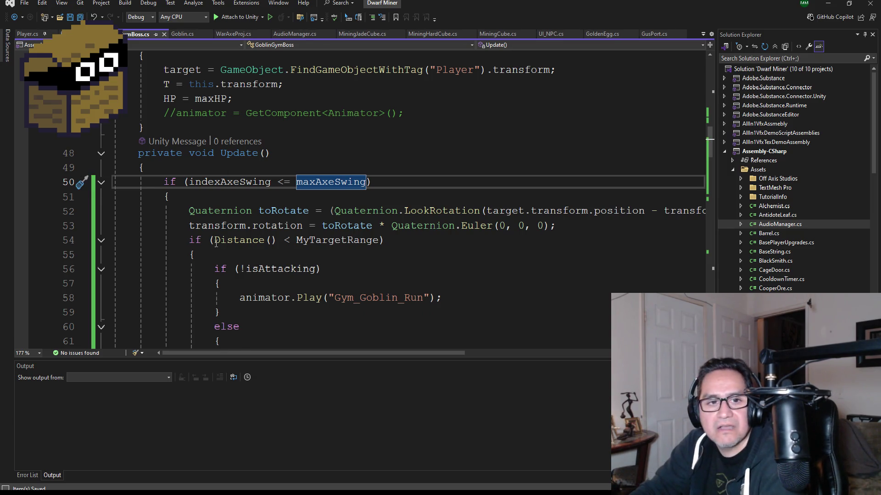
Uncomment the else branch's animator.Play, swap GoblinIdle for Gym_Goblin_Run, save, and minimize
scroll(201, 233, down, 4)
scroll(200, 233, down, 7)
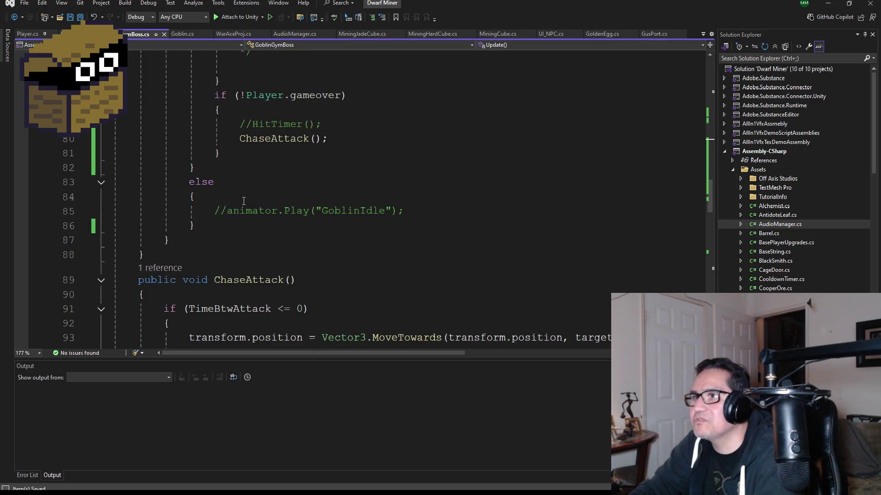
click(226, 214)
key(BackSpace)
key(BackSpace)
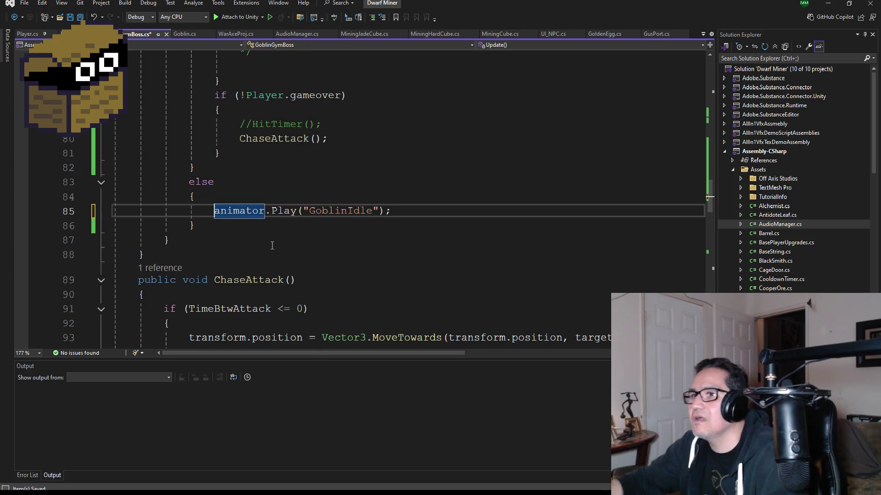
scroll(340, 209, up, 6)
scroll(379, 276, up, 3)
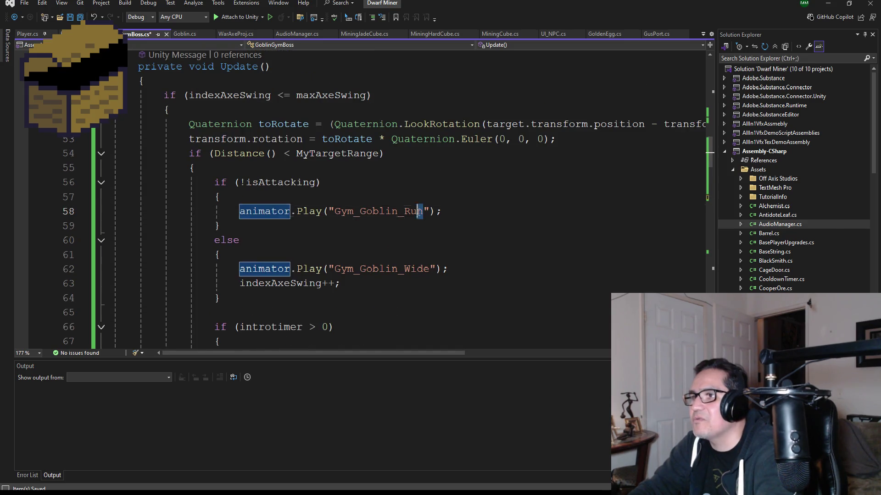
drag(422, 216, 334, 211)
key(ctrl+c)
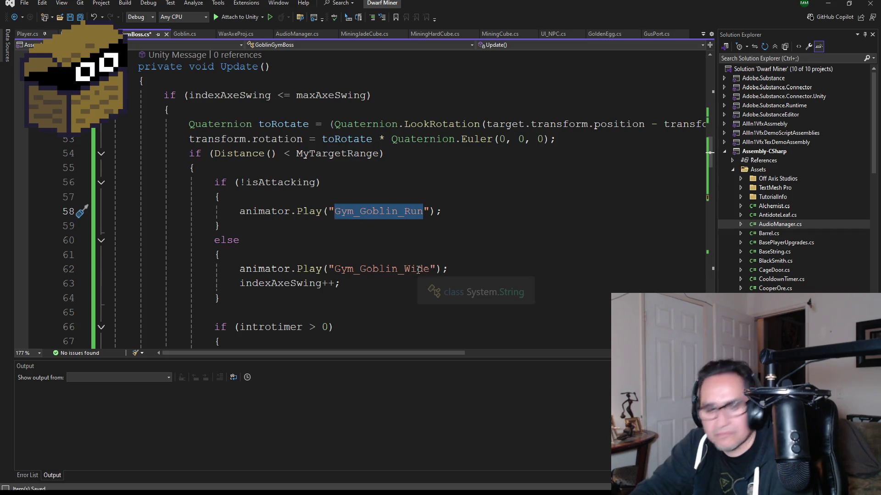
scroll(416, 269, down, 9)
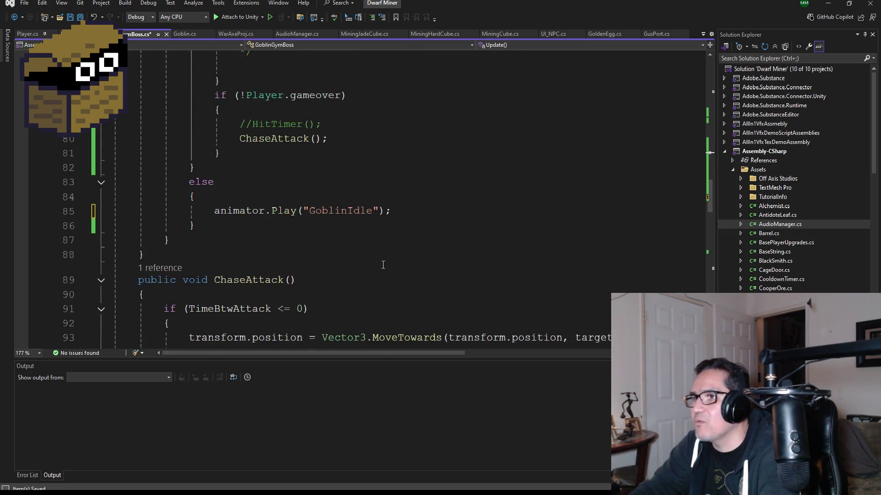
double_click(348, 207)
key(ctrl+v)
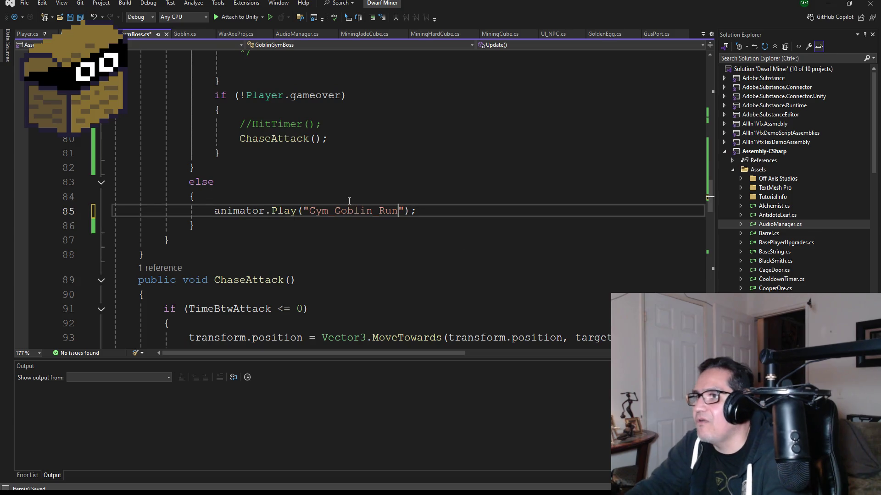
key(ctrl+s)
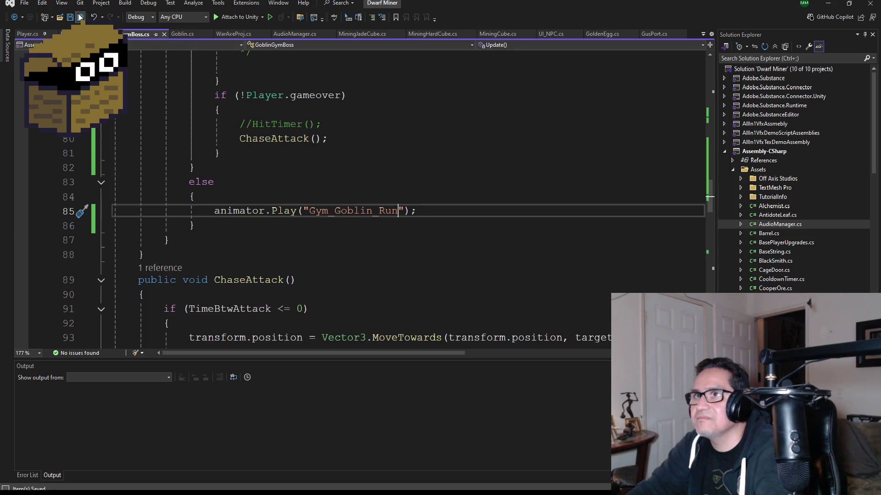
click(828, 7)
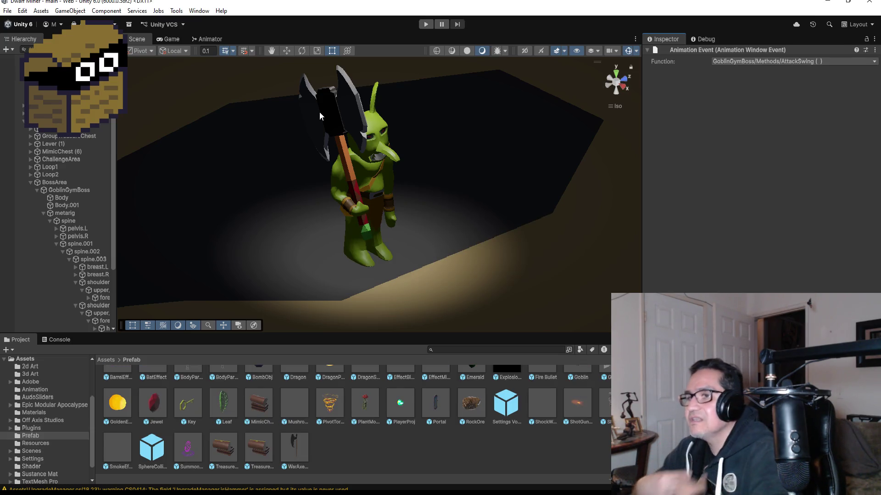
Start play mode, dismiss the Settings screen, and break the barrel with the axe
click(420, 24)
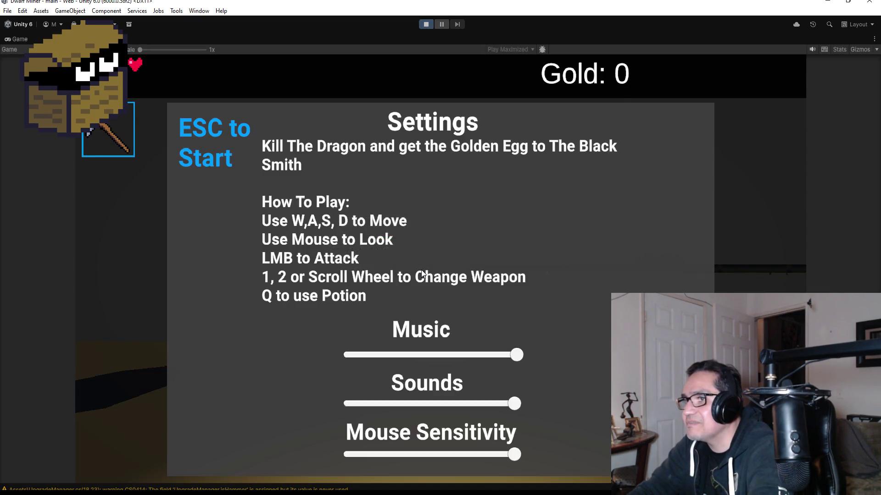
key(Escape)
scroll(440, 269, down, 1)
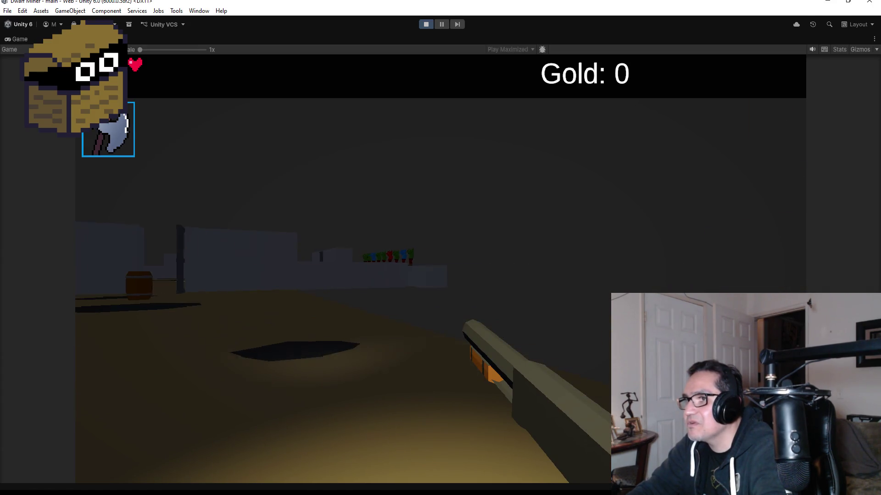
key(w)
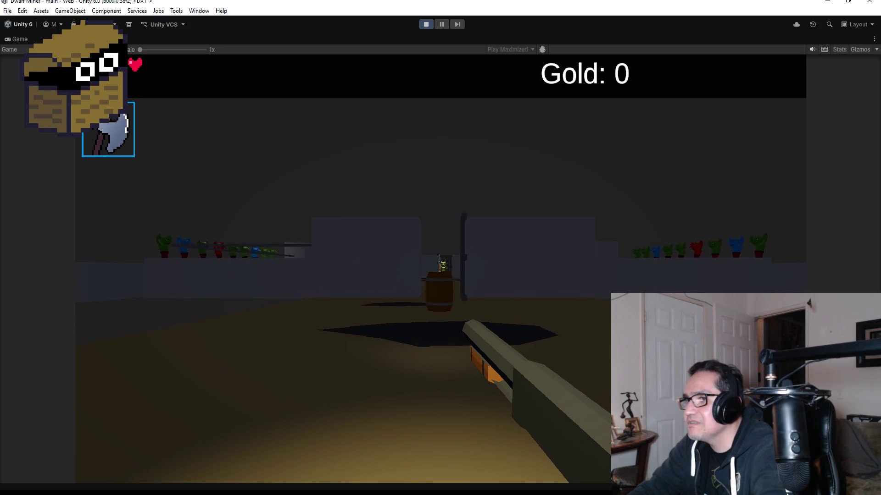
click(440, 247)
click(440, 248)
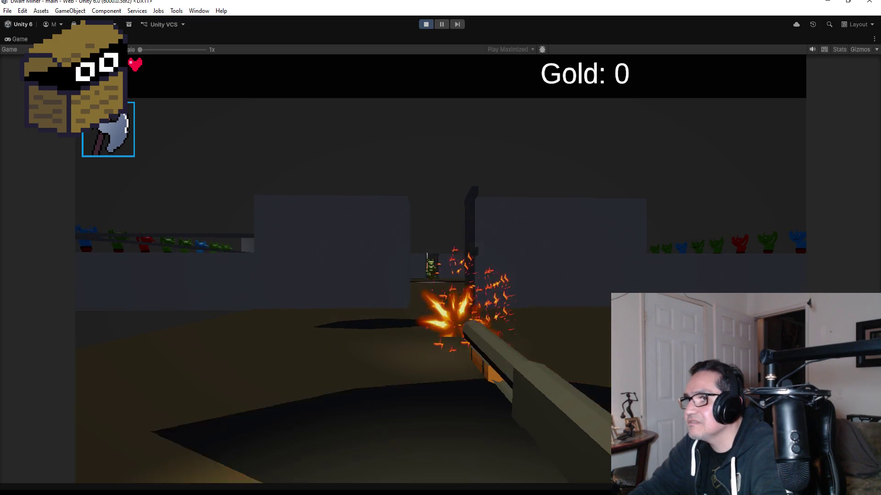
Walk up to the goblin boss, dodge its axe swing, then pause and stop play mode
key(w)
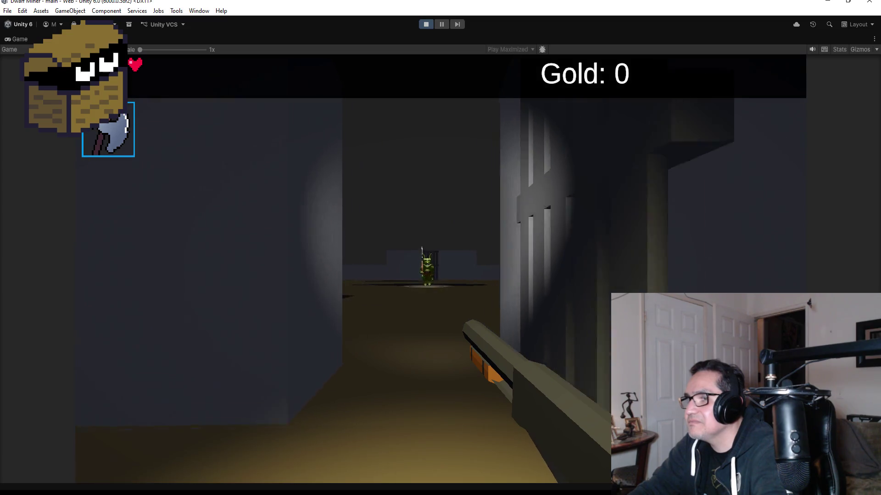
key(w)
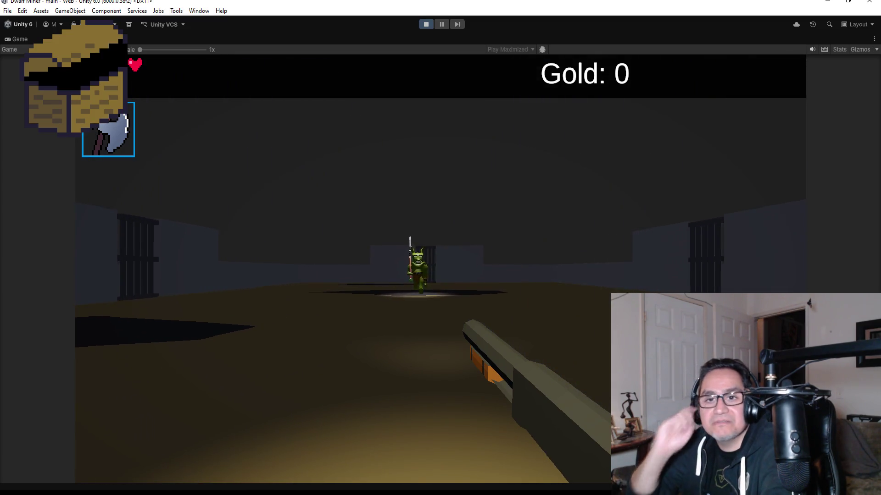
key(w)
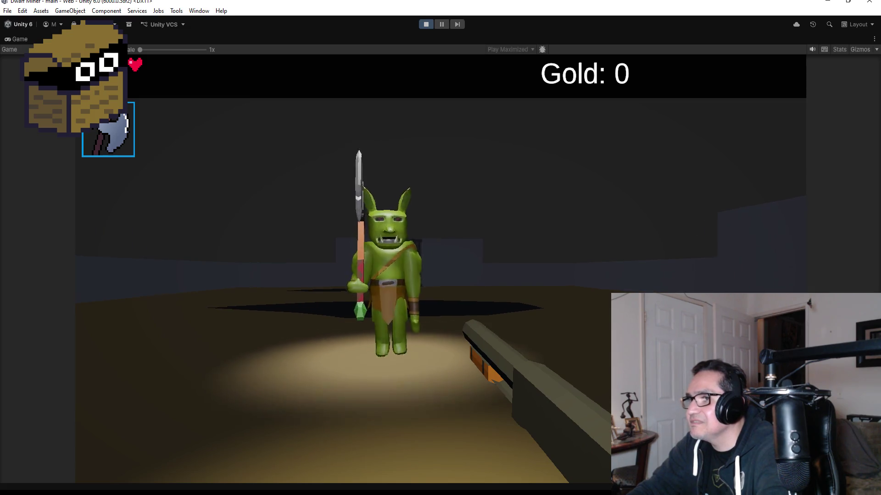
key(s)
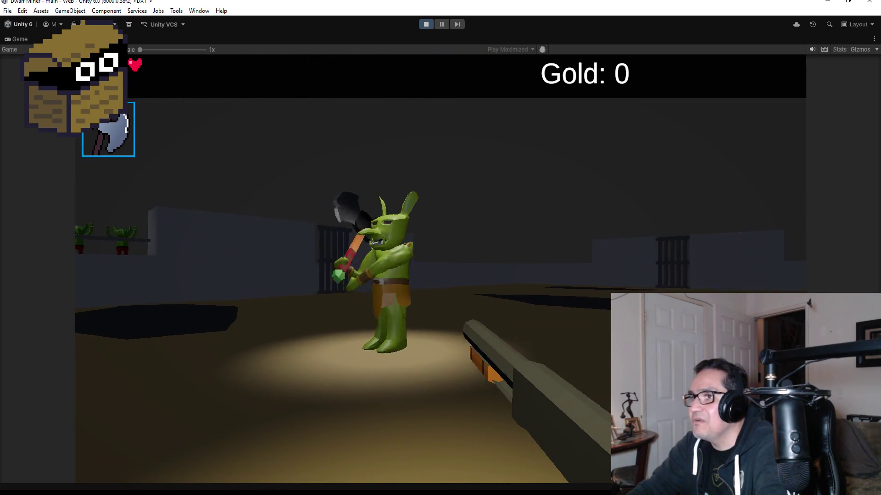
key(a)
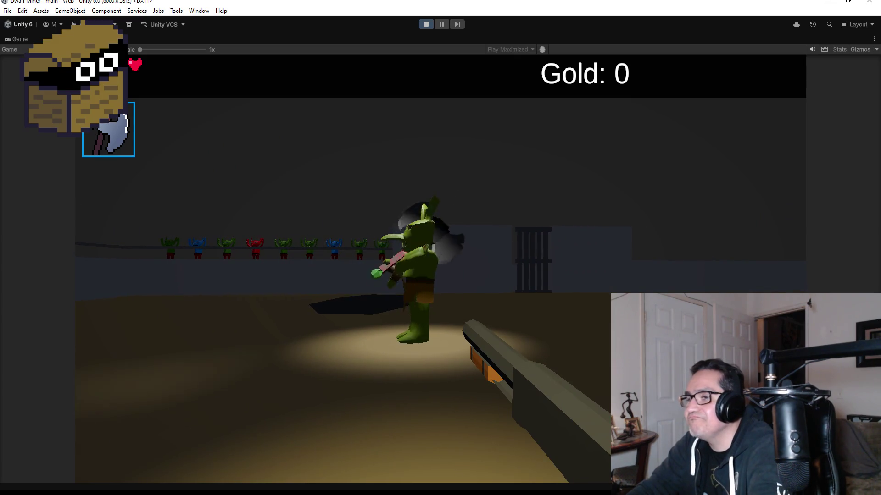
key(Escape)
click(425, 25)
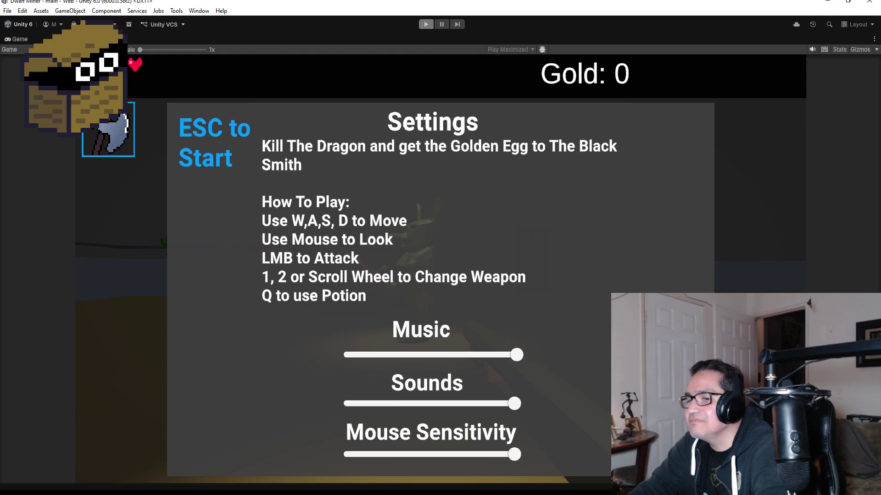
Change the Update check on line 50 from <= to < and save the script
key(alt+Tab)
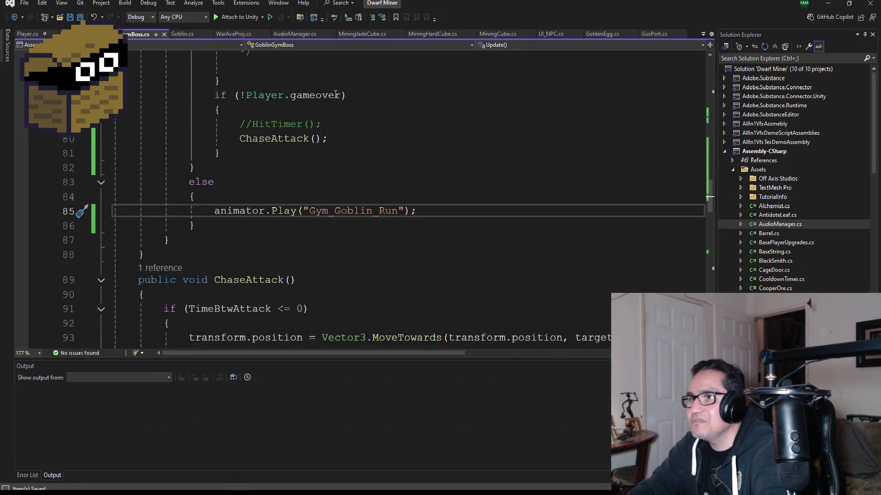
scroll(330, 270, down, 8)
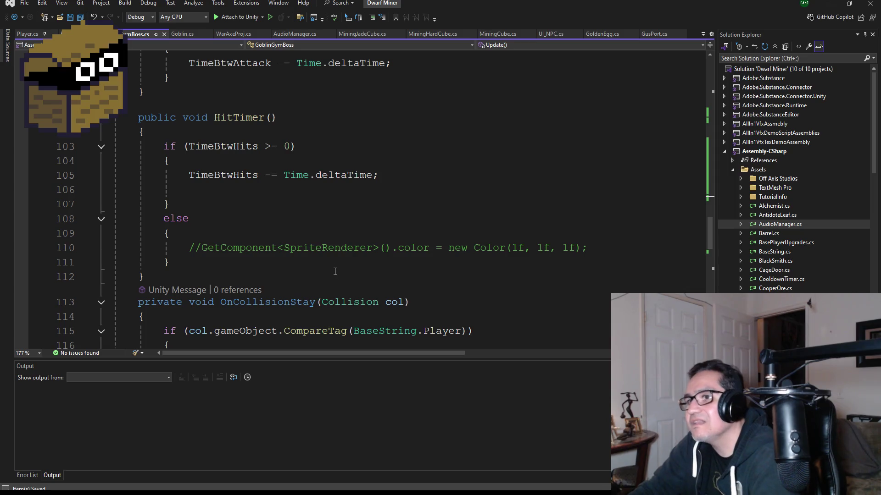
scroll(333, 271, down, 3)
scroll(330, 263, down, 3)
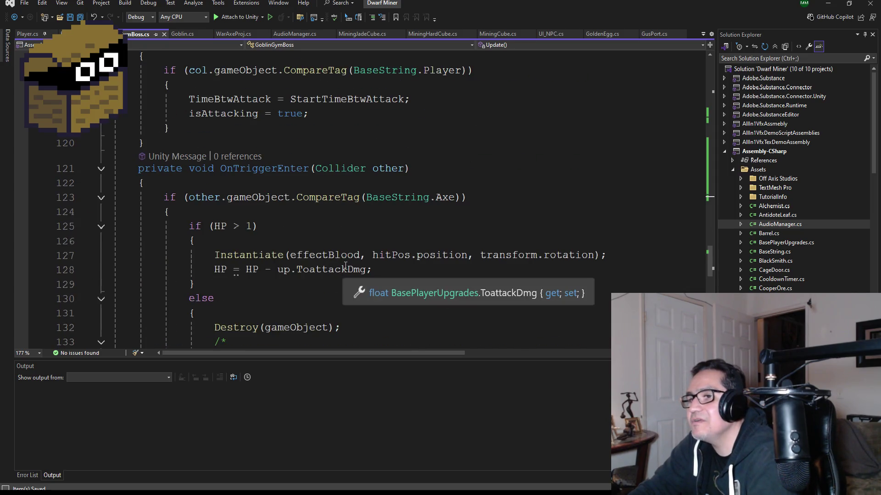
scroll(342, 269, down, 3)
scroll(343, 264, up, 5)
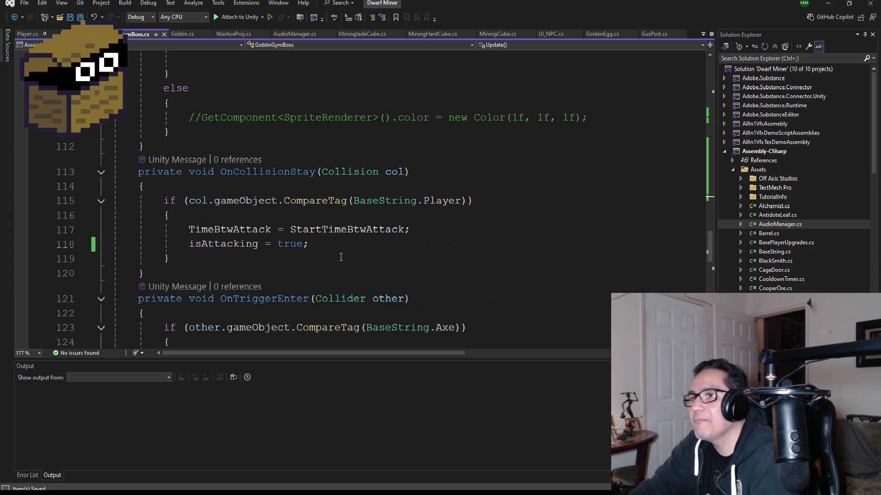
scroll(341, 255, up, 18)
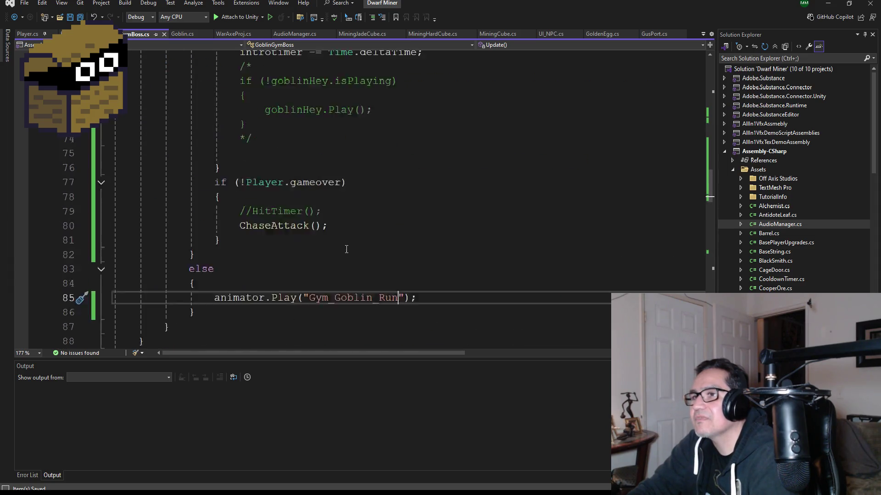
scroll(346, 248, up, 5)
scroll(341, 239, down, 3)
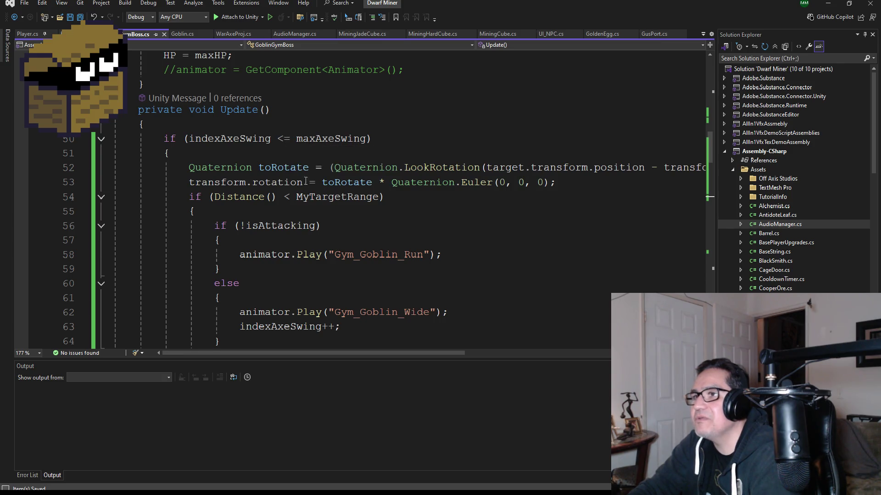
click(287, 140)
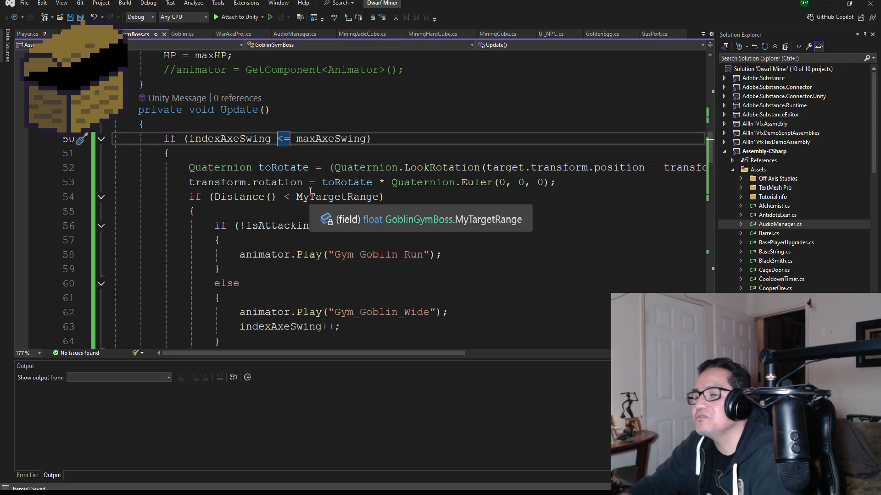
key(BackSpace)
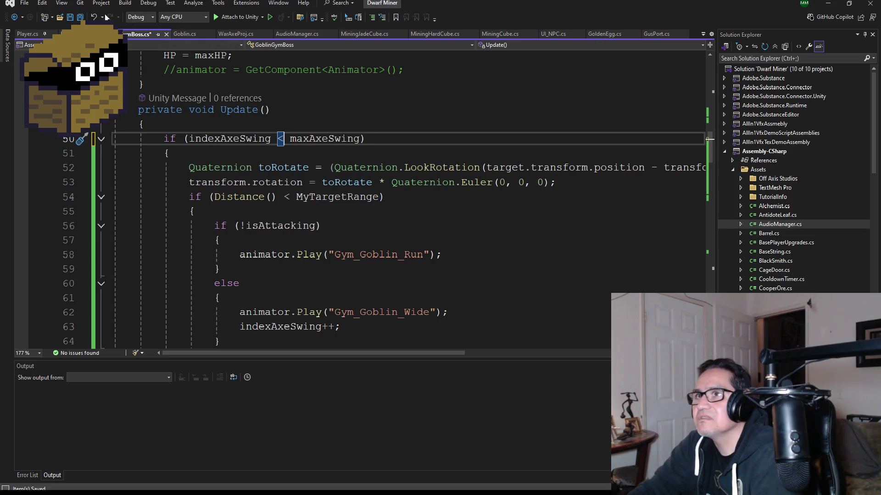
click(80, 17)
Collapse the BossArea group in Unity's Hierarchy
scroll(312, 220, down, 17)
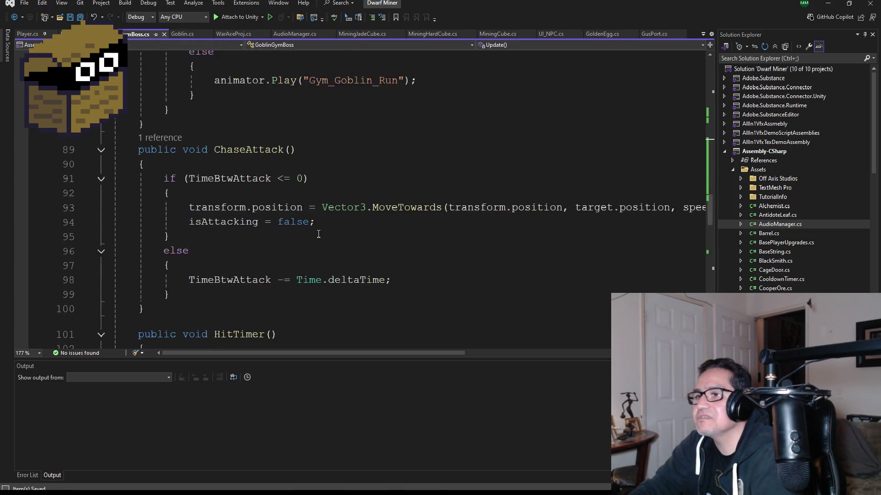
scroll(312, 220, down, 13)
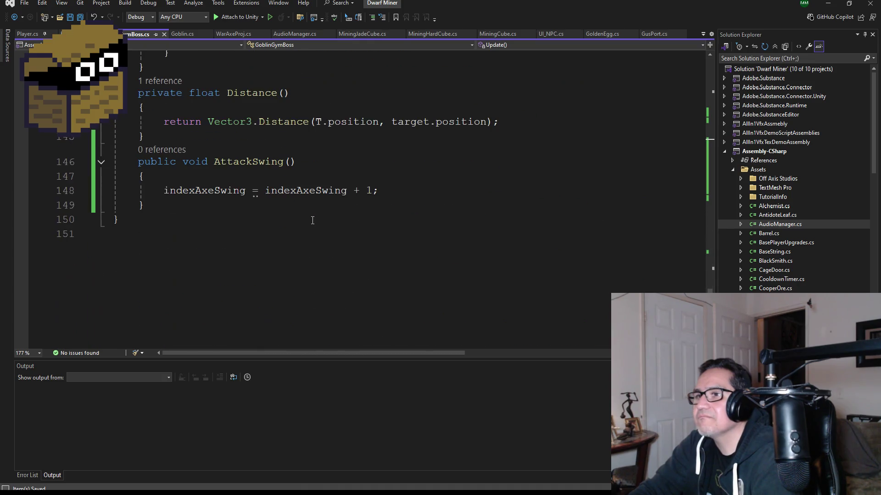
key(alt+Tab)
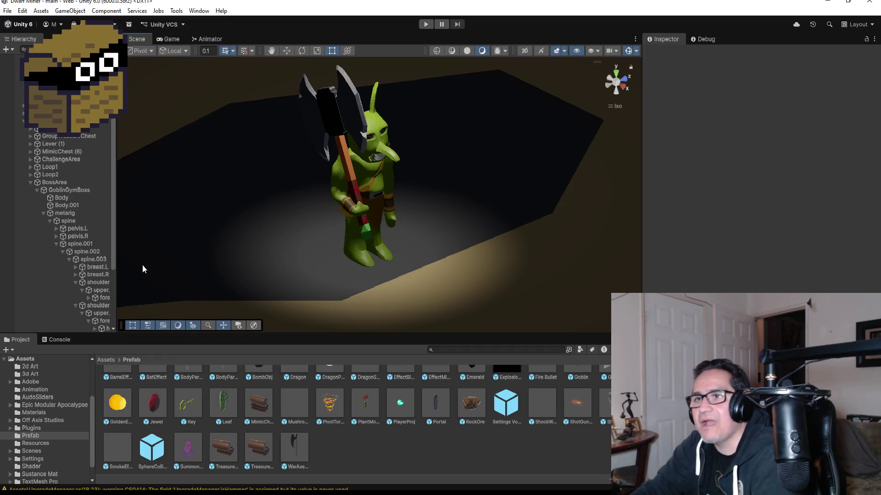
click(32, 182)
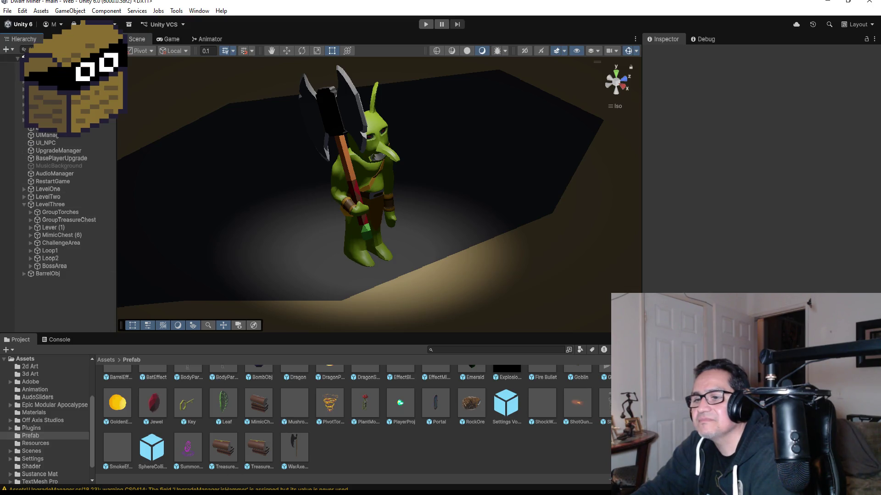
key(alt+Tab)
Comment out the Gym_Goblin_Run animator.Play call on line 85, save, and bring Unity forward
scroll(264, 194, up, 13)
scroll(274, 219, up, 7)
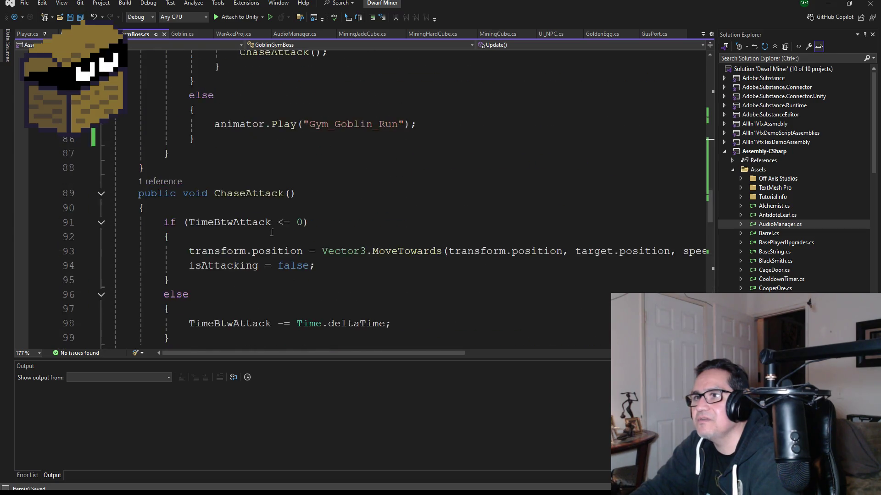
click(215, 255)
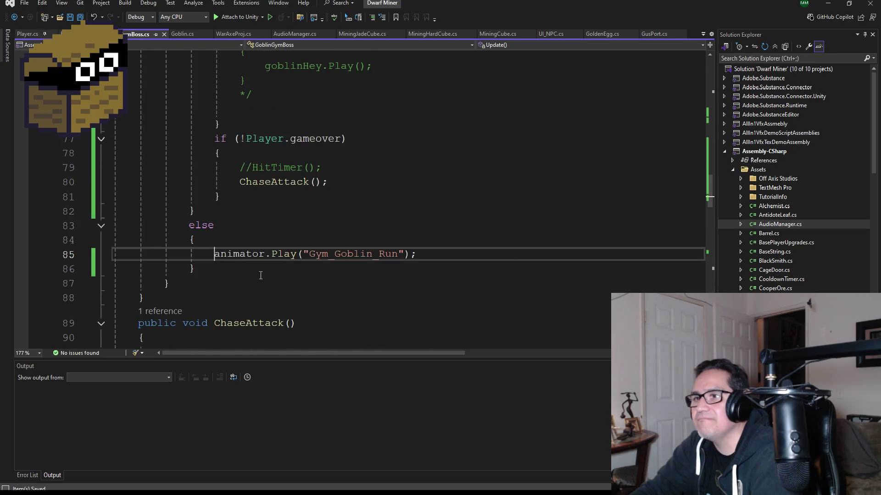
text(//)
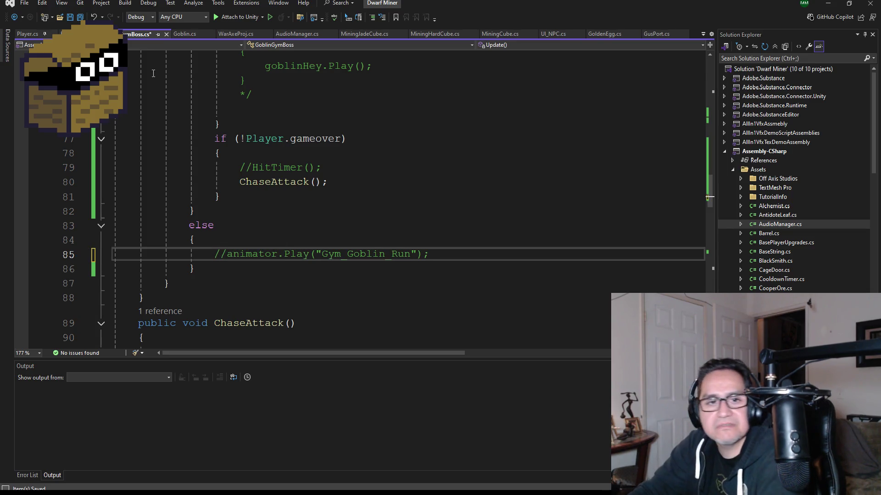
click(80, 17)
scroll(275, 183, up, 15)
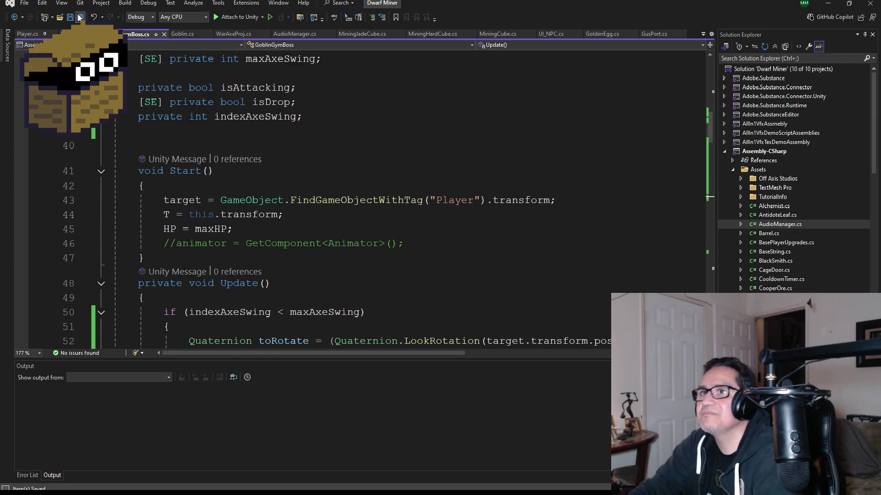
scroll(339, 222, down, 4)
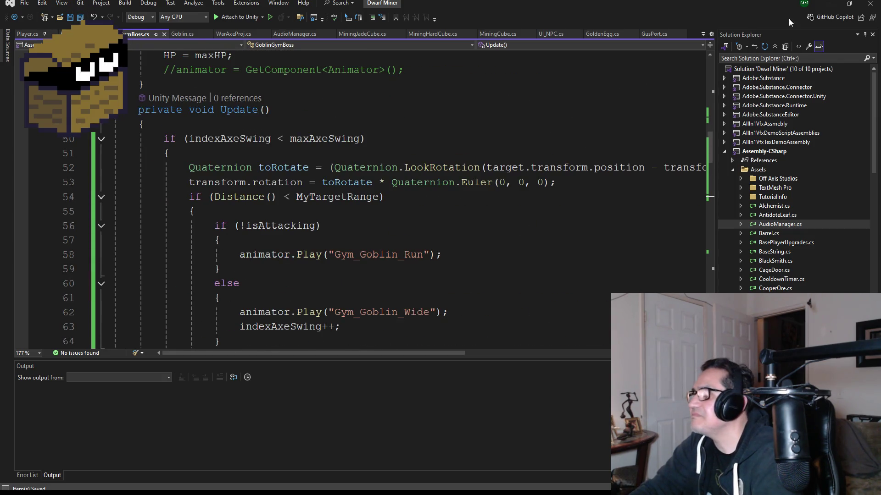
click(837, 4)
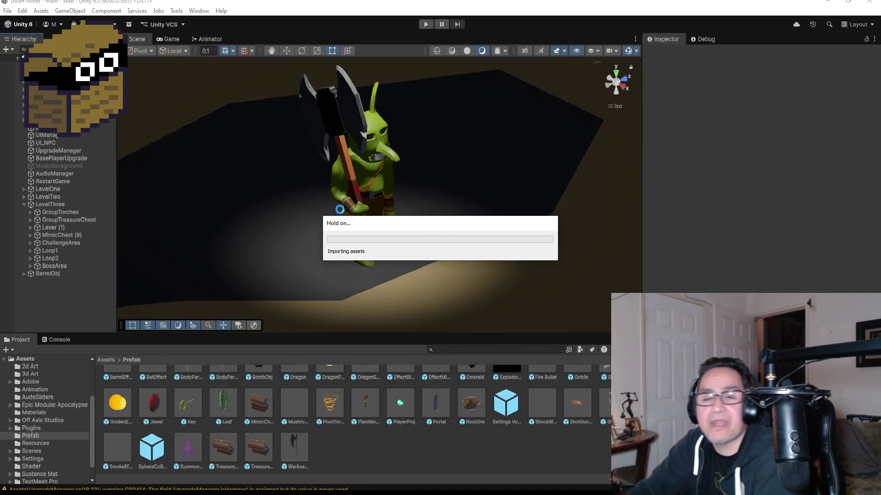
Set the Game view to Play Focused and start play mode
click(176, 40)
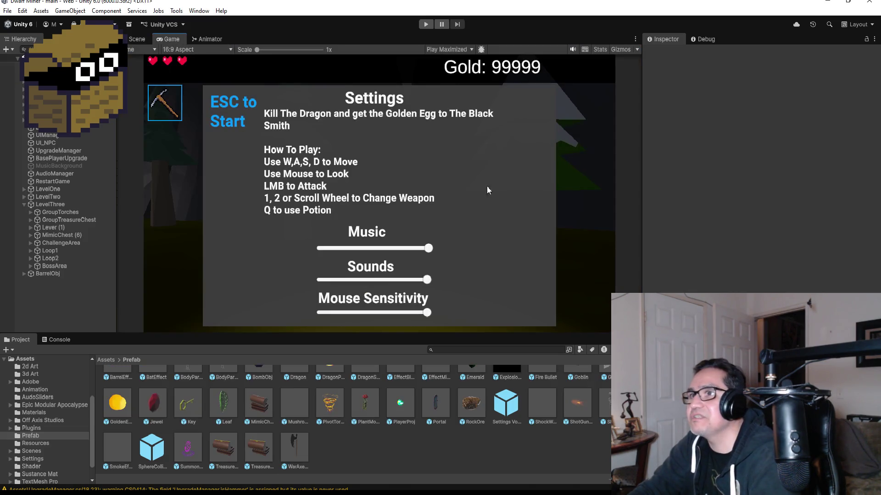
click(441, 49)
click(451, 61)
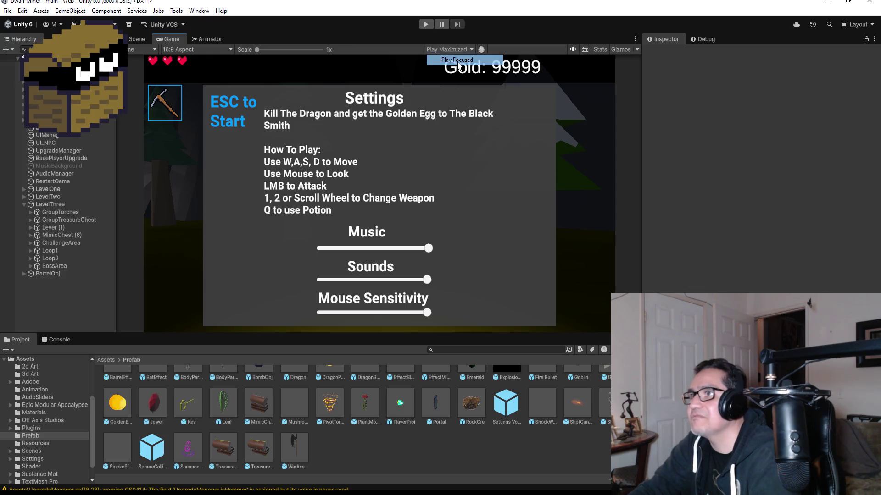
click(428, 23)
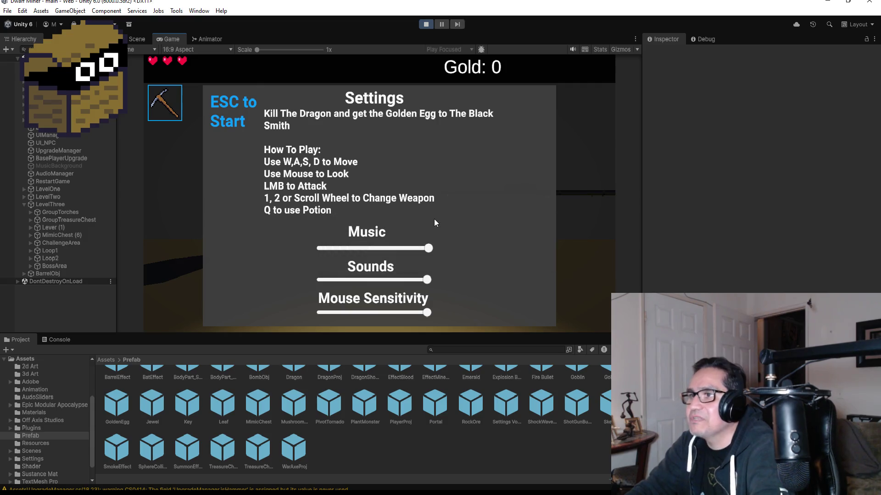
Walk through the corridor to the goblin boss, hit it with the axe, and pause
key(Escape)
click(438, 221)
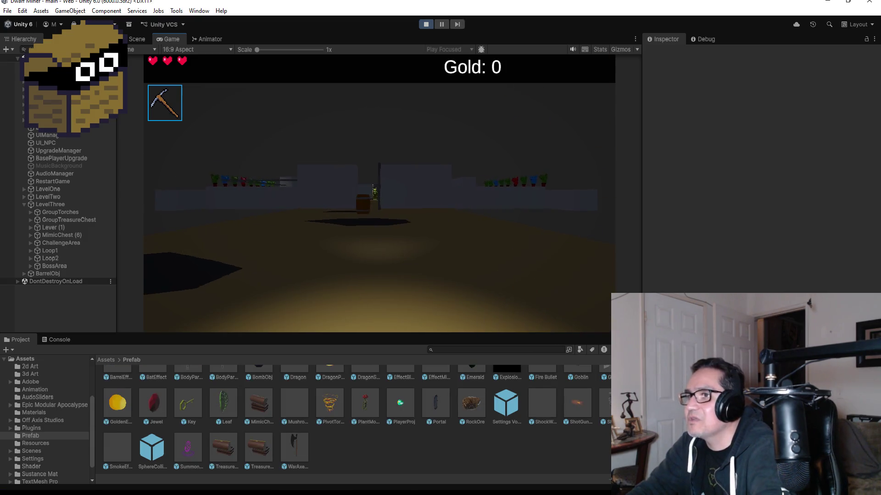
scroll(437, 221, down, 1)
key(w)
click(378, 208)
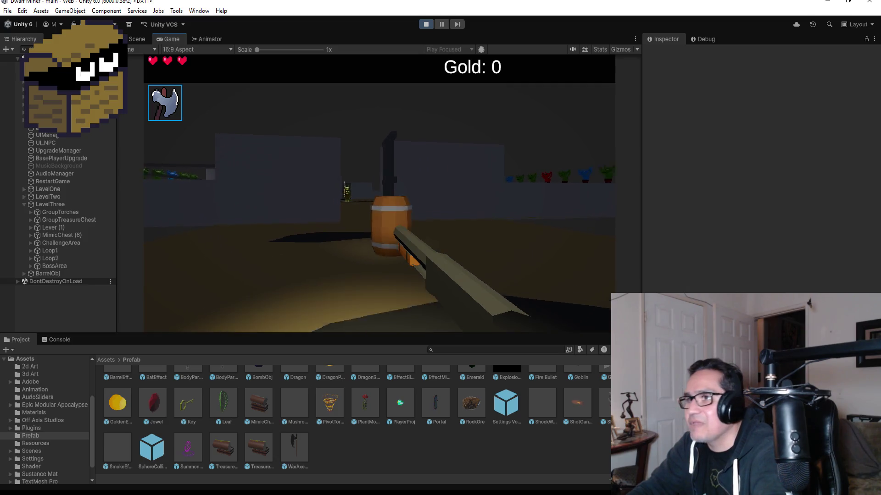
key(w)
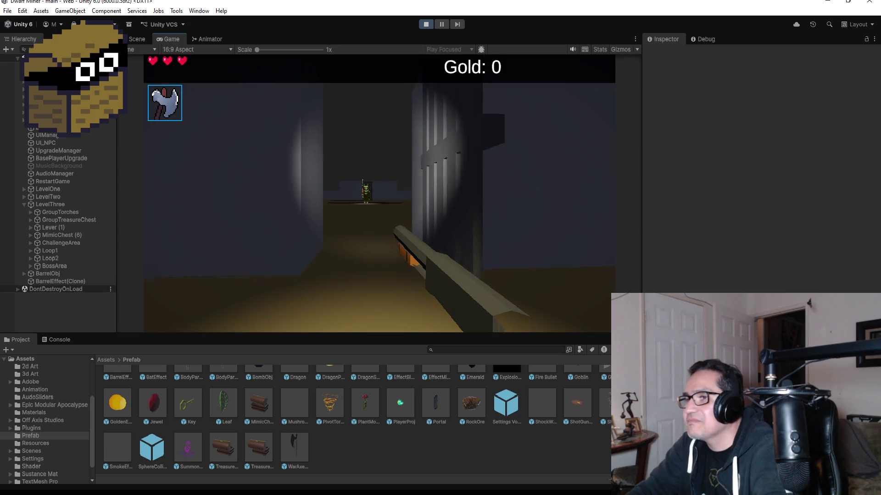
key(w)
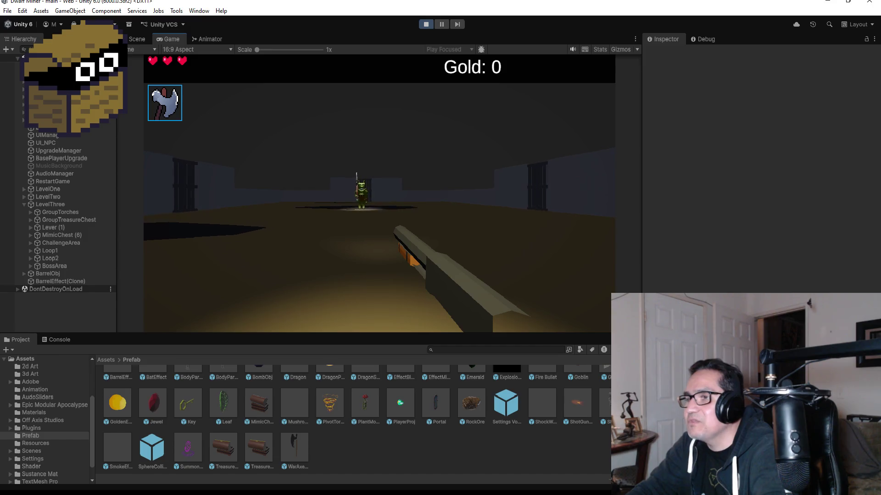
key(w)
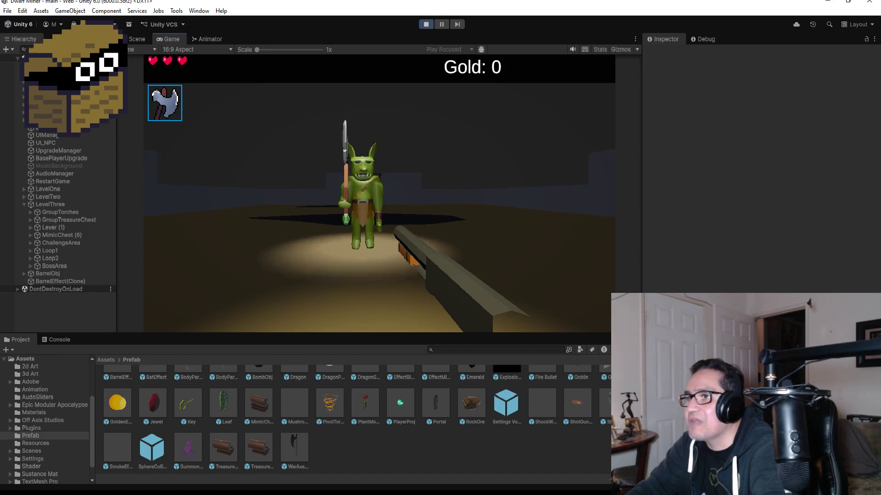
click(379, 192)
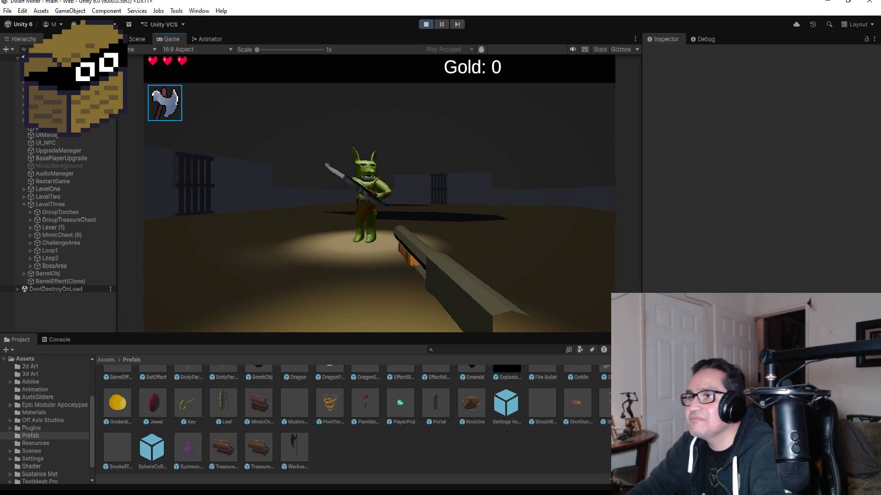
key(Escape)
Check the Console, return to the Project assets, and expand BossArea in the Hierarchy
click(53, 341)
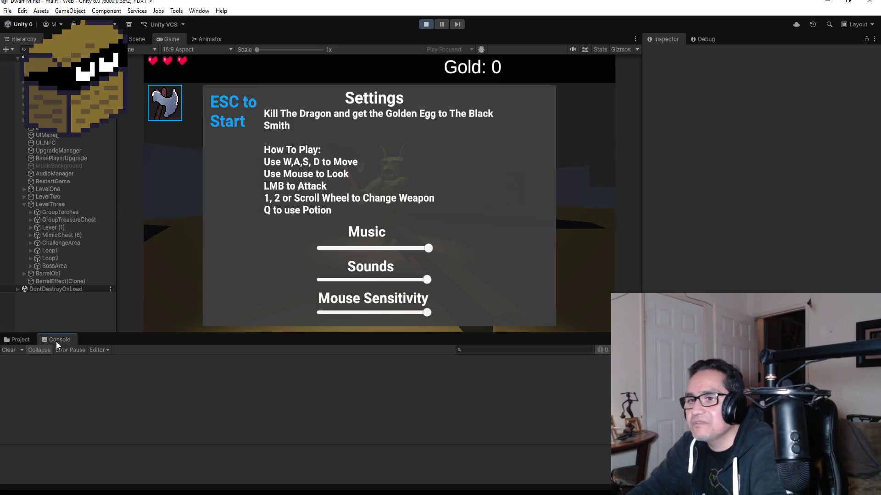
click(19, 340)
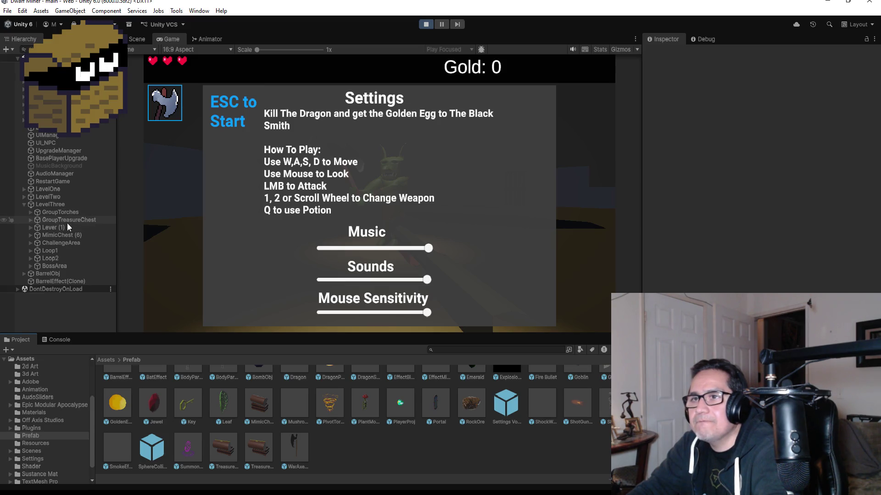
click(31, 267)
Inspect GoblinGymBoss's components in Debug view, stop play mode, and return to Visual Studio
click(62, 275)
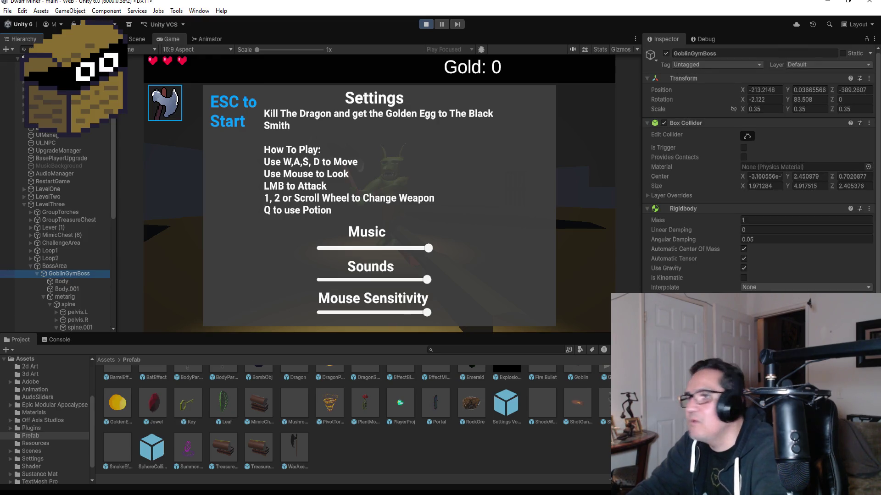
scroll(759, 169, down, 8)
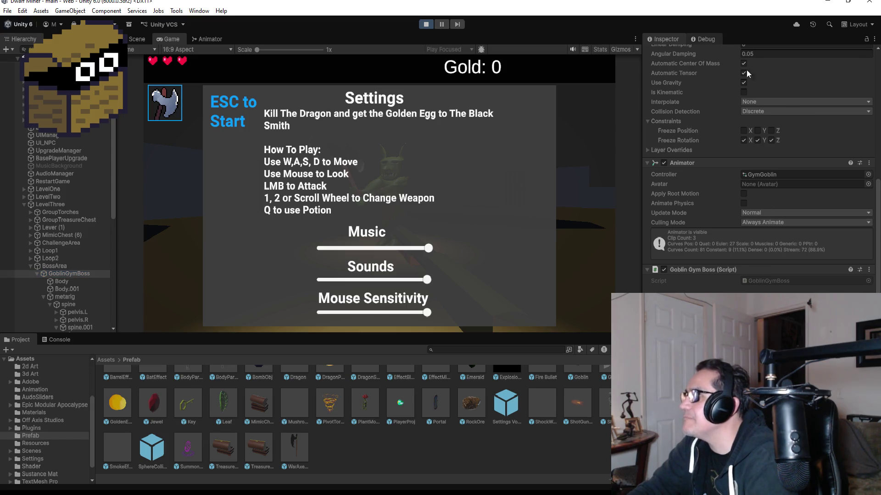
click(703, 39)
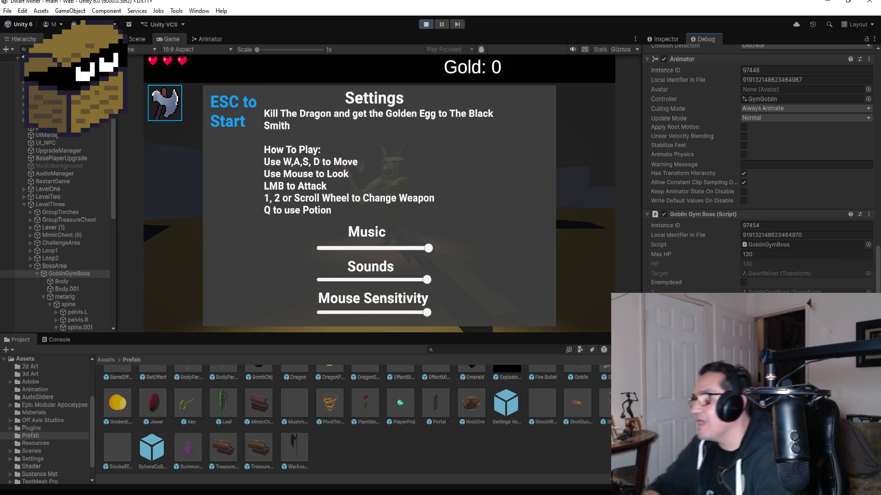
click(427, 25)
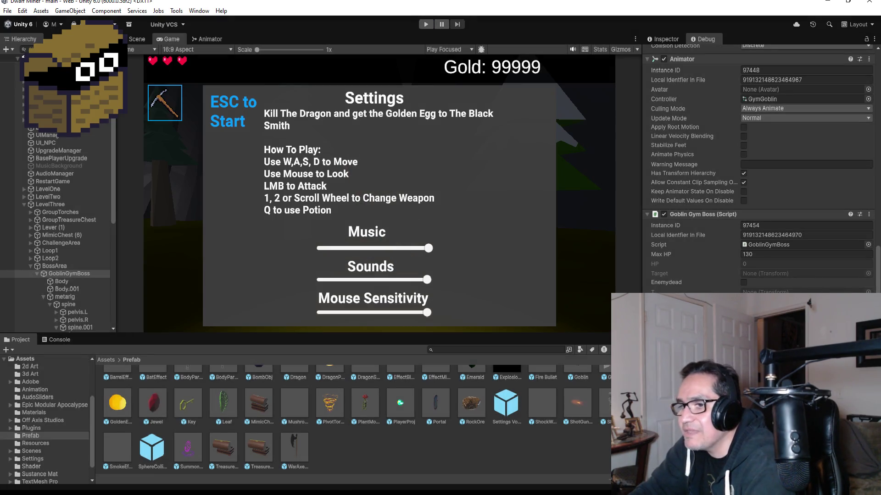
key(alt+Tab)
Add 'indexAxeSwing = 0;' after 'HP = maxHP;' in Start() and save GoblinGymBoss.cs
scroll(338, 142, down, 5)
scroll(338, 143, down, 13)
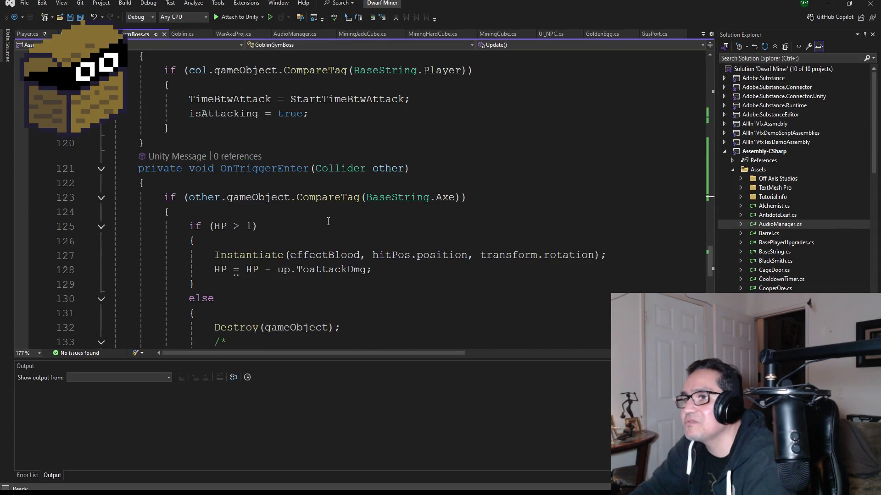
scroll(319, 258, down, 8)
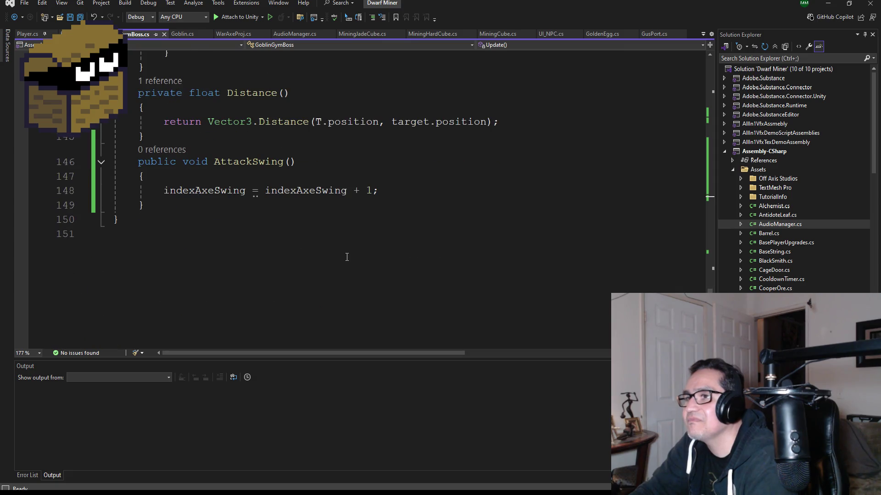
scroll(347, 248, up, 1)
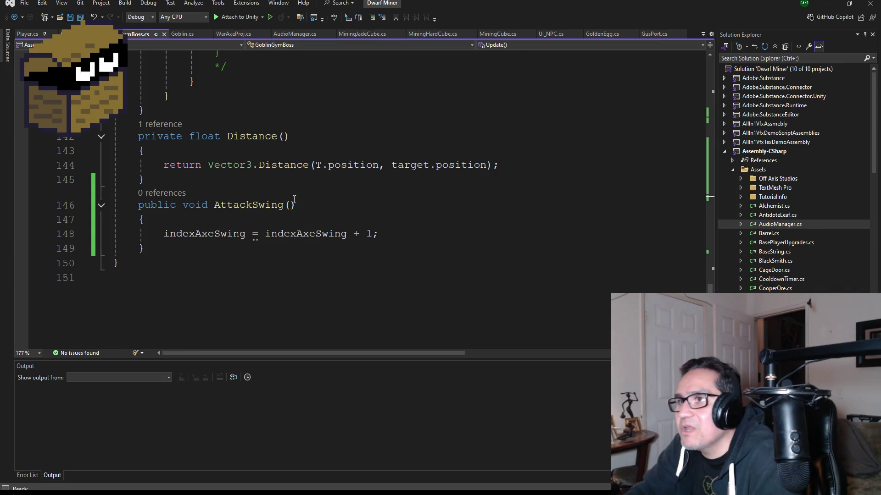
scroll(294, 199, up, 20)
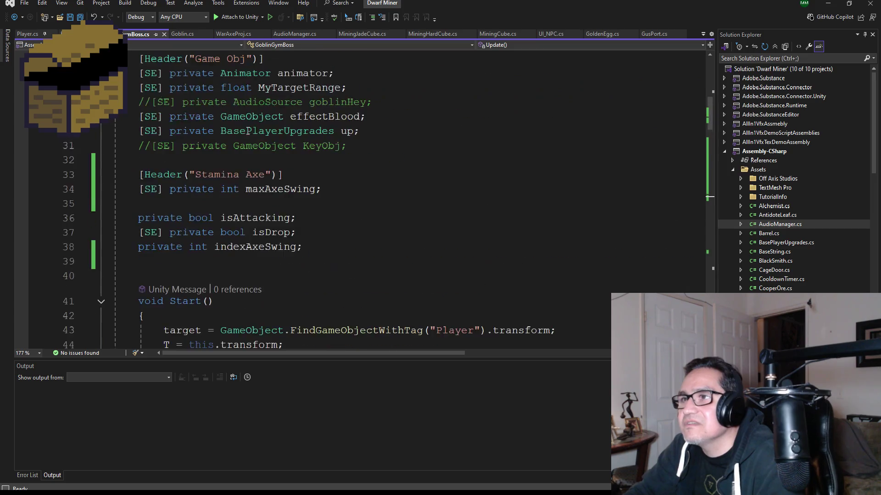
scroll(248, 131, up, 5)
scroll(270, 257, down, 7)
click(315, 232)
key(Return)
text(ind)
key(Tab)
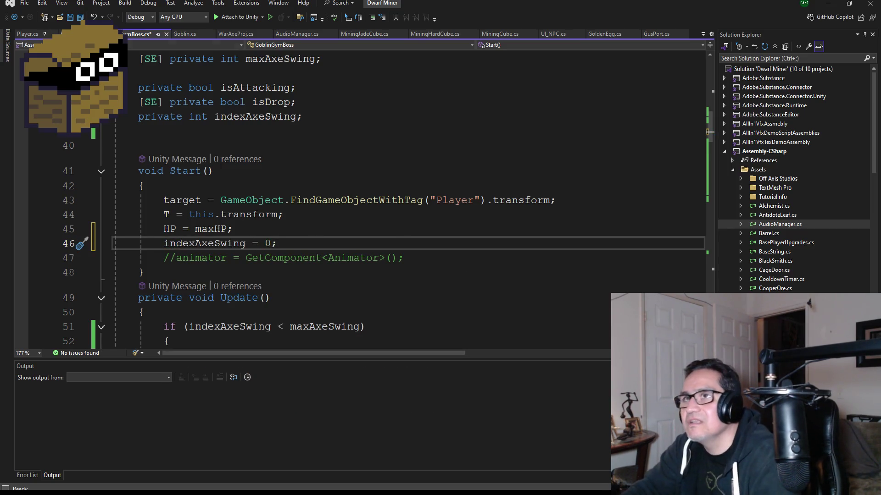
click(80, 17)
Review the indexAxeSwing and maxAxeSwing condition in Update(), then hide the editor
scroll(316, 227, down, 4)
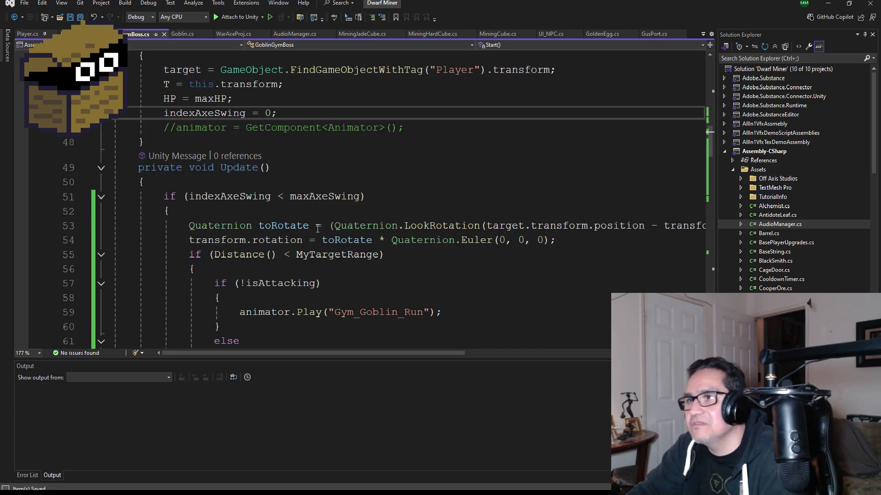
scroll(315, 226, down, 1)
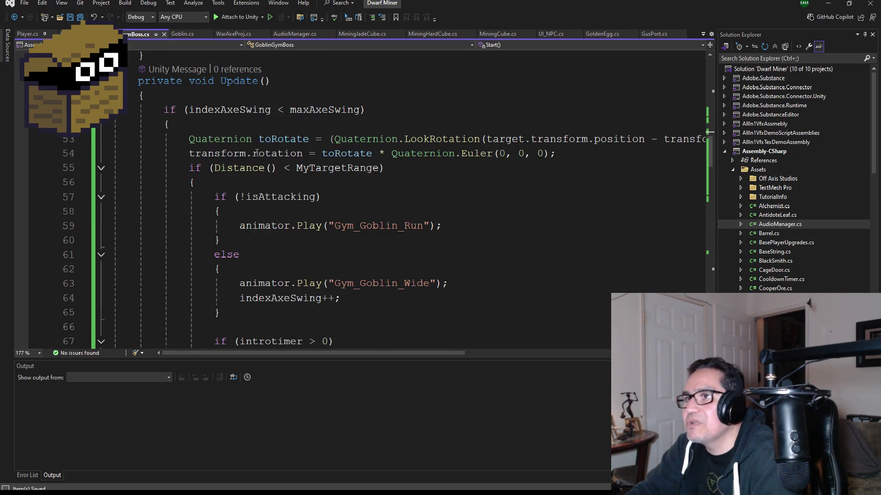
double_click(269, 112)
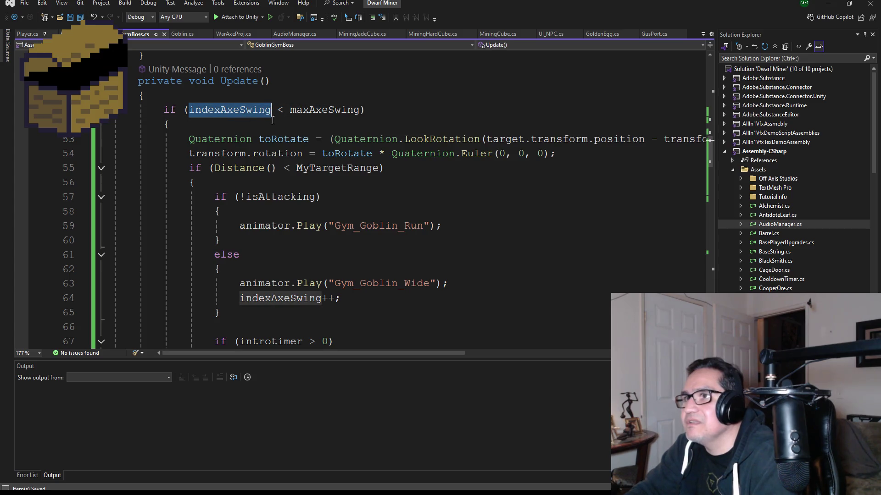
double_click(323, 110)
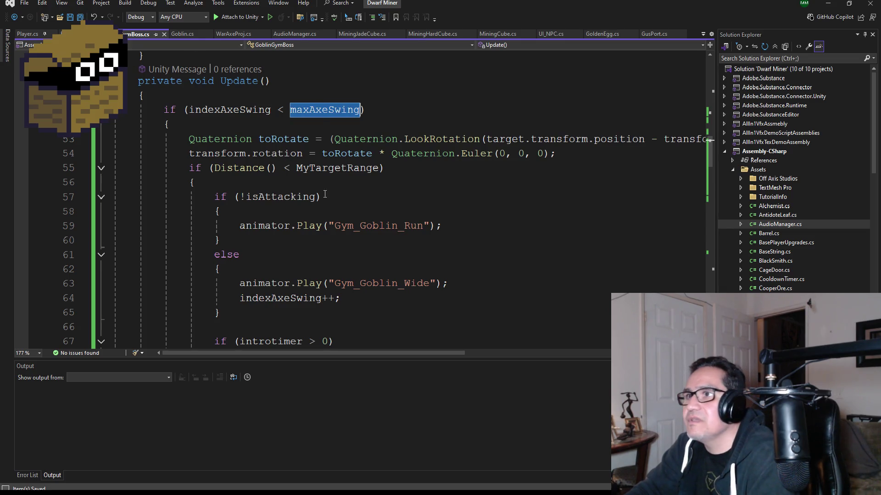
scroll(322, 185, down, 7)
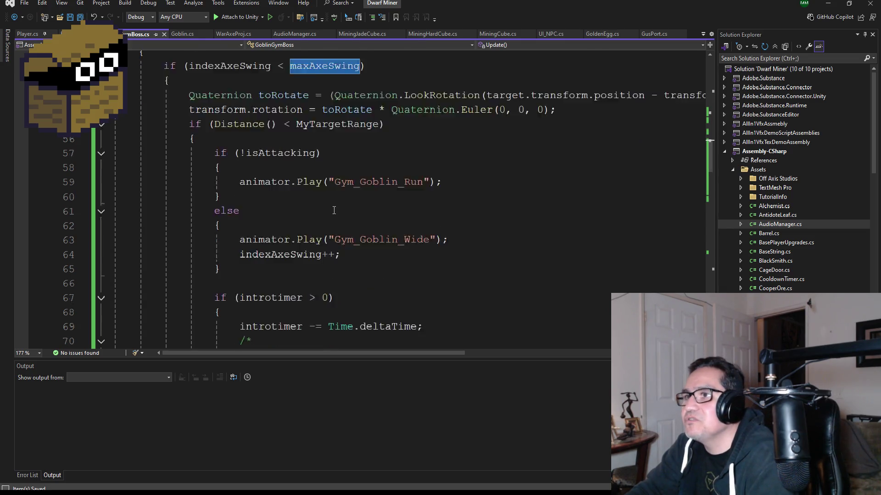
click(828, 4)
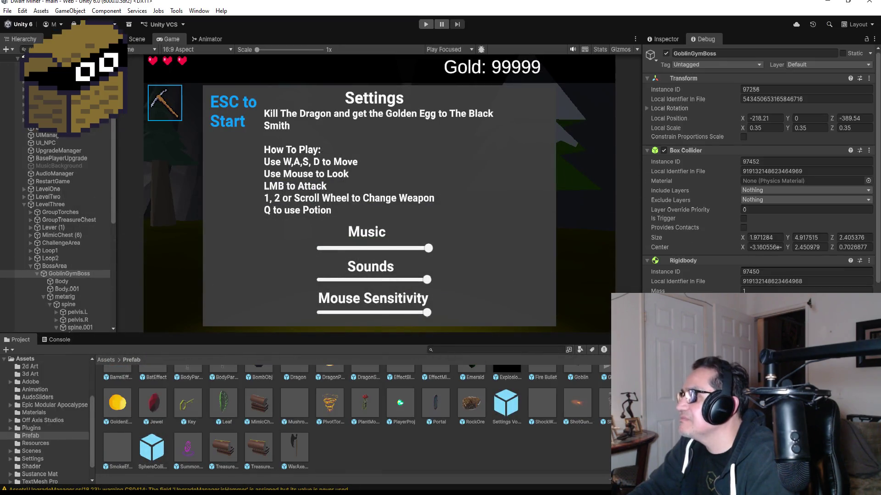
Enter play mode, dismiss the settings overlay, smash the barrel and walk toward the goblin boss
scroll(676, 279, down, 10)
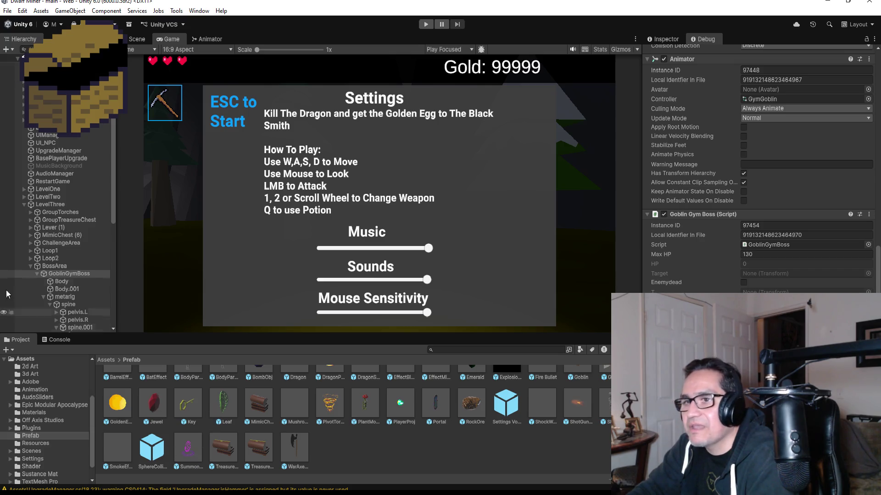
scroll(79, 301, down, 3)
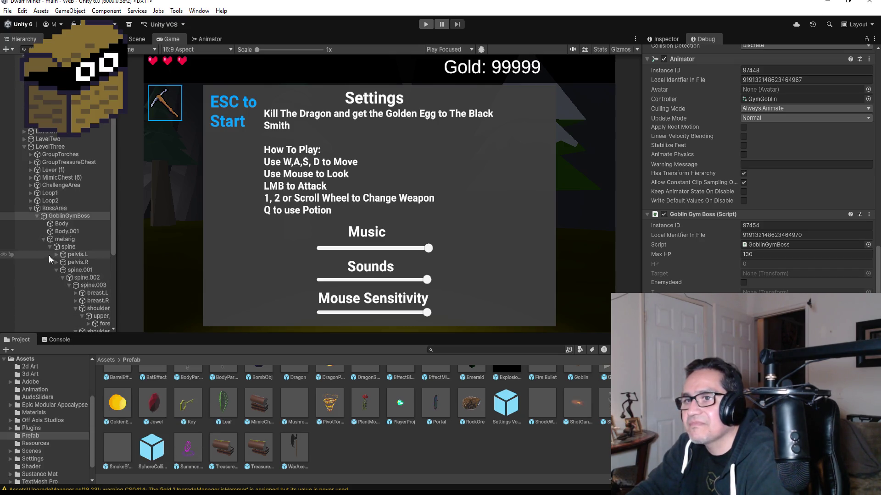
click(426, 24)
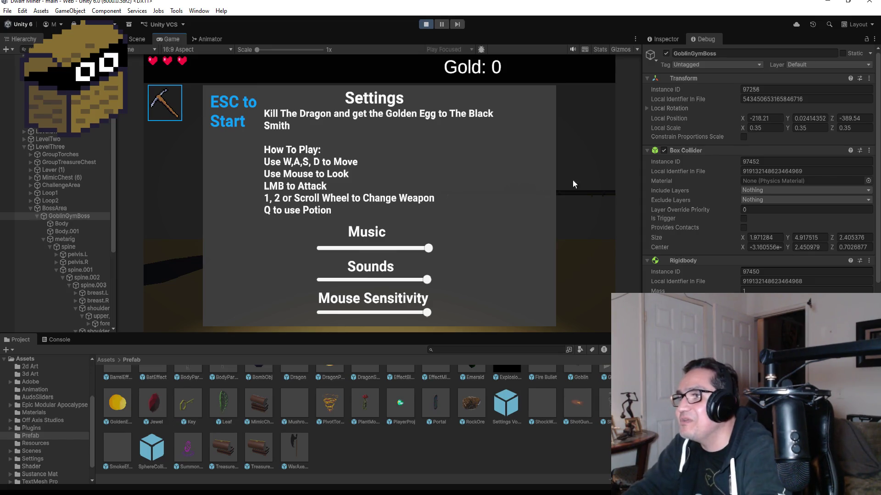
key(Escape)
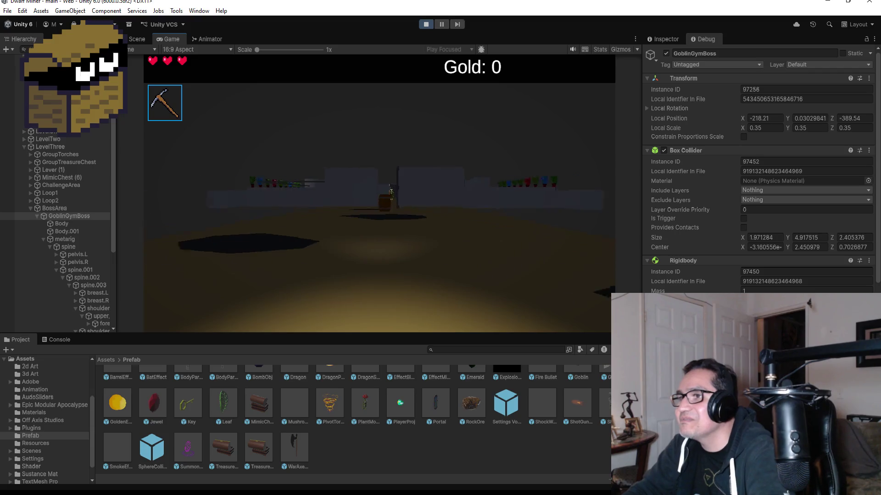
scroll(379, 192, down, 1)
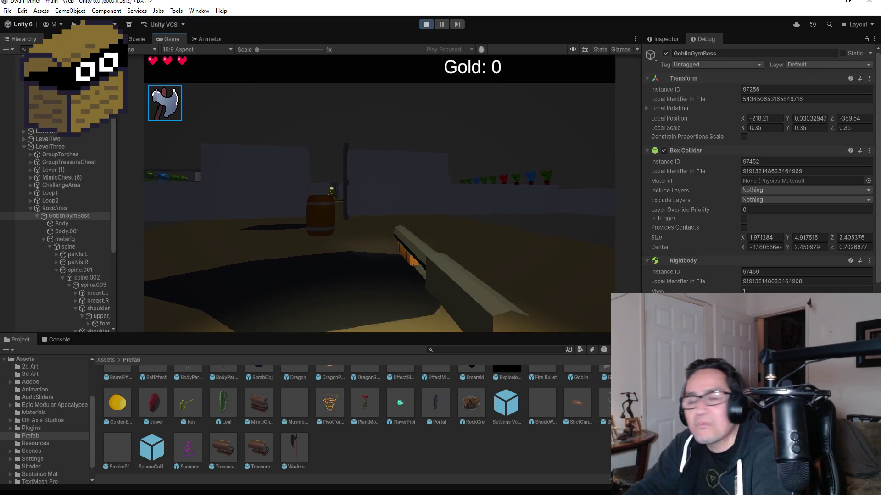
click(379, 193)
key(w)
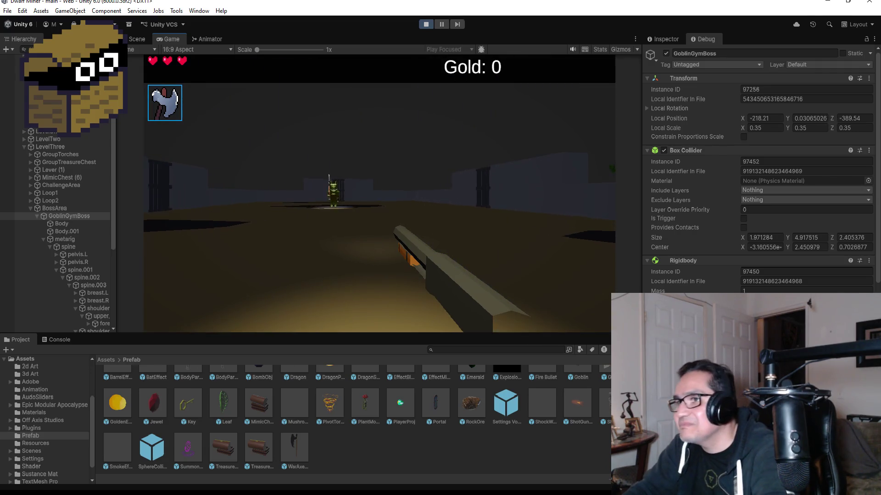
key(w)
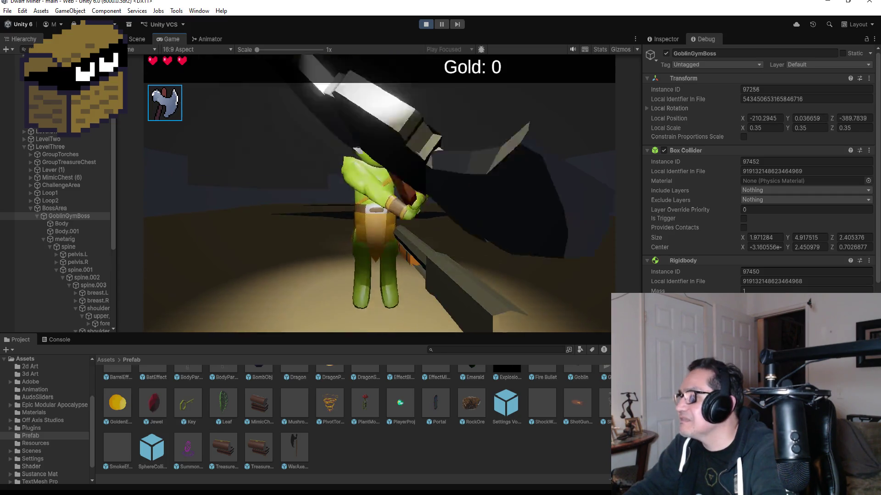
Pause and resume to watch the boss's axe swings, then stop play mode
key(Escape)
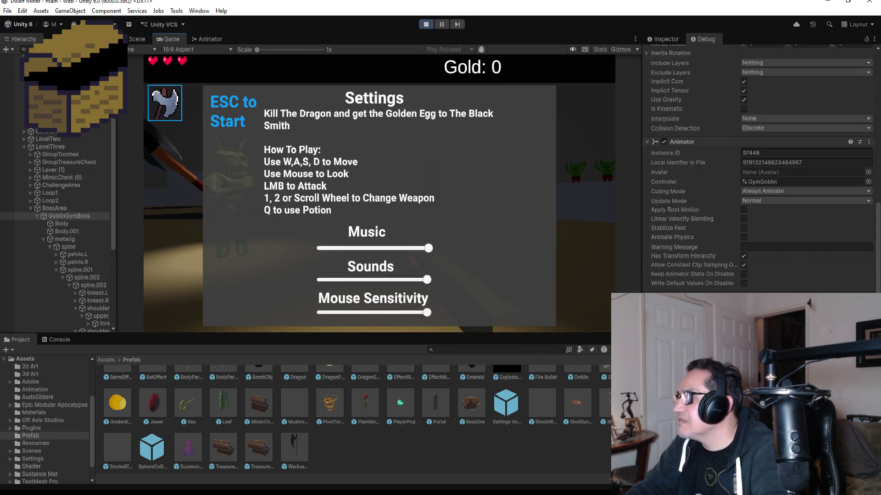
scroll(756, 170, down, 3)
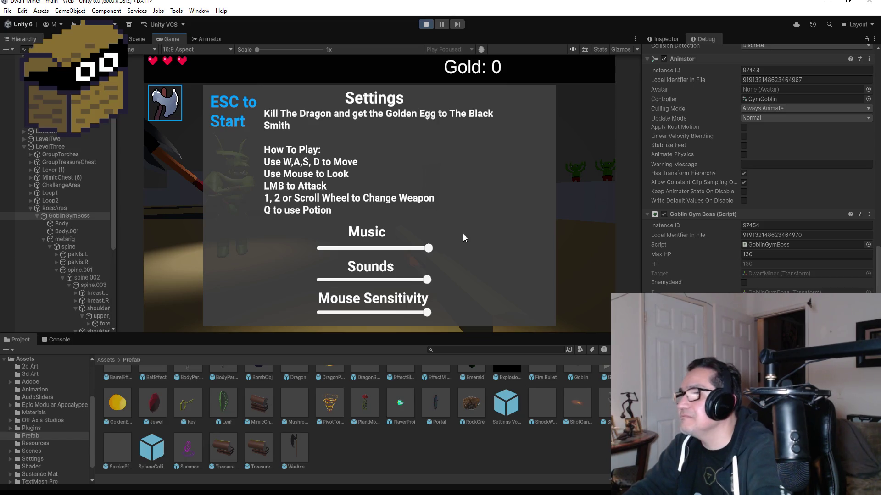
key(Escape)
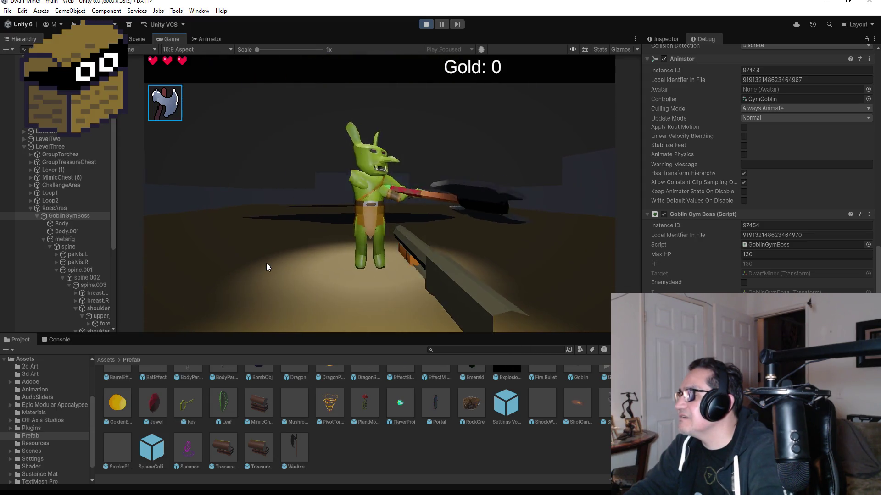
key(Escape)
click(424, 25)
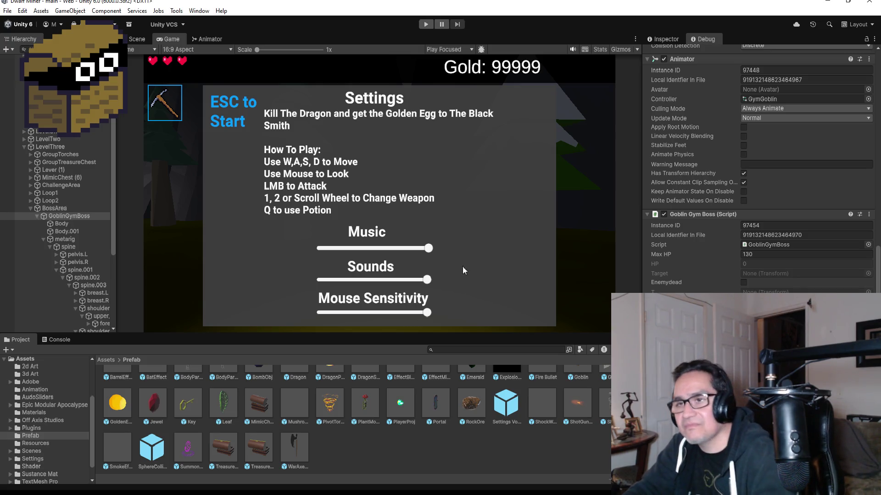
Save the scene, then start play mode, dismiss settings and smash the barrel
click(9, 12)
click(21, 56)
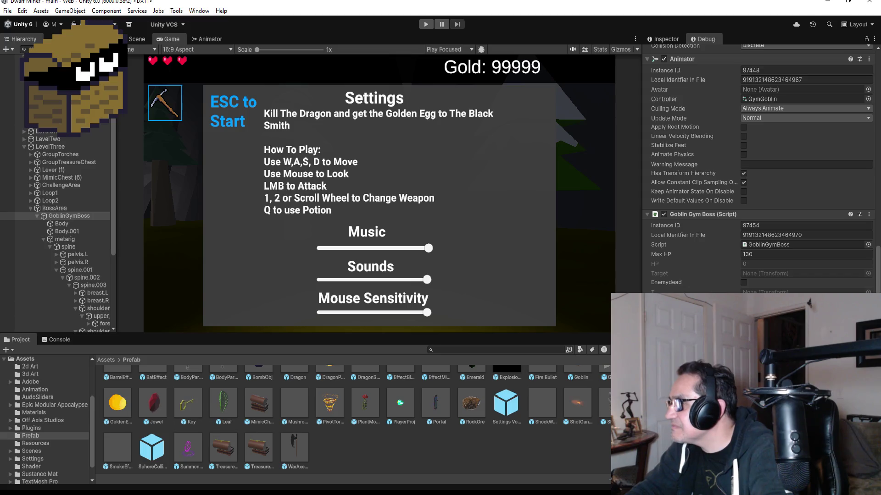
click(424, 26)
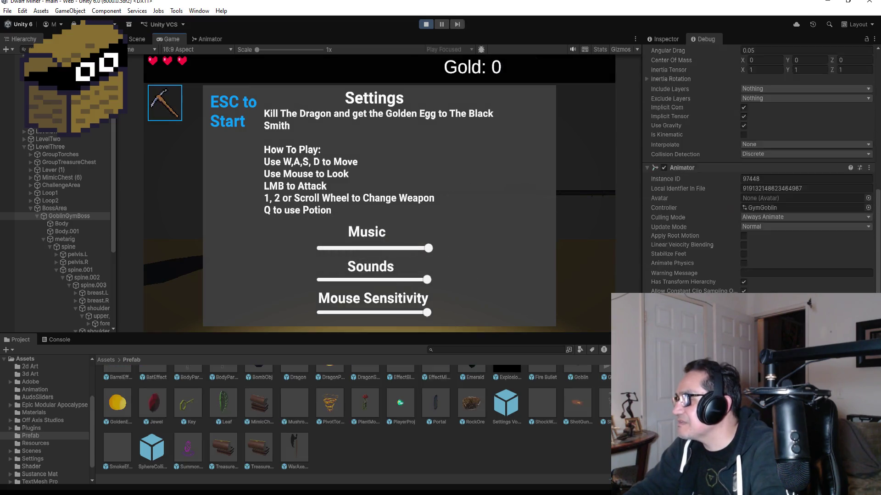
key(Escape)
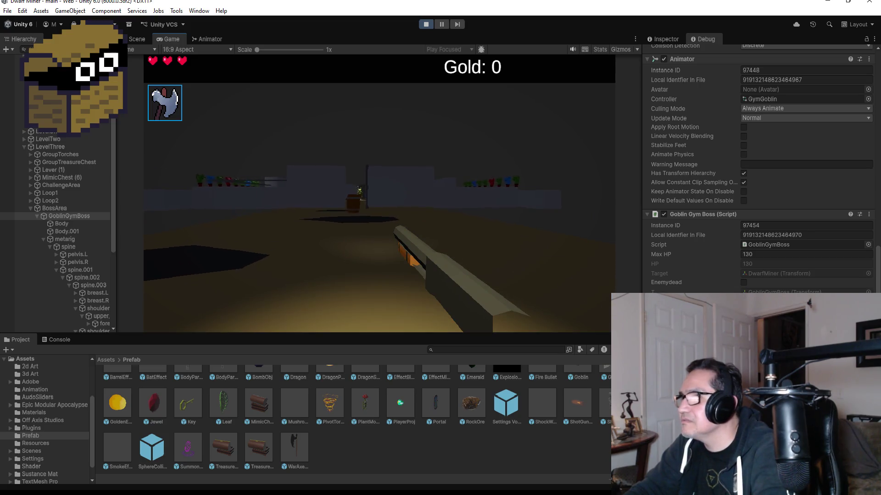
click(379, 194)
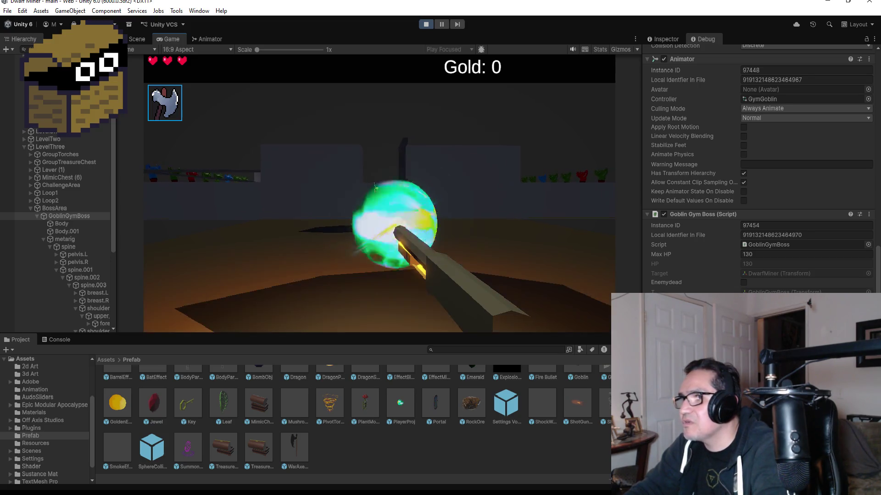
Walk into the boss room, back away from the goblin's axe, then pause and stop play mode
key(w)
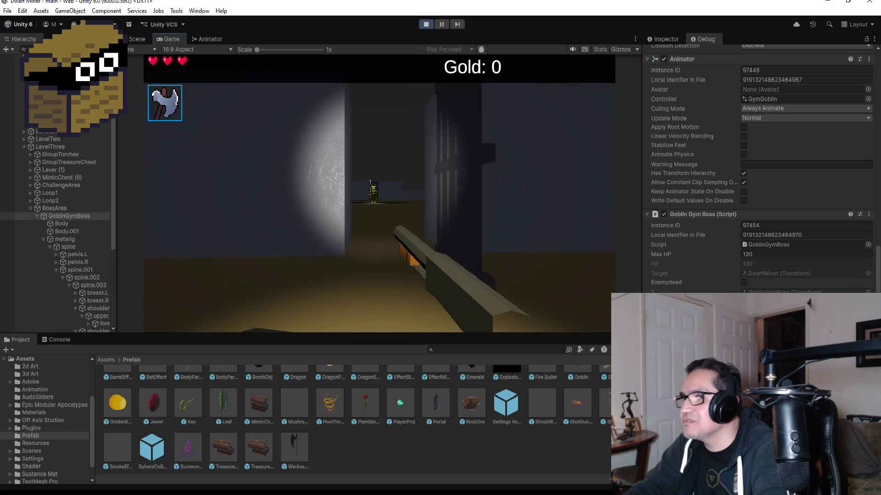
key(w)
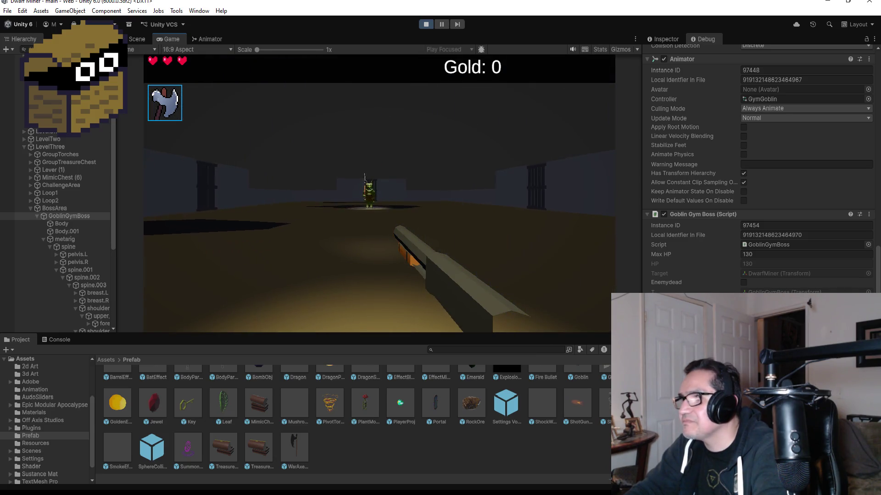
key(w)
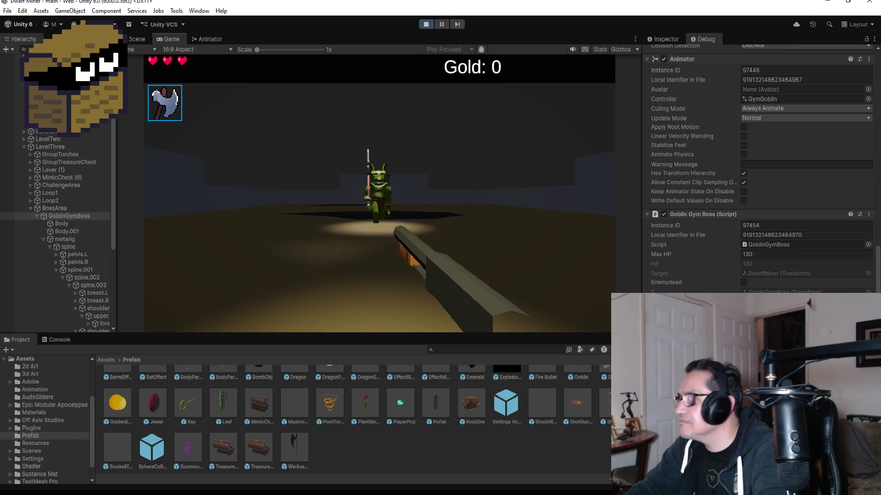
key(s)
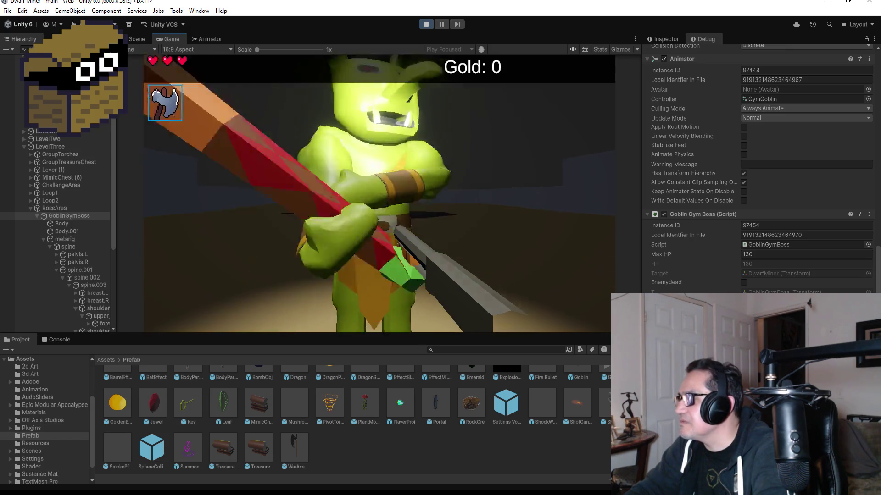
key(Escape)
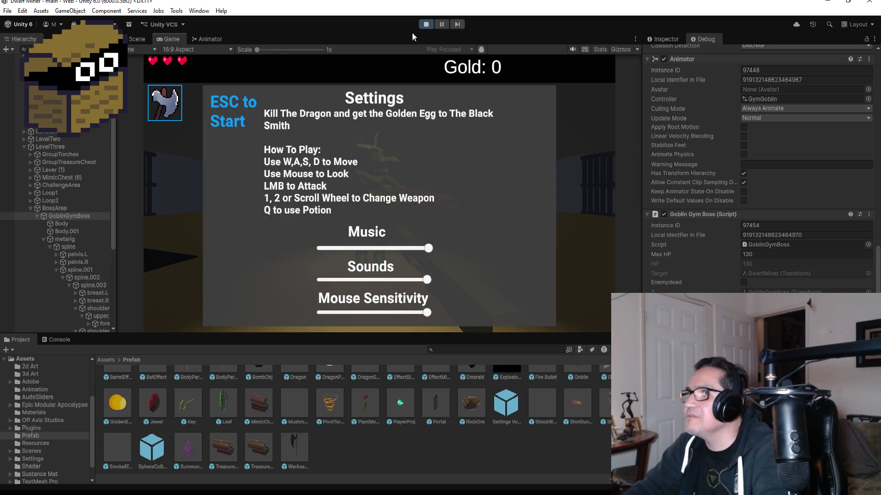
click(426, 25)
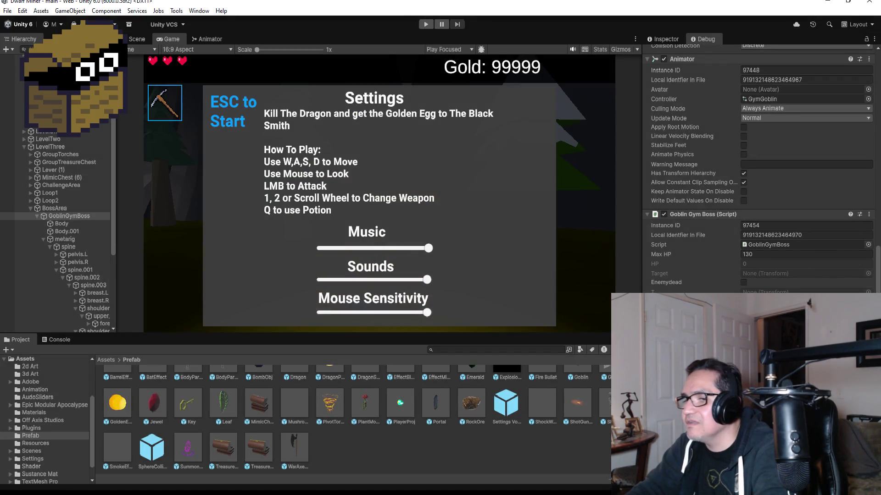
key(alt+Tab)
scroll(281, 219, up, 10)
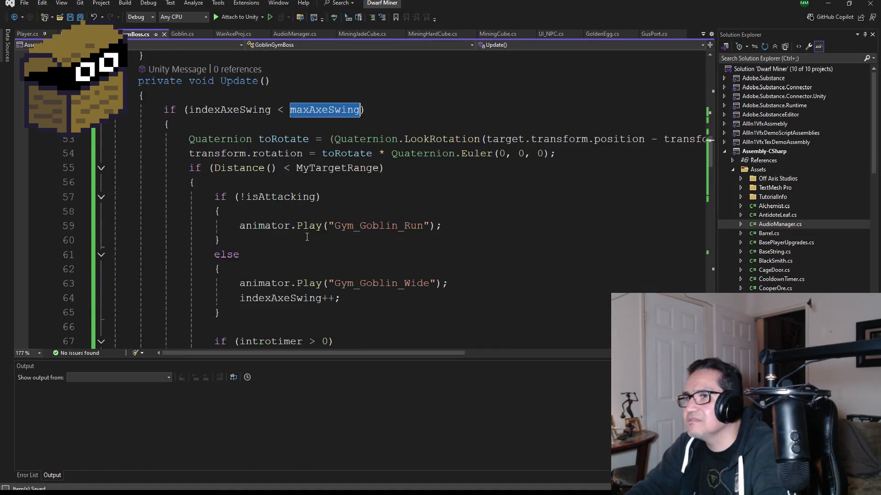
scroll(303, 238, down, 14)
scroll(322, 258, down, 10)
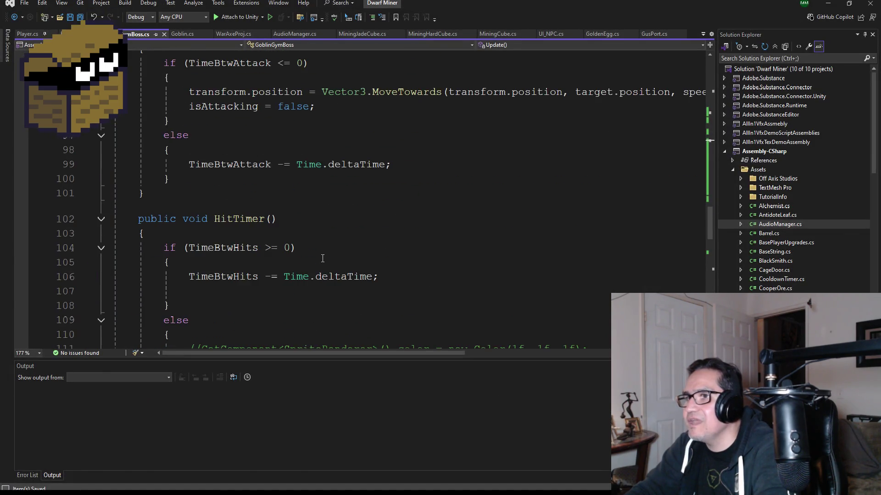
scroll(323, 265, down, 3)
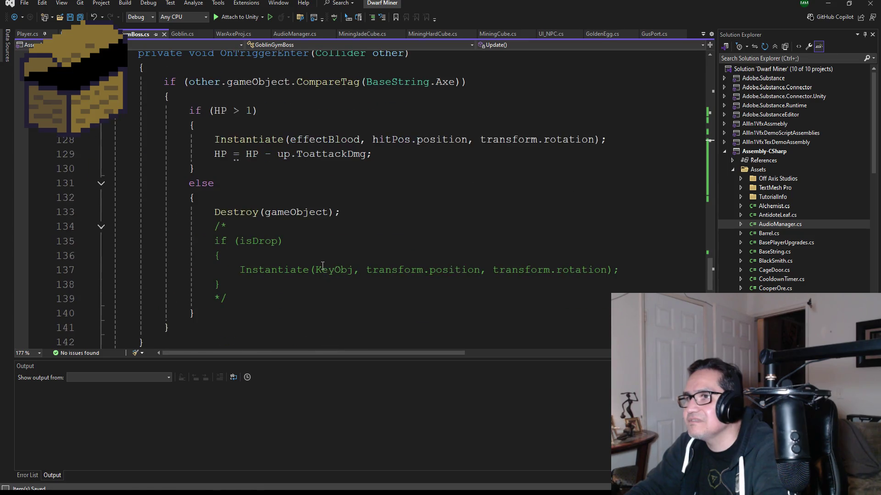
scroll(318, 253, down, 4)
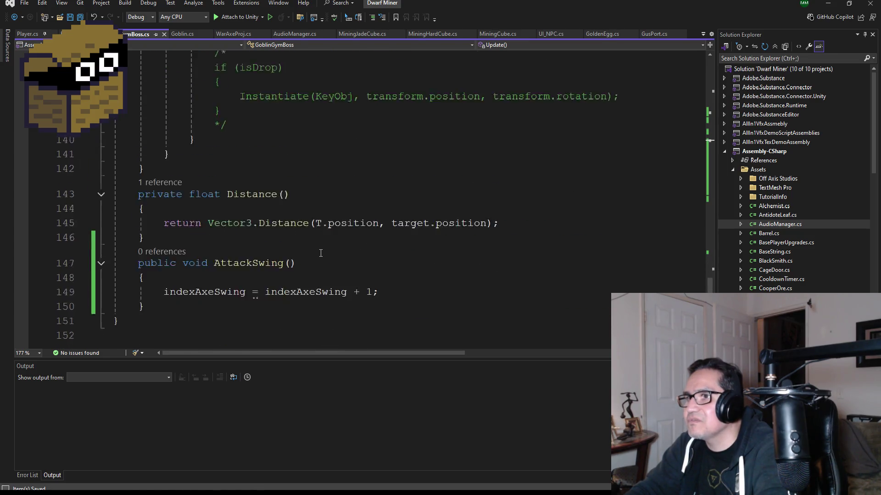
scroll(329, 257, up, 6)
scroll(328, 256, up, 2)
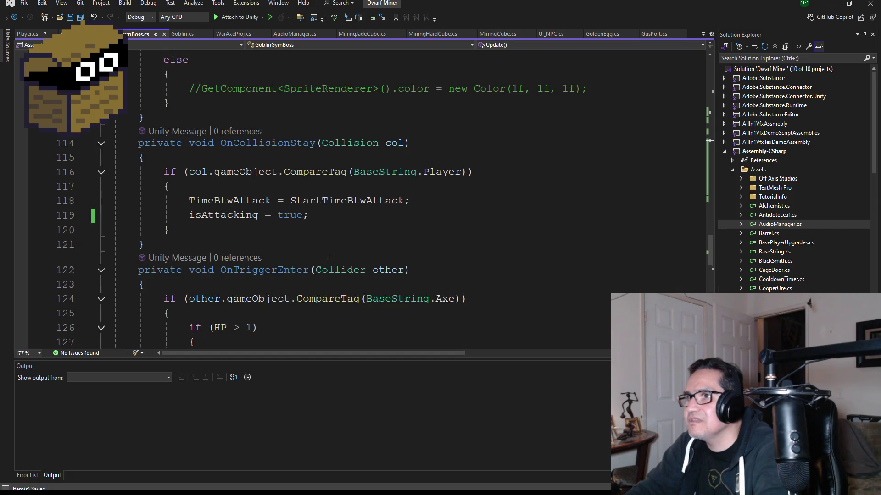
scroll(329, 256, up, 3)
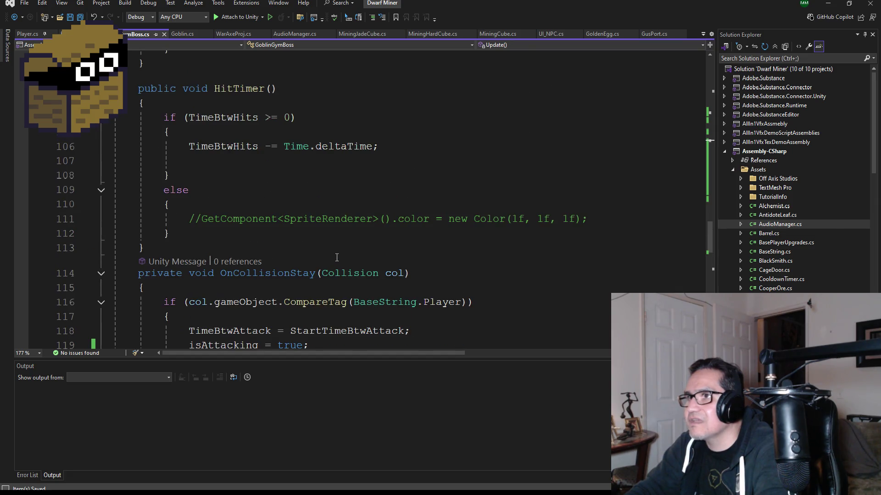
scroll(340, 257, up, 3)
scroll(359, 261, down, 15)
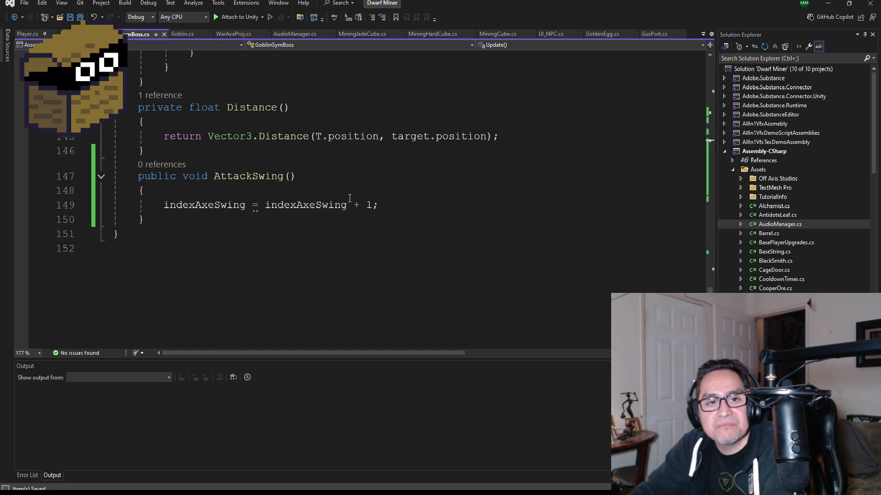
scroll(315, 212, up, 3)
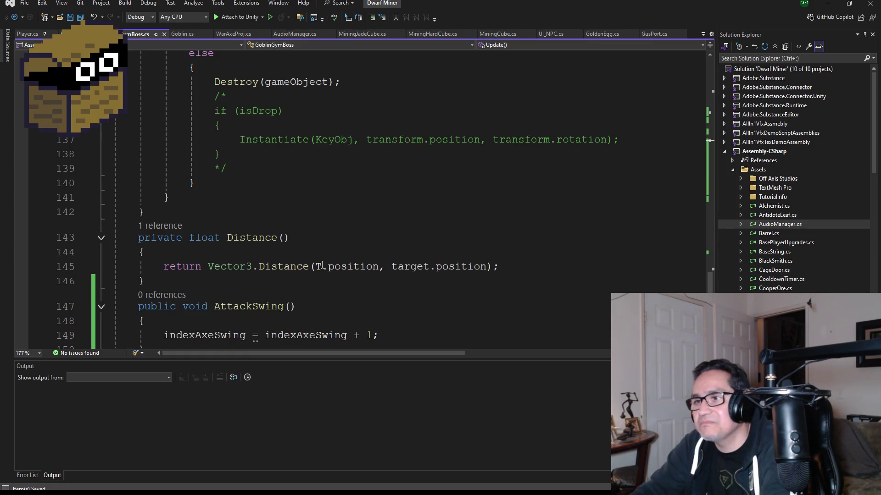
mouse_move(319, 266)
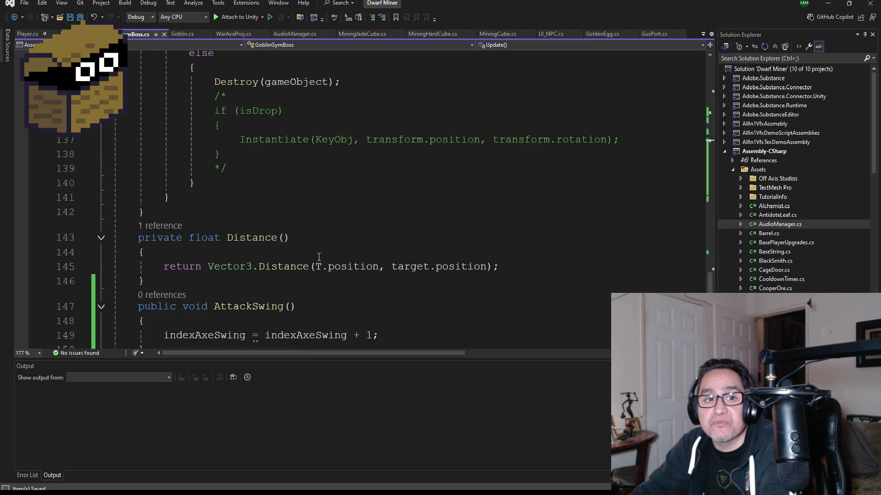
scroll(319, 254, up, 2)
scroll(323, 254, down, 2)
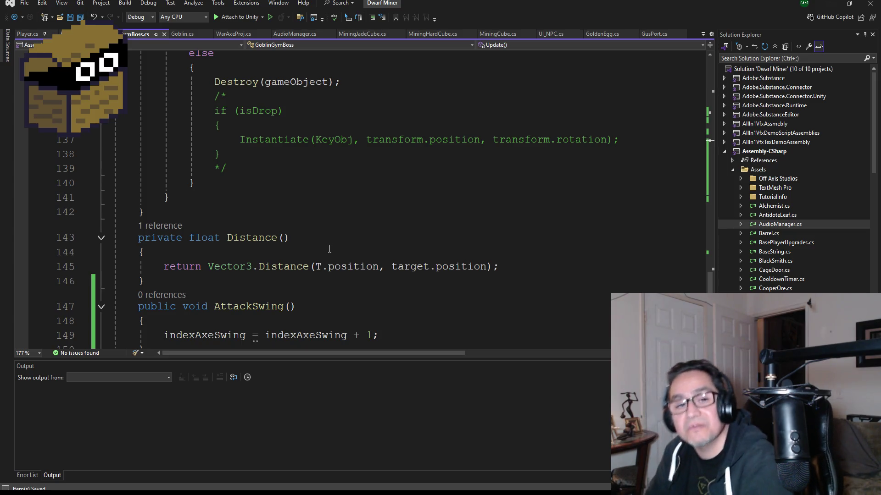
scroll(337, 230, up, 2)
scroll(338, 229, down, 3)
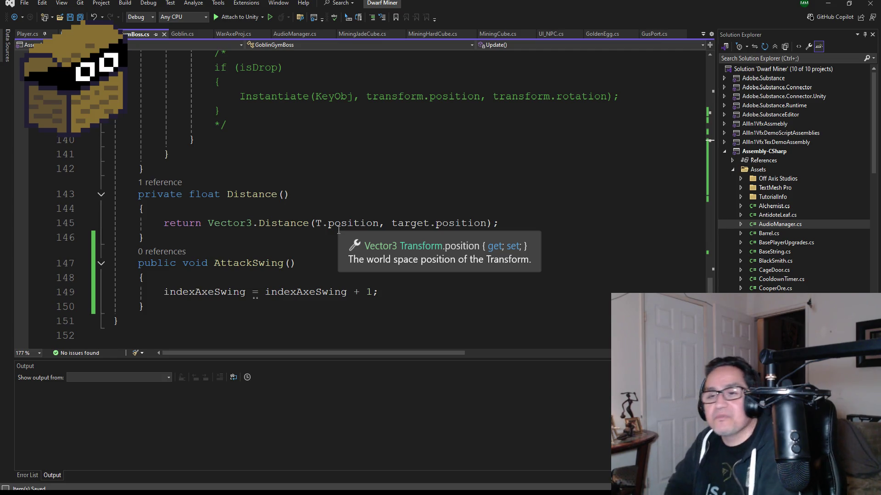
scroll(338, 230, up, 3)
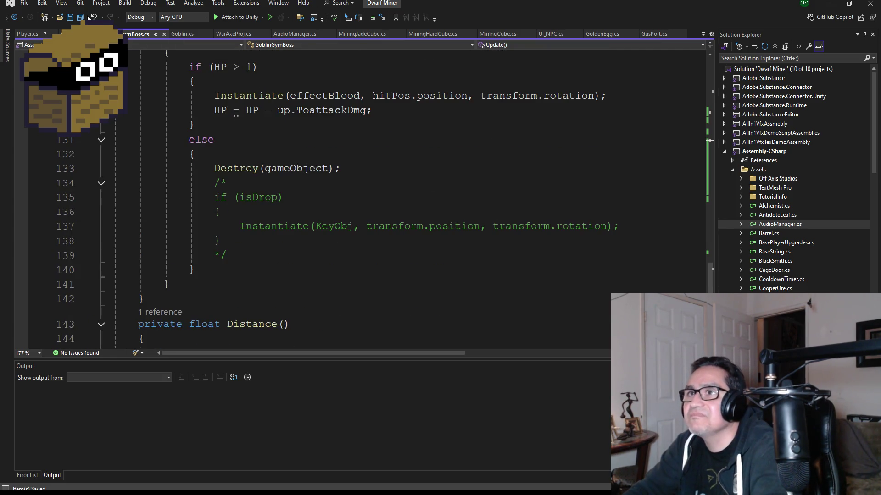
scroll(330, 171, up, 20)
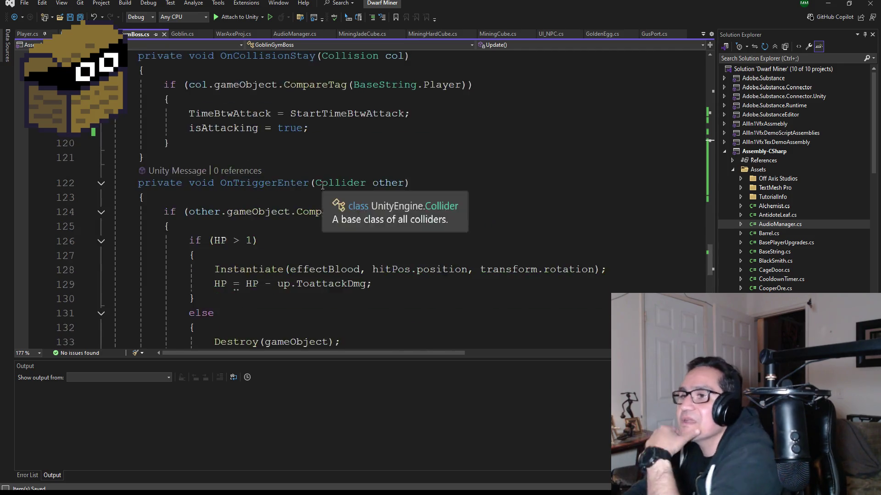
scroll(298, 206, up, 15)
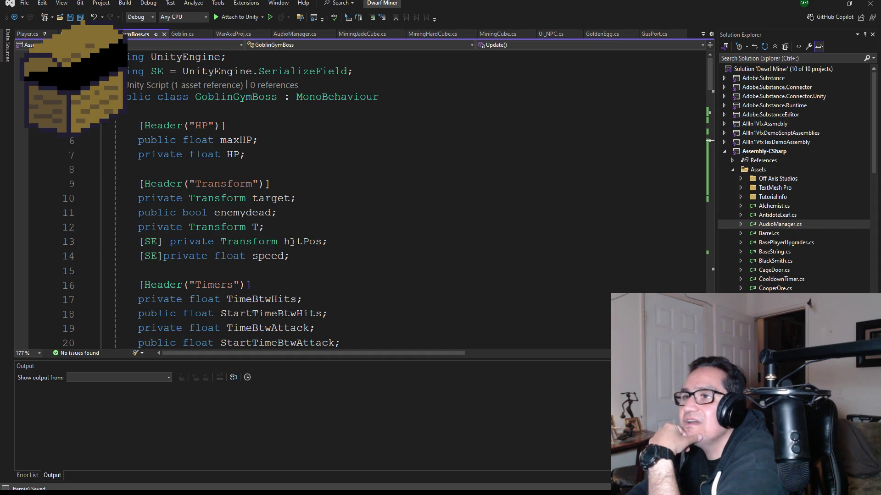
Delete line 64's indexAxeSwing++ from the attack branch, remove the blank line, and save GoblinGymBoss.cs
scroll(292, 241, down, 2)
scroll(303, 236, down, 2)
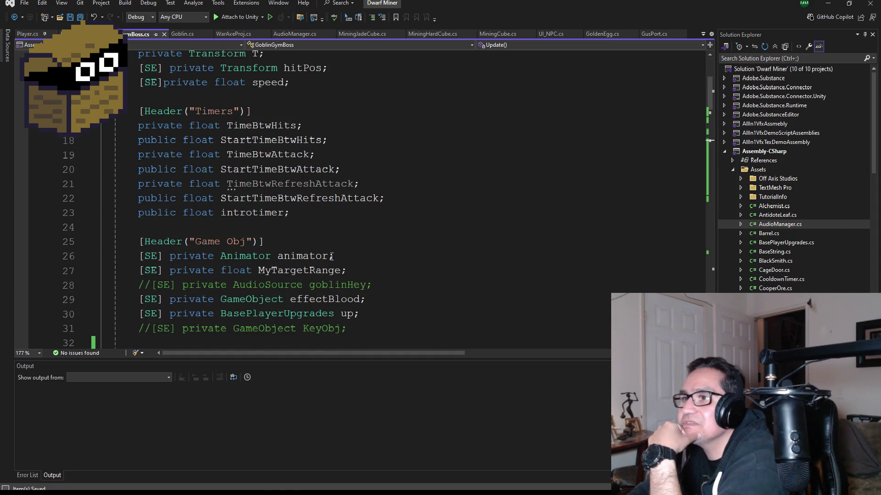
scroll(331, 256, down, 5)
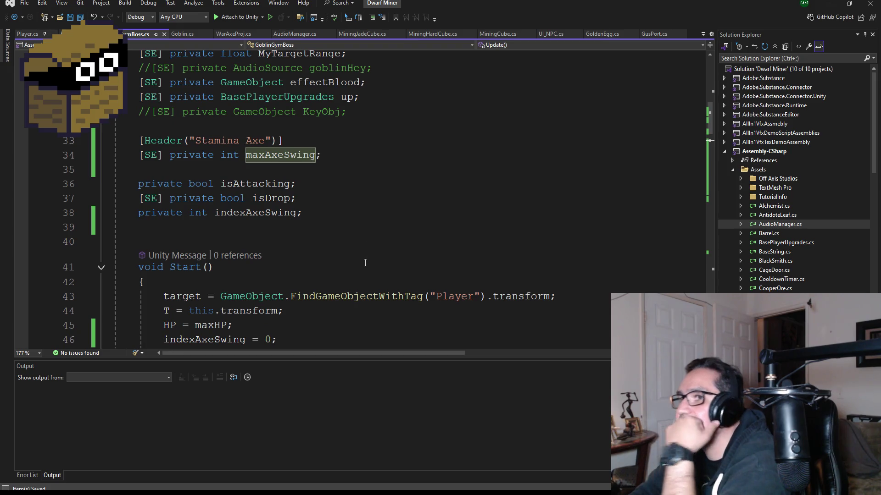
scroll(364, 266, down, 3)
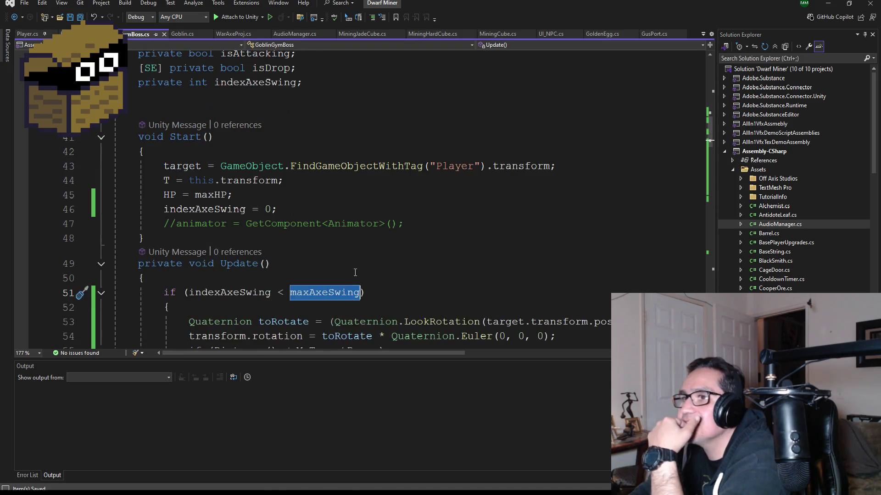
scroll(345, 291, down, 2)
click(245, 206)
scroll(317, 244, down, 3)
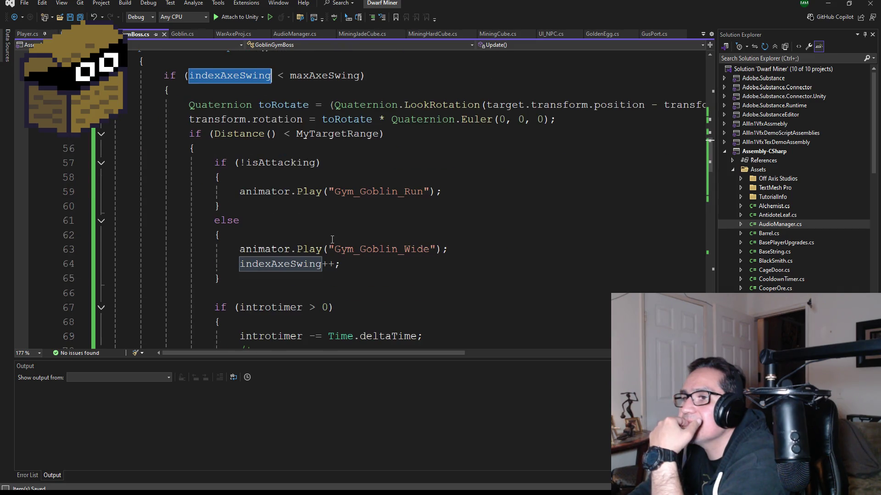
mouse_move(340, 265)
mouse_down()
mouse_move(131, 265)
mouse_move(113, 250)
mouse_move(119, 269)
mouse_up()
key(Delete)
key(BackSpace)
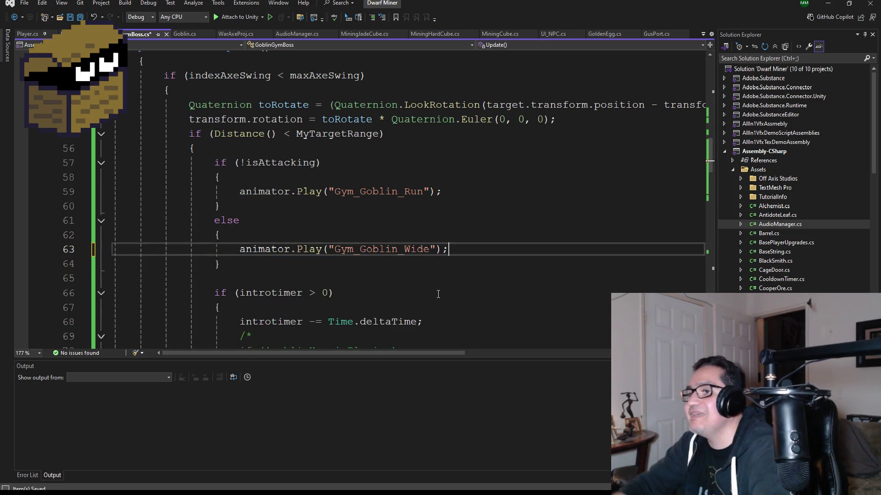
key(ctrl+s)
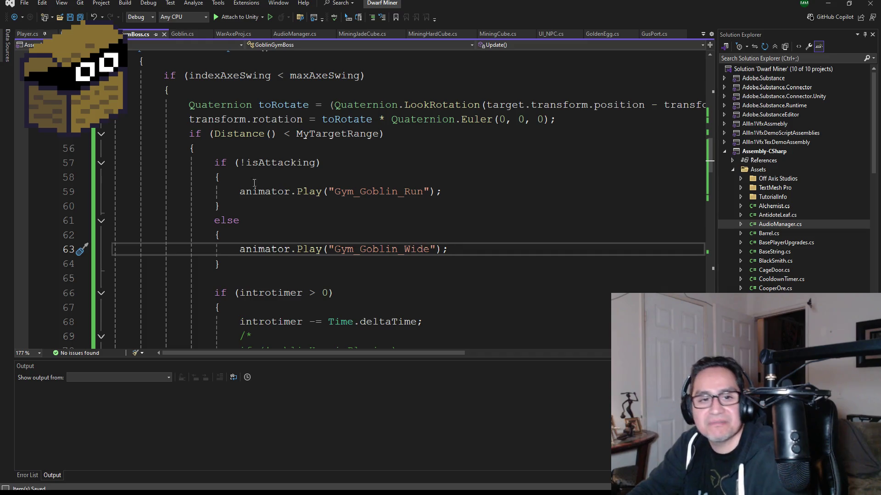
click(830, 3)
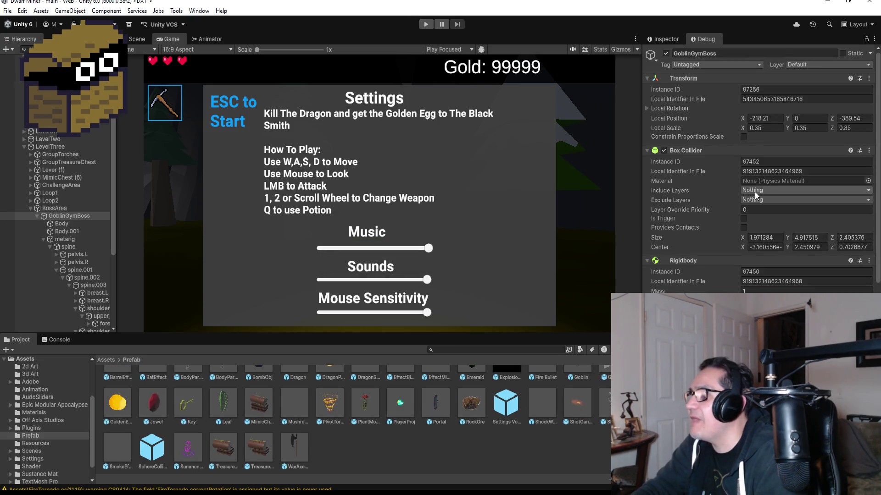
Playtest with the war axe equipped (key 2), walk up to the goblin boss, then stop play mode
scroll(754, 192, down, 10)
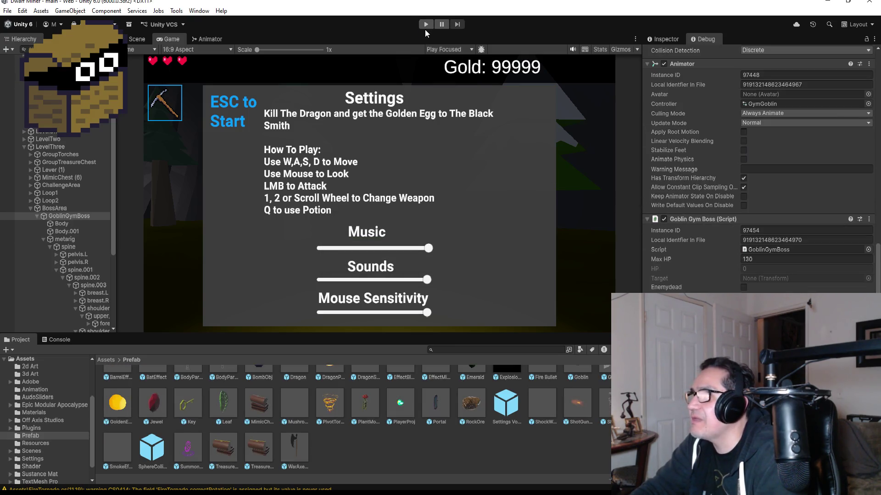
click(425, 26)
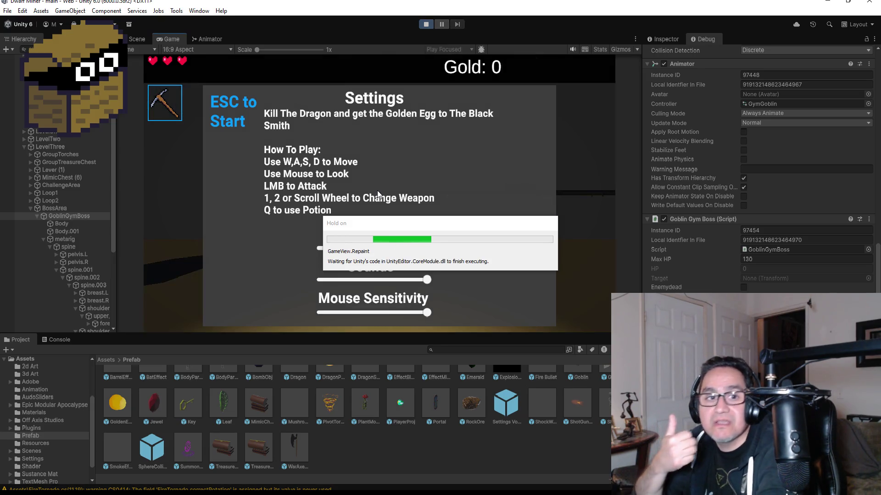
key(Escape)
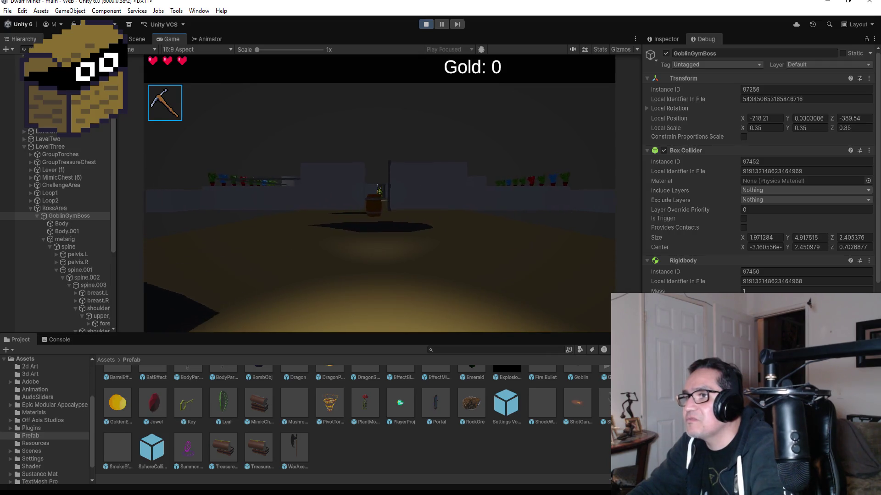
key(2)
key(s)
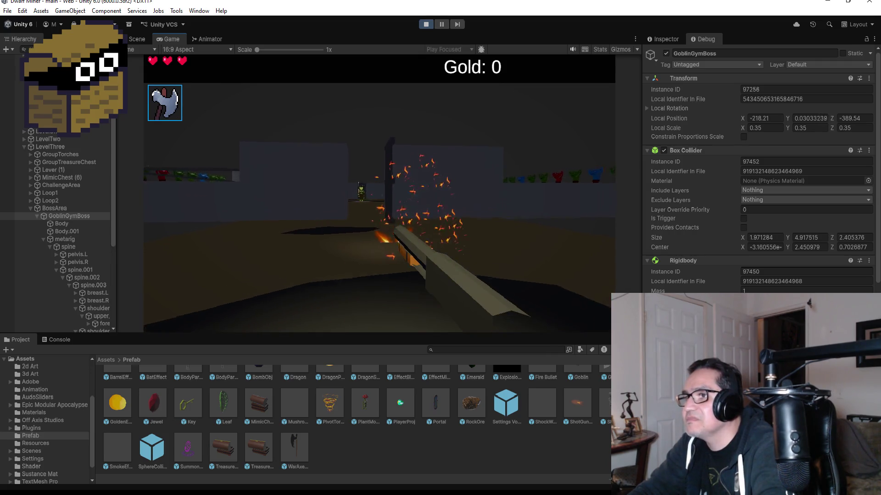
key(w)
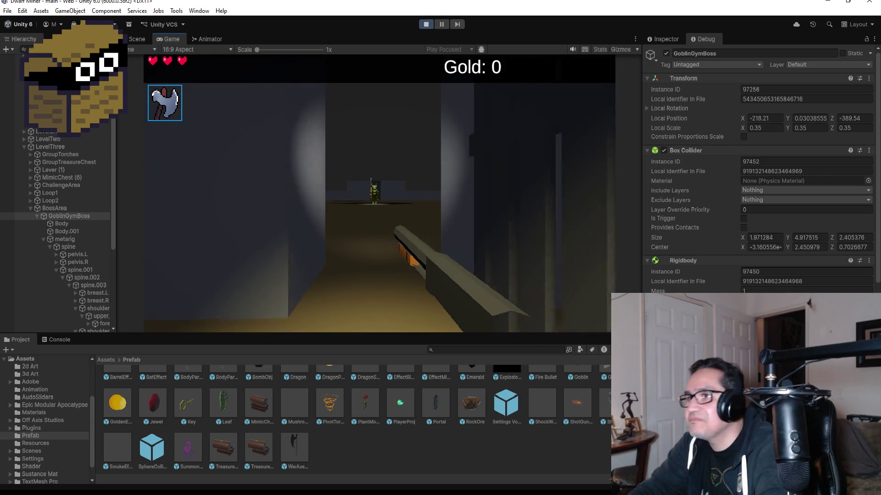
key(w)
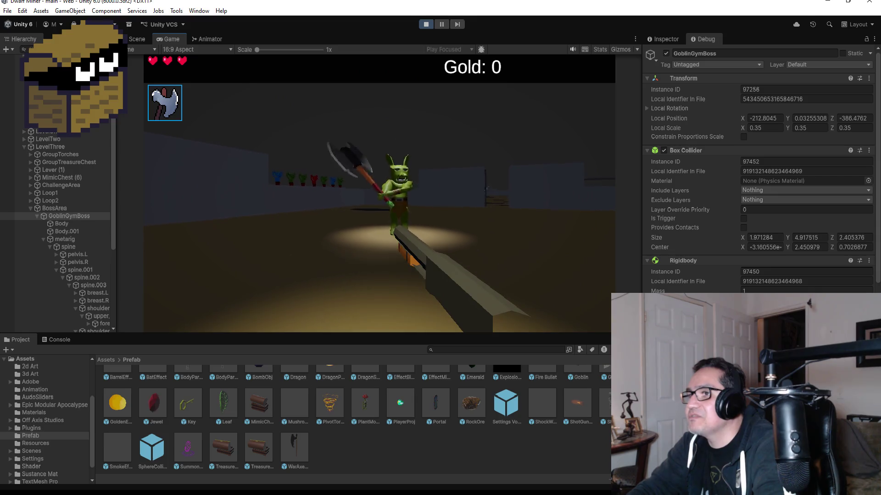
key(Escape)
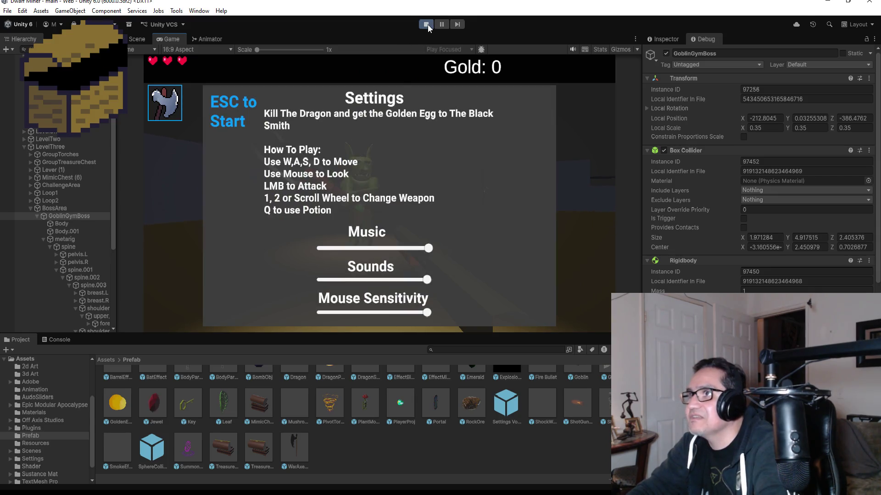
click(425, 24)
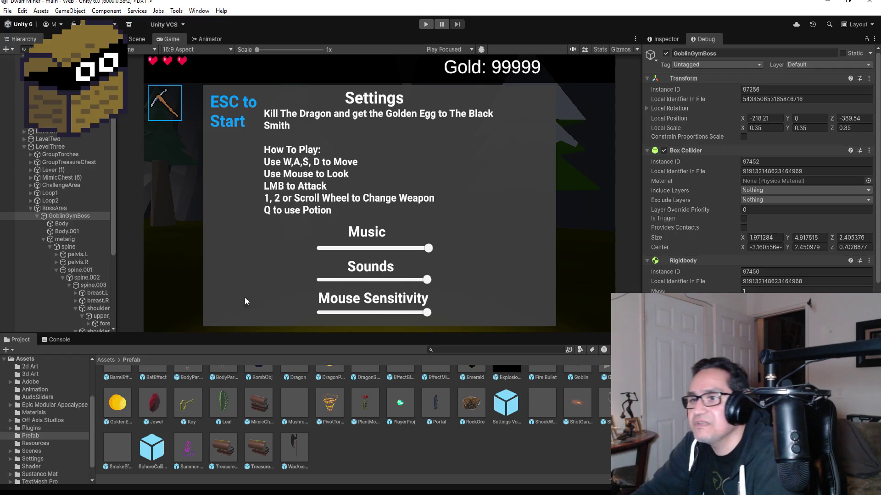
Look at the goblin's Animator graph, collapse its hierarchy entry and return to the Scene view
click(206, 40)
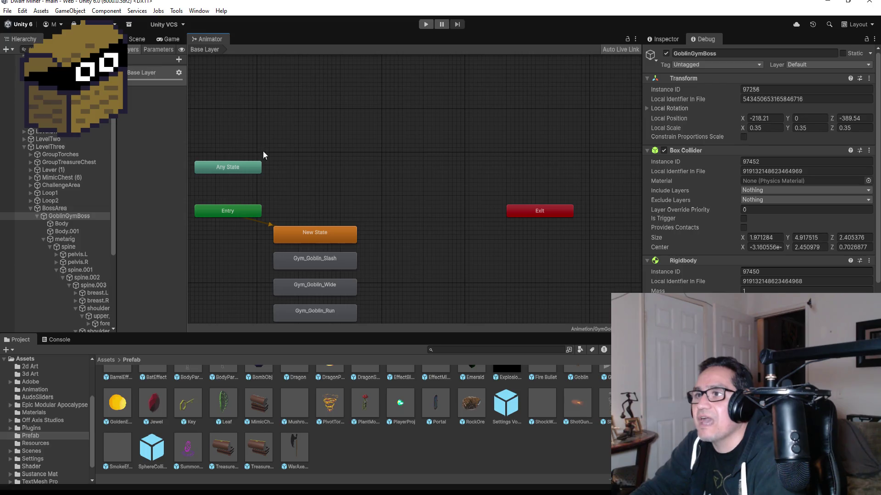
scroll(329, 224, down, 3)
scroll(321, 249, up, 2)
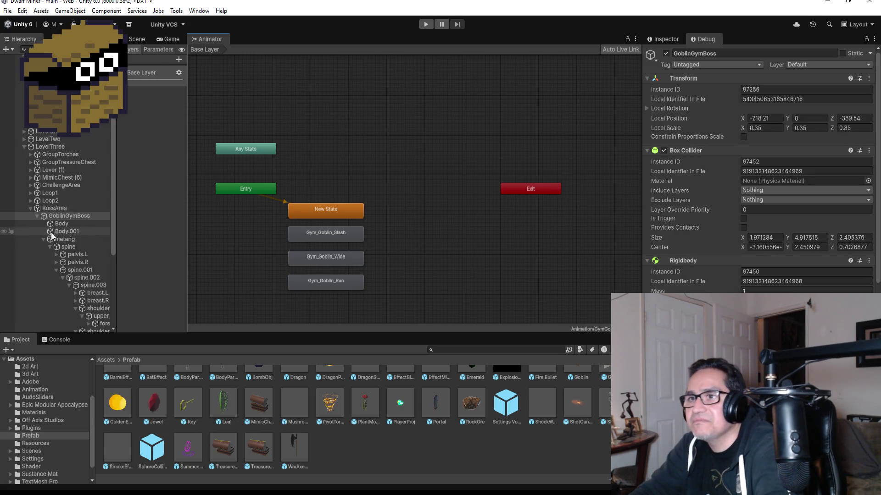
click(36, 216)
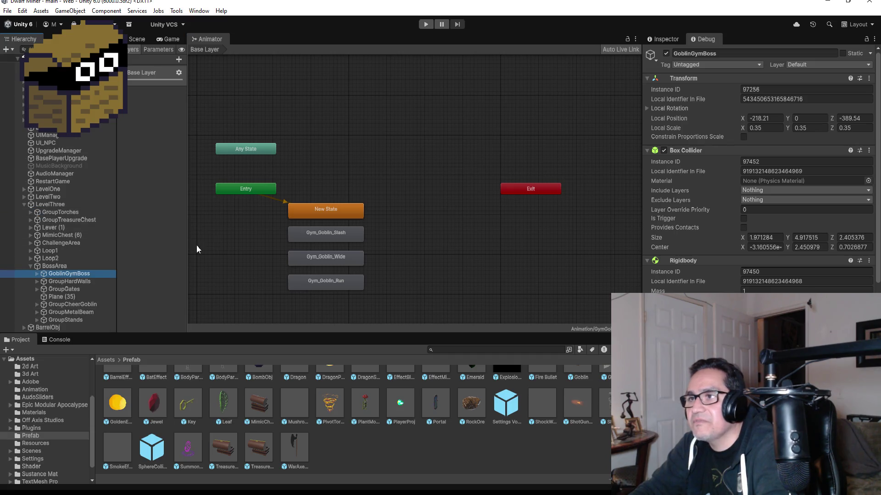
click(136, 39)
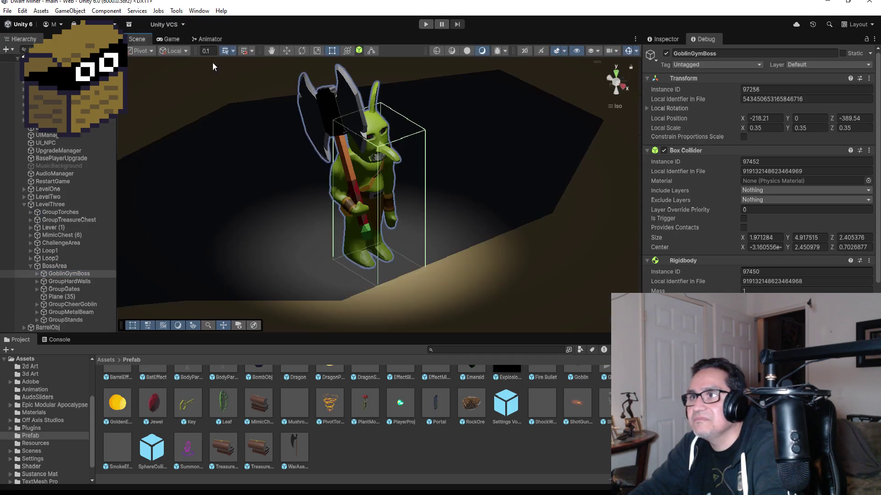
scroll(464, 254, up, 4)
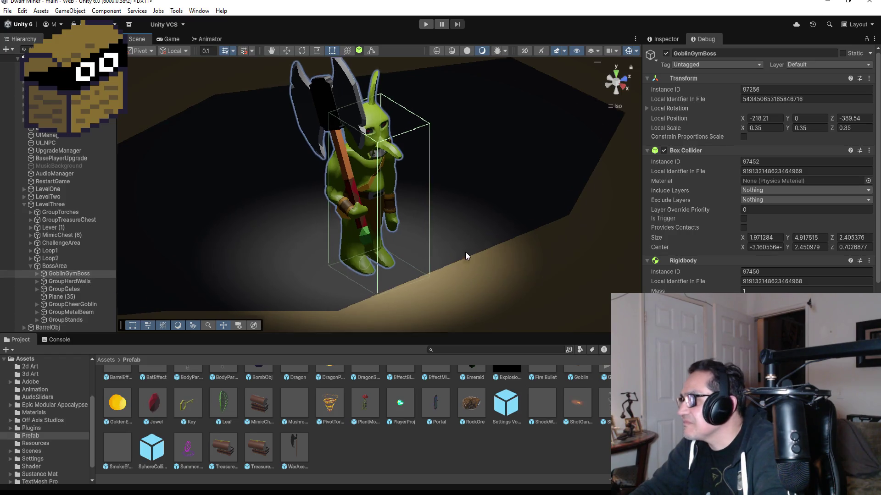
scroll(766, 240, down, 3)
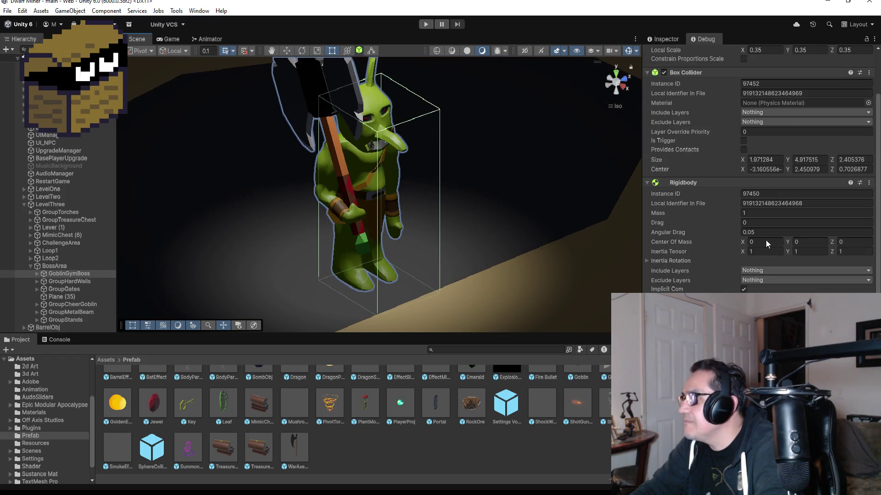
Switch the Inspector to Normal mode to view Rigidbody constraints and Animator, then dismiss the File menu
click(667, 39)
scroll(738, 155, down, 5)
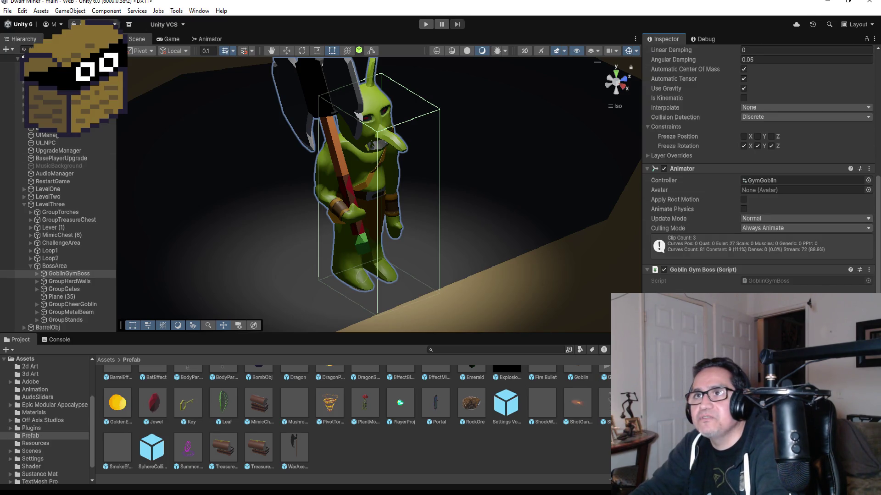
click(8, 11)
click(28, 56)
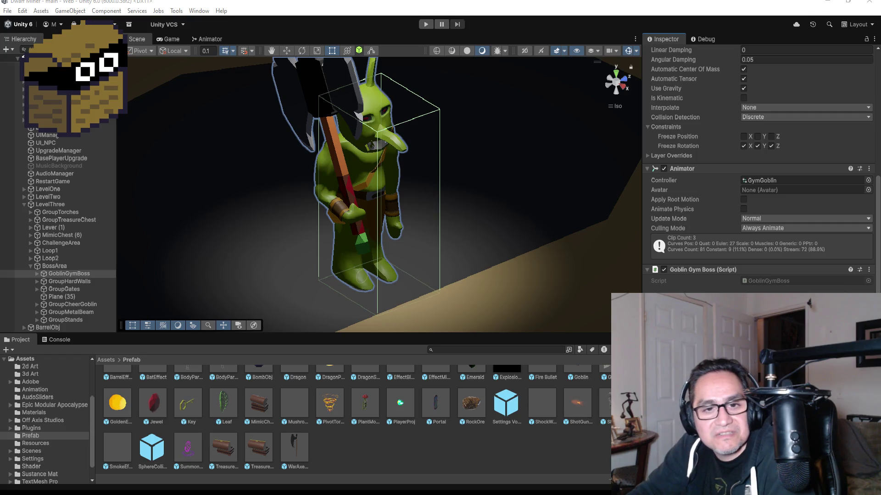
key(alt+Tab)
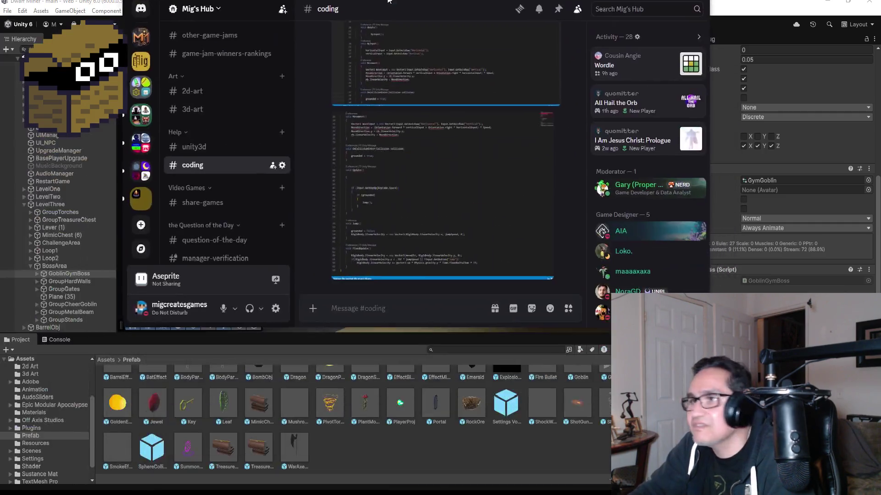
Enlarge the viewer's Player script screenshot in #coding, review it, then close the preview
scroll(362, 223, down, 3)
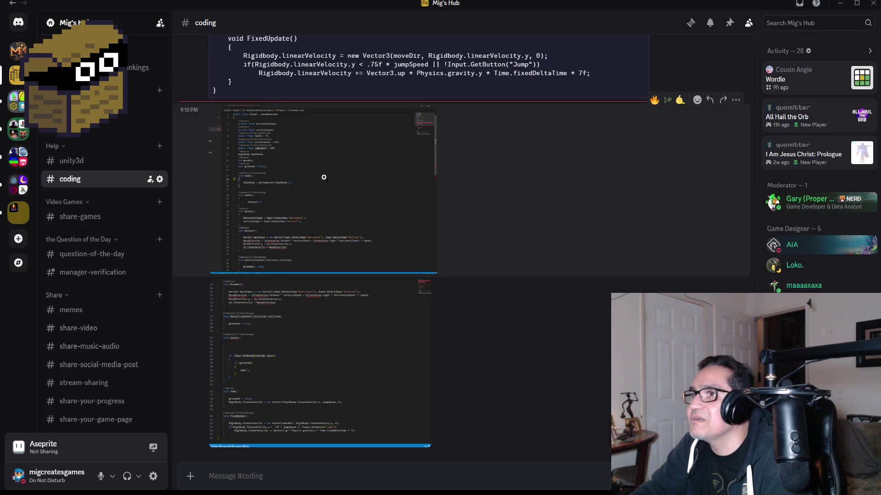
click(398, 195)
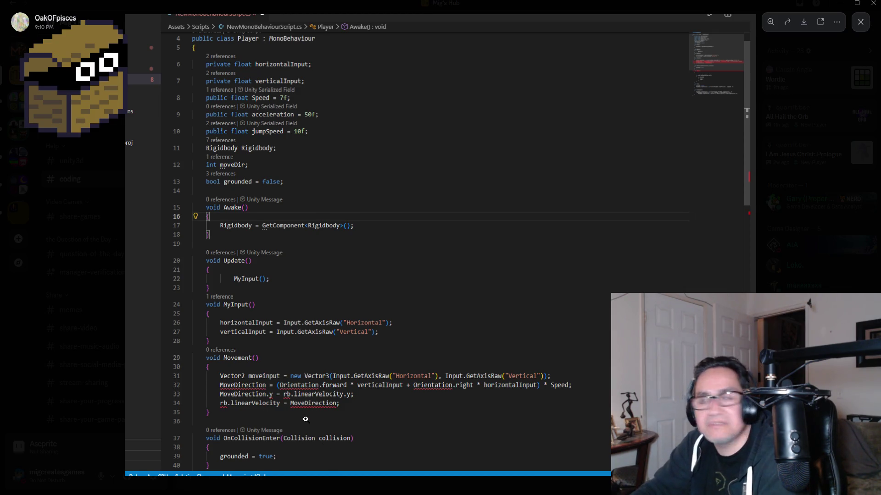
click(804, 294)
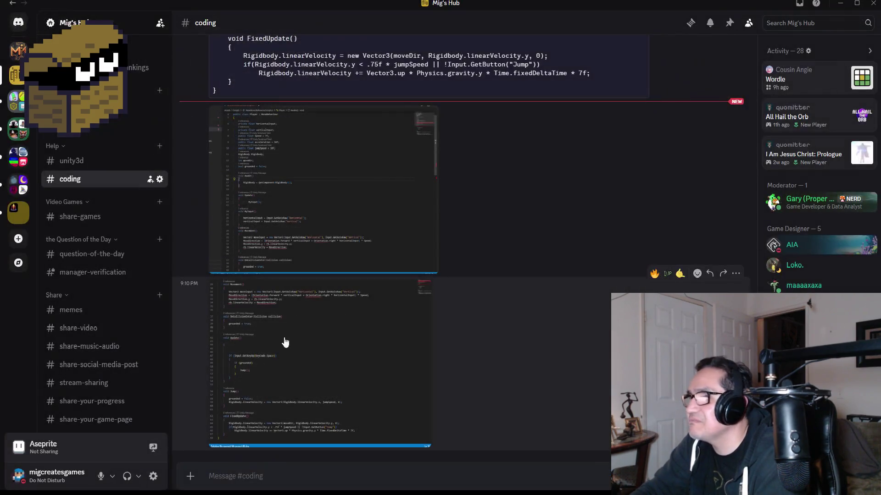
key(alt+Tab)
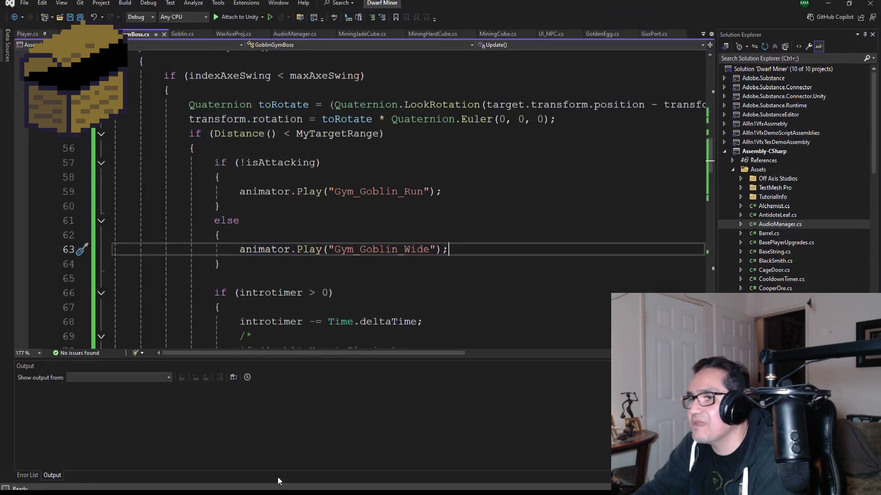
Copy 'private Rigidbody rb;' from Player.cs line 22 and paste it into the Discord reply box
scroll(376, 176, up, 7)
scroll(377, 176, up, 9)
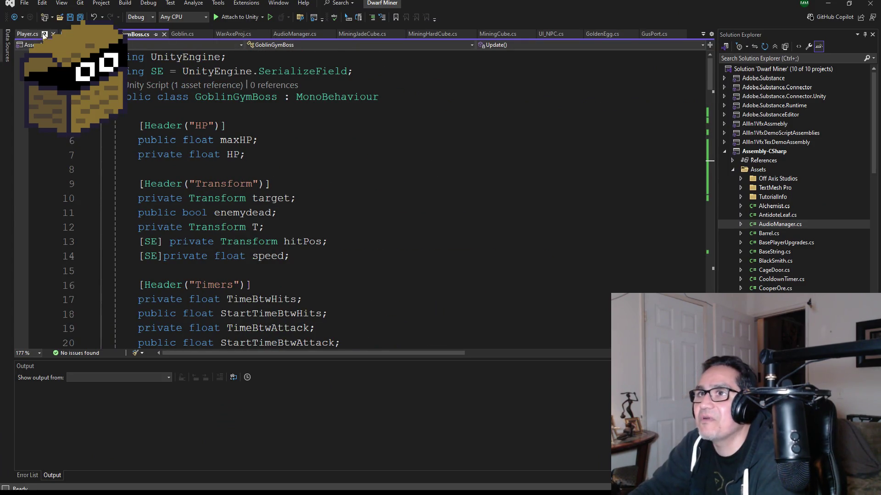
click(24, 33)
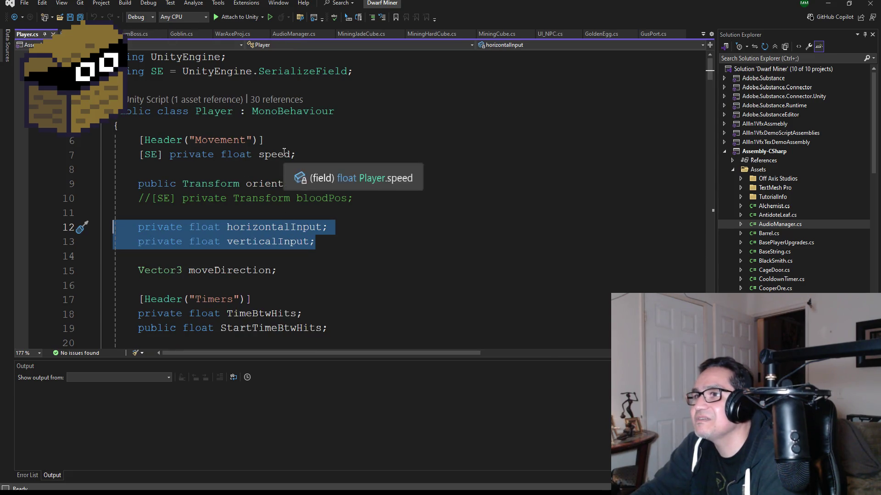
click(323, 158)
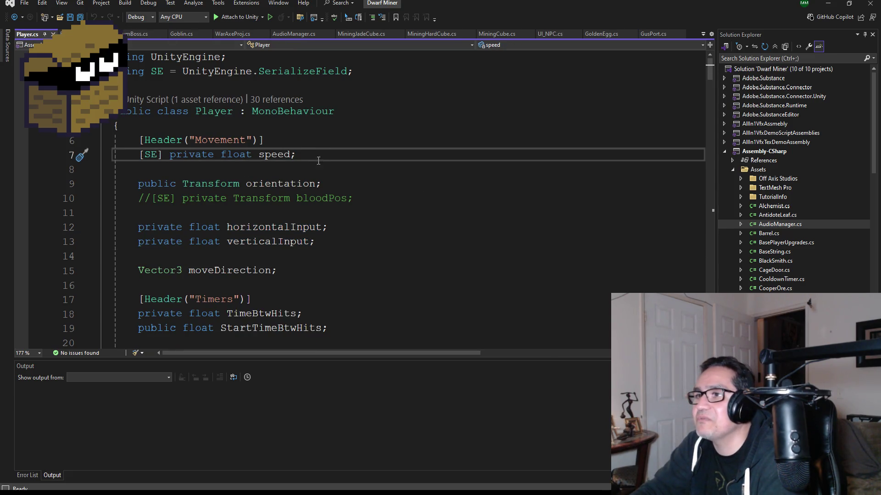
scroll(333, 244, down, 2)
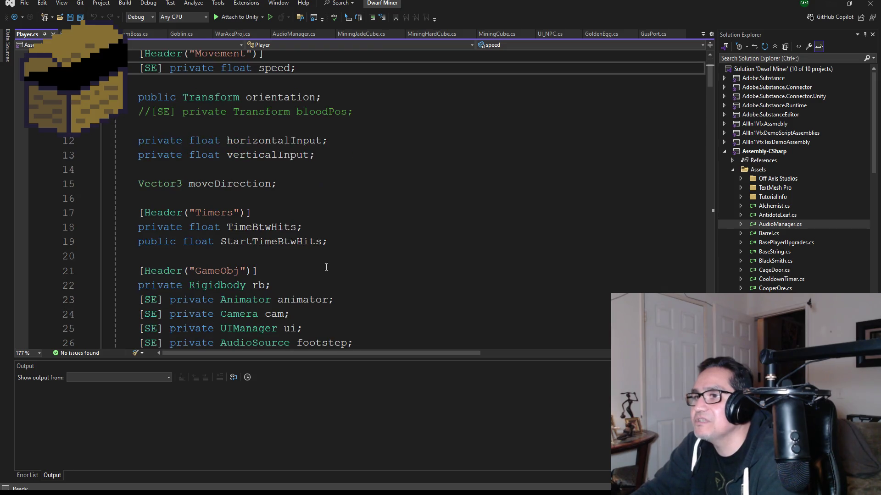
scroll(339, 241, down, 2)
drag(271, 198, 77, 196)
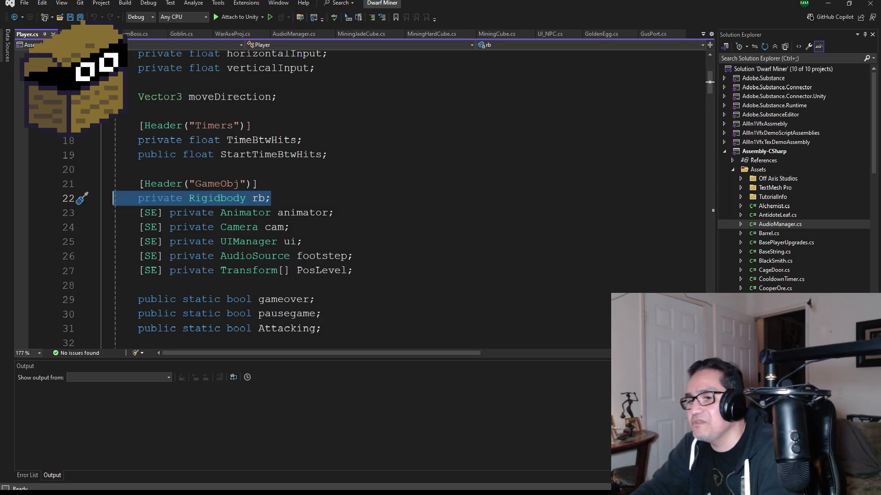
key(ctrl+c)
key(alt+Tab)
click(236, 475)
key(ctrl+v)
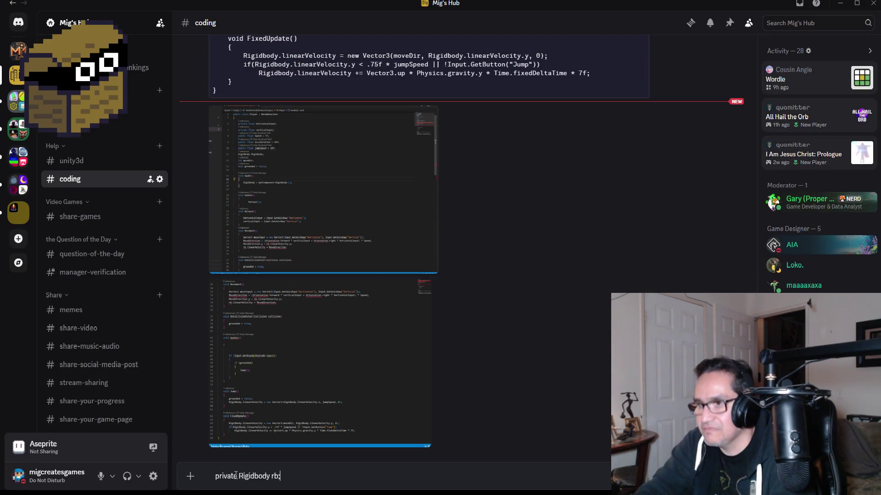
Copy 'Vector3 moveDirection;' from Player.cs onto a new line of the Discord draft
key(shift+Return)
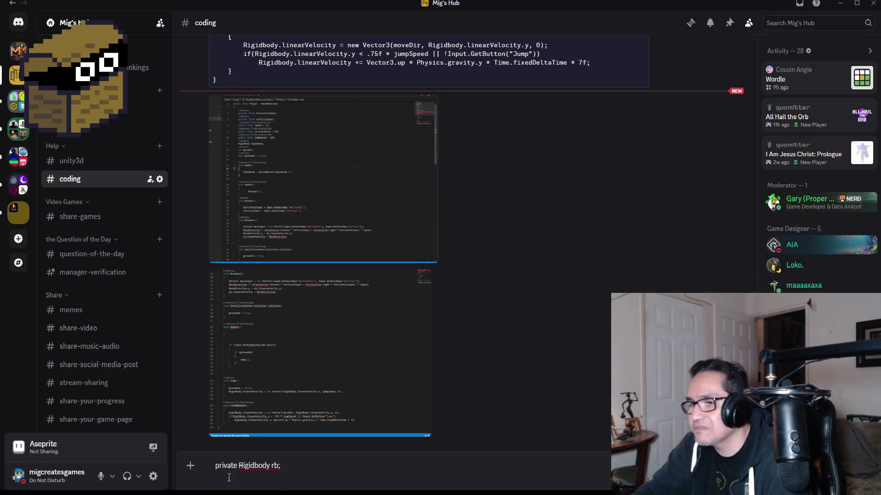
key(alt+Tab)
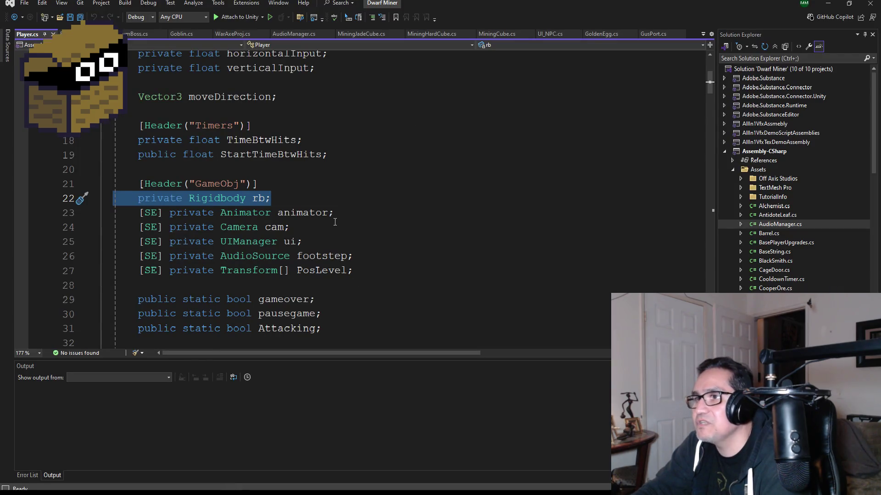
scroll(335, 221, down, 2)
scroll(322, 287, down, 1)
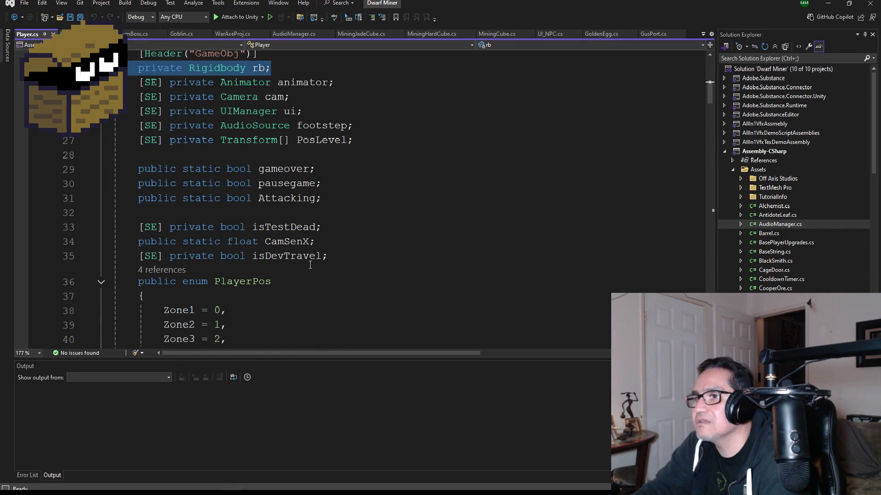
scroll(310, 265, down, 1)
scroll(315, 258, up, 2)
scroll(319, 259, up, 4)
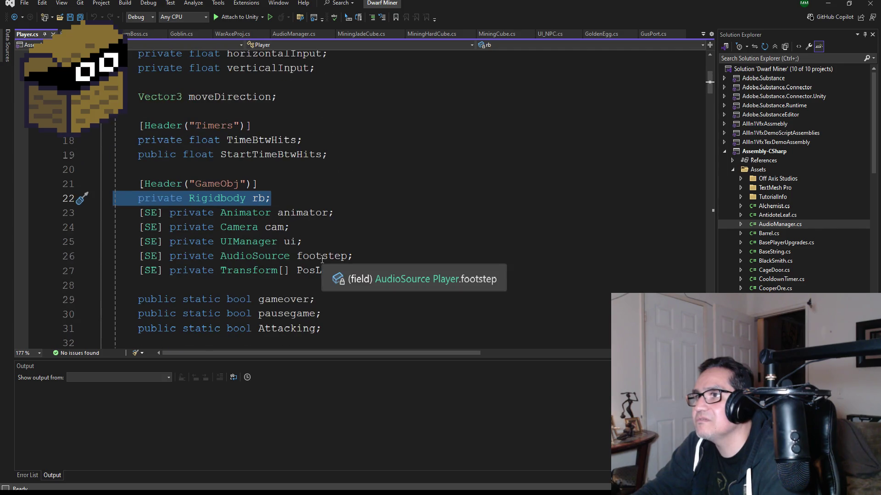
scroll(308, 167, up, 1)
scroll(309, 183, down, 1)
drag(278, 184, 41, 183)
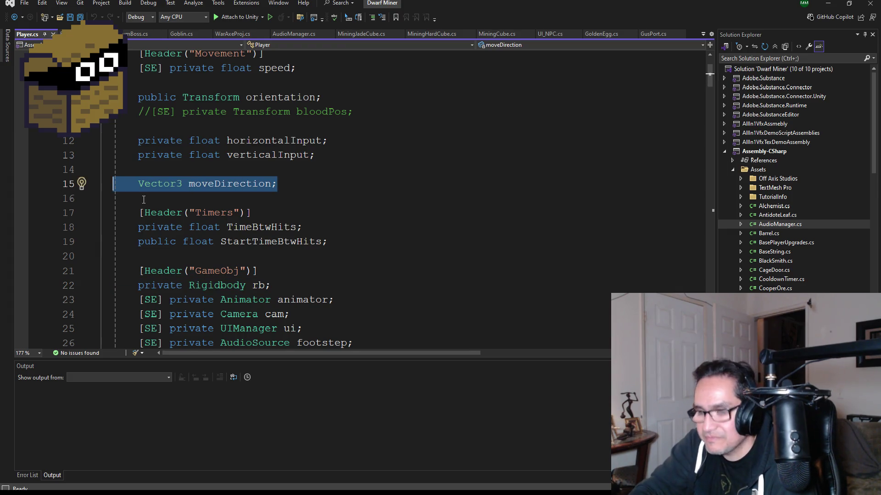
key(alt+Tab)
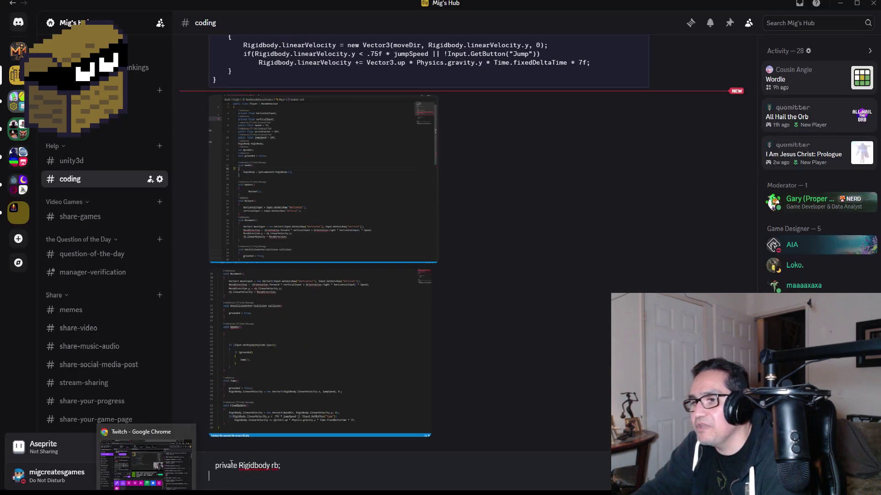
key(shift+Return)
key(ctrl+v)
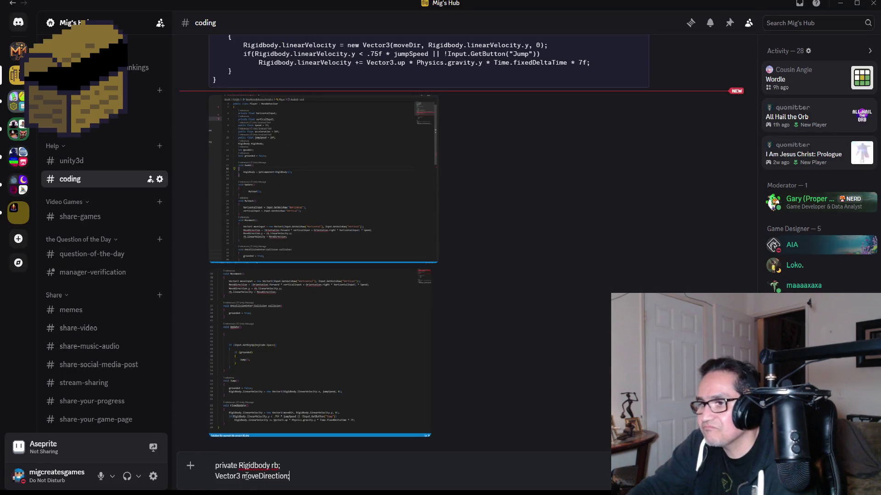
Add 'public Transform orientation;' as a third draft line, comparing against the viewer's screenshot
click(322, 234)
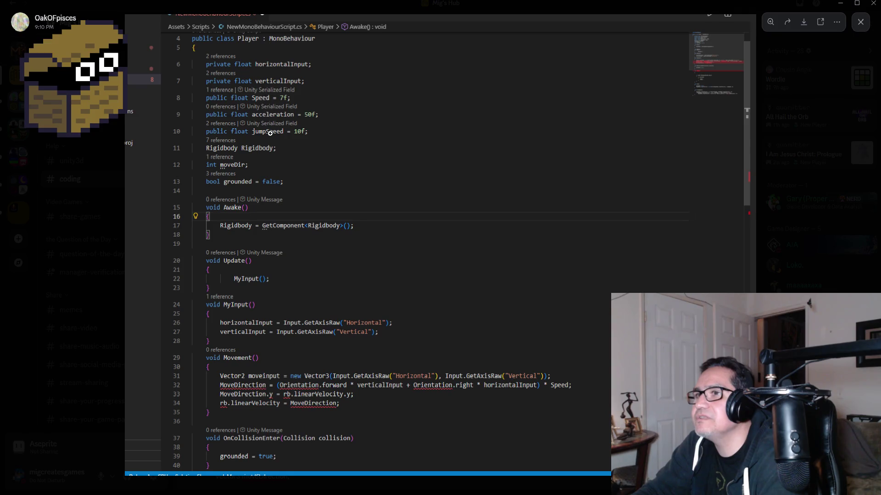
key(alt+Tab)
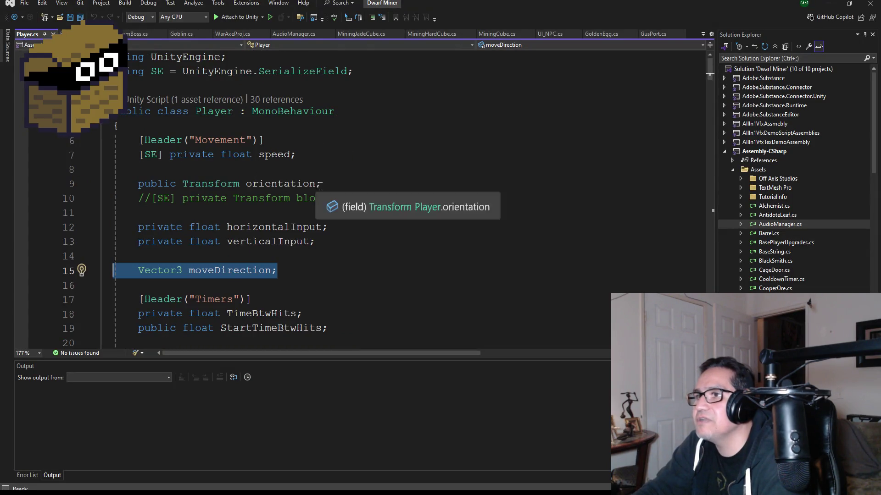
click(50, 185)
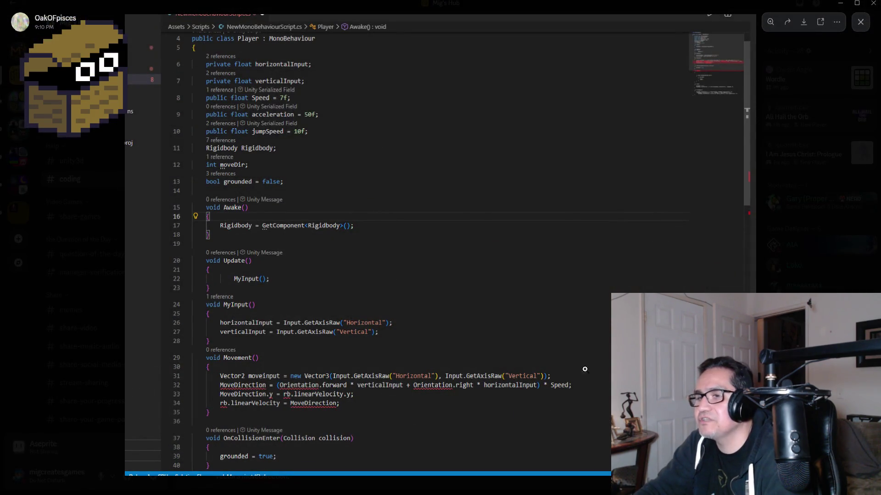
key(Escape)
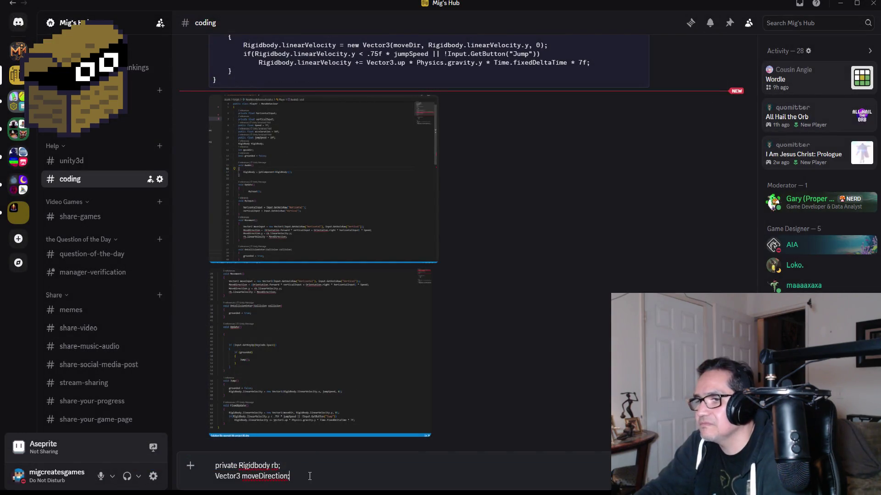
key(shift+Return)
key(ctrl+v)
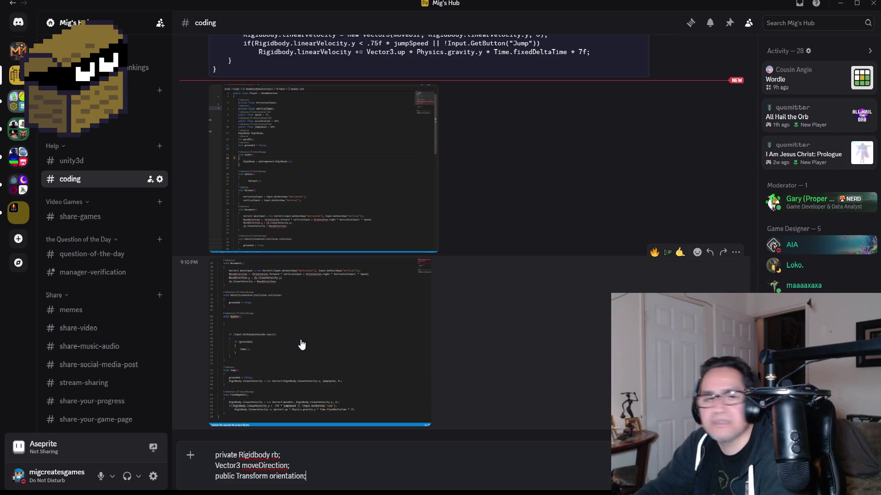
click(323, 203)
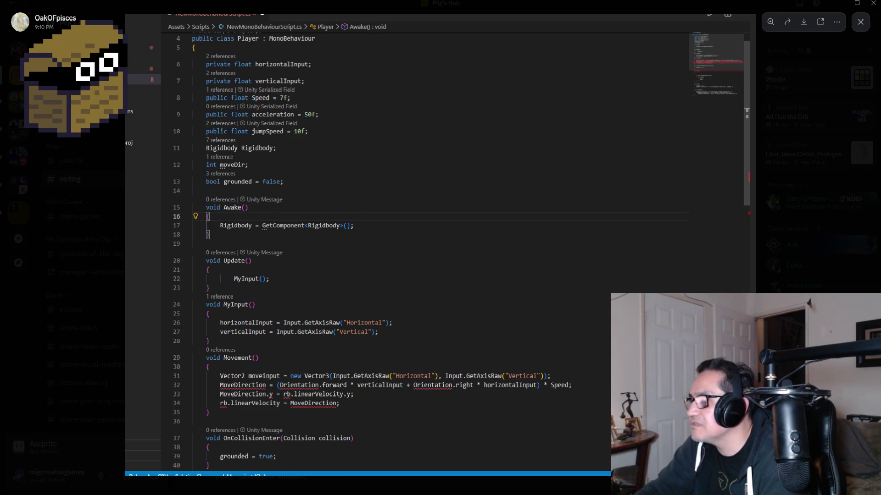
Review the viewer's code screenshots, enlarging and closing each one in turn
key(Escape)
click(265, 409)
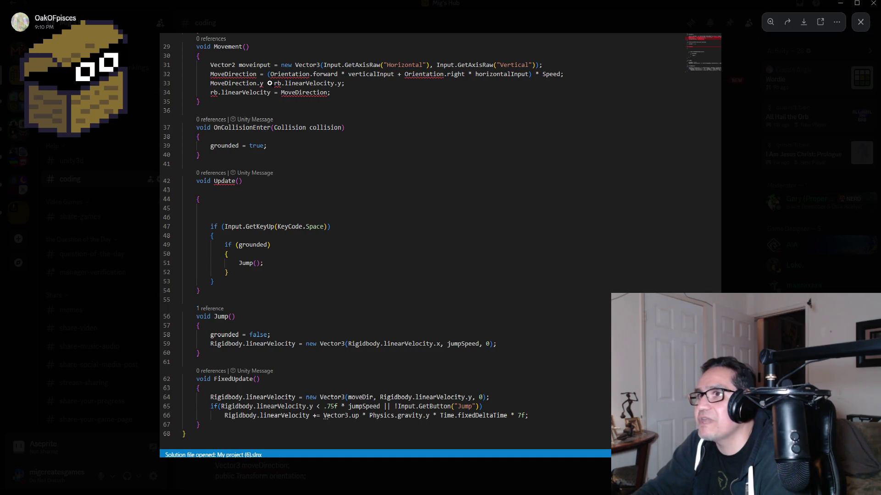
key(Escape)
click(275, 204)
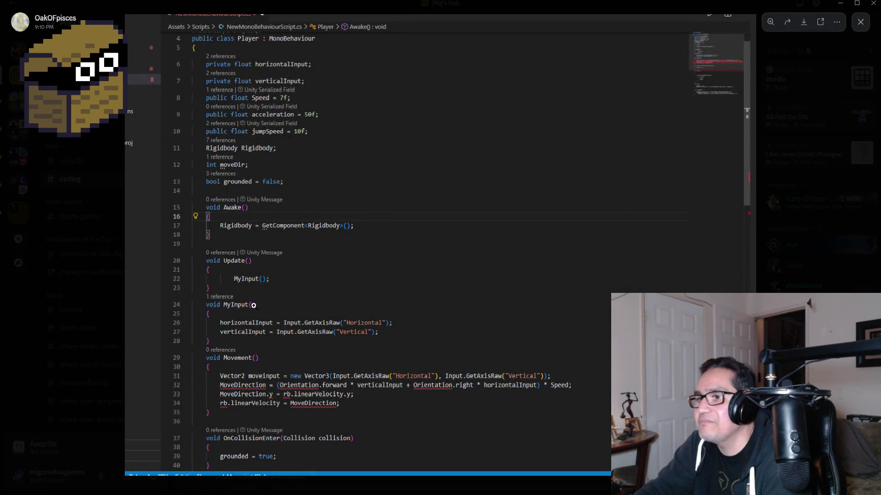
key(Escape)
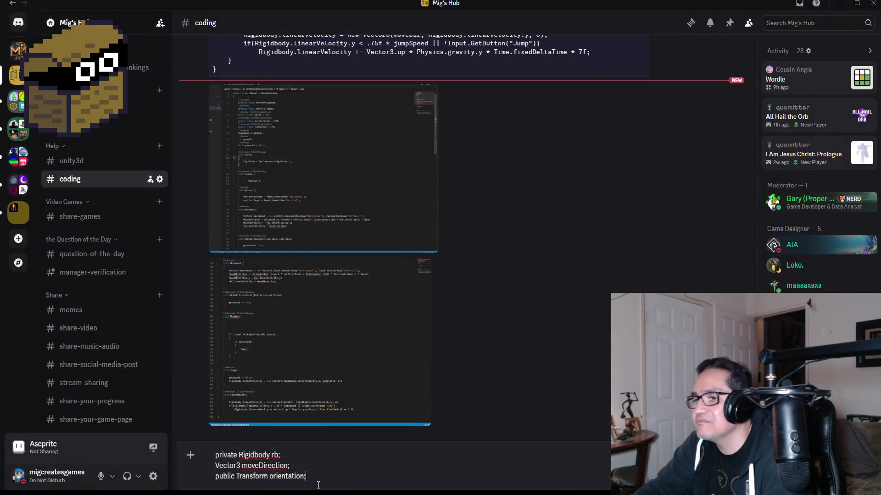
Add the note 'You can't have 2 updates at the same time' and send the reply
key(shift+Return)
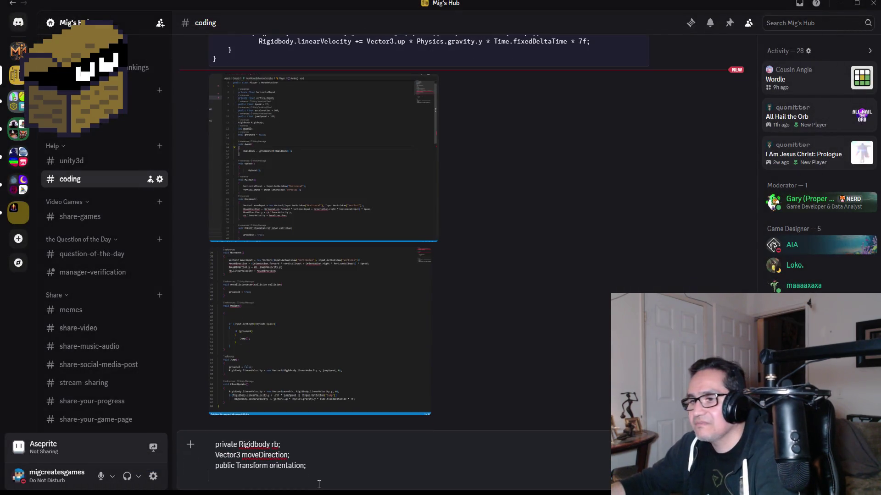
text(You can't have 2 )
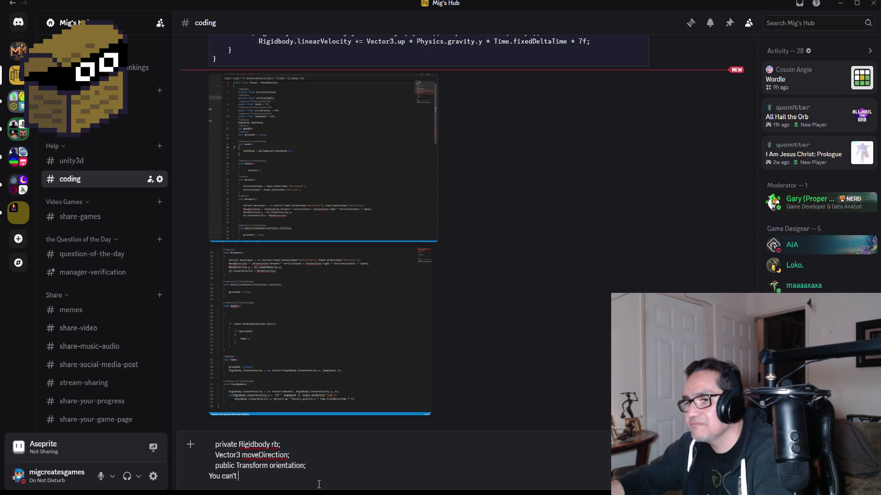
text(upd)
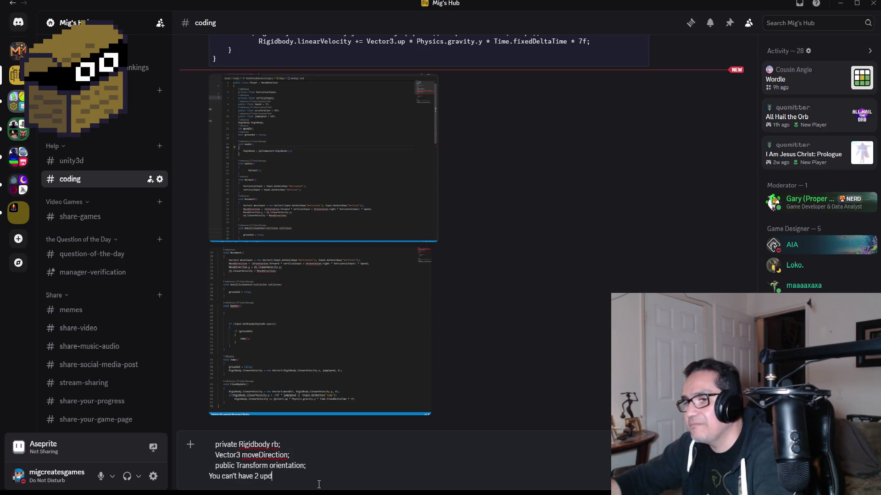
text(ates at the same time)
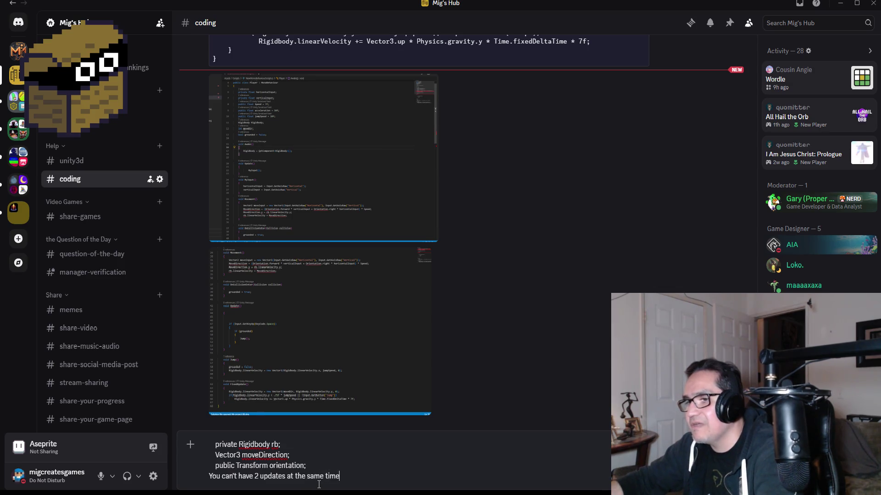
key(Return)
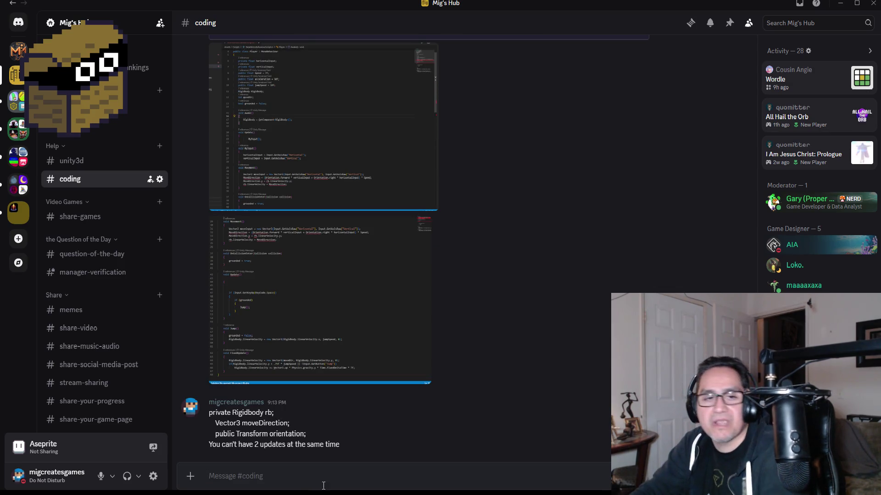
click(311, 306)
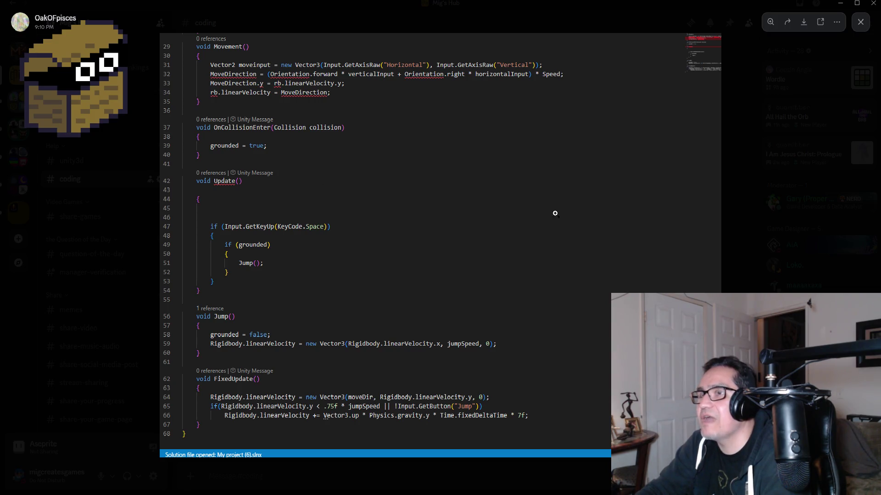
click(758, 222)
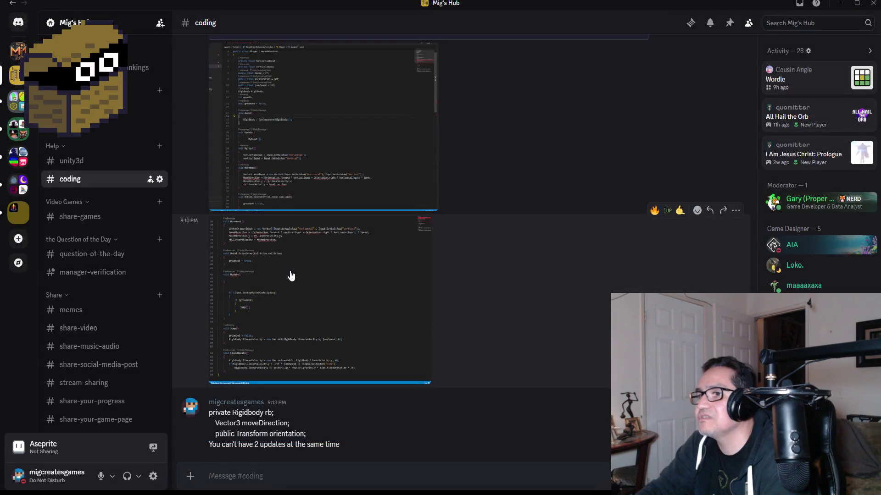
click(293, 168)
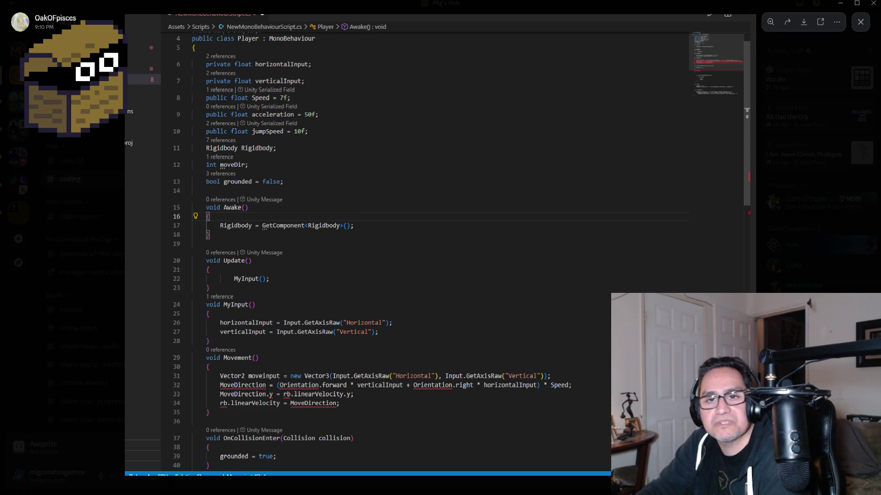
key(Escape)
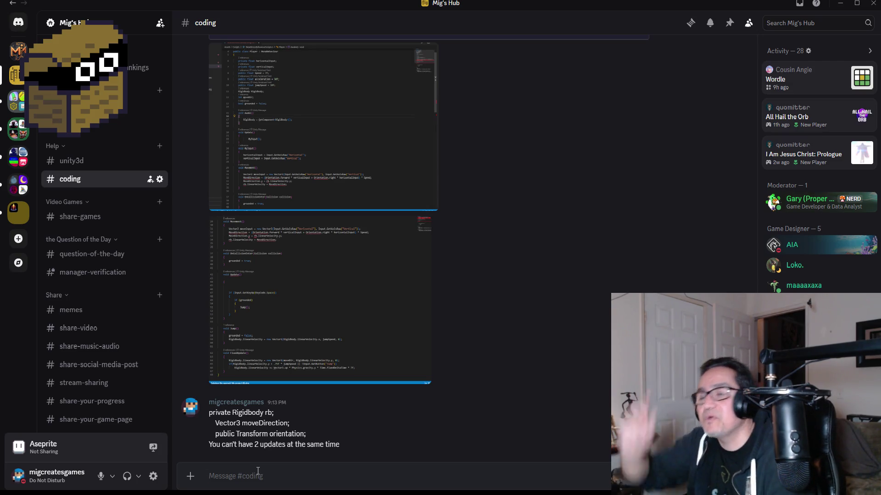
click(362, 123)
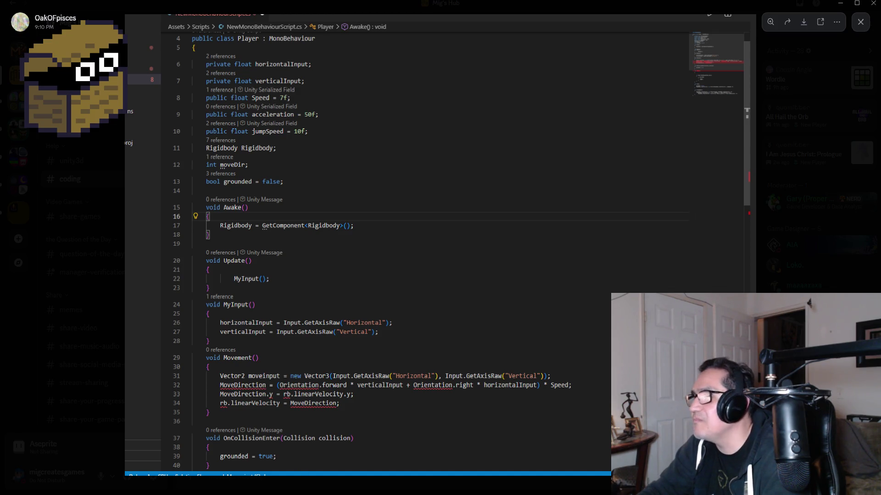
key(Escape)
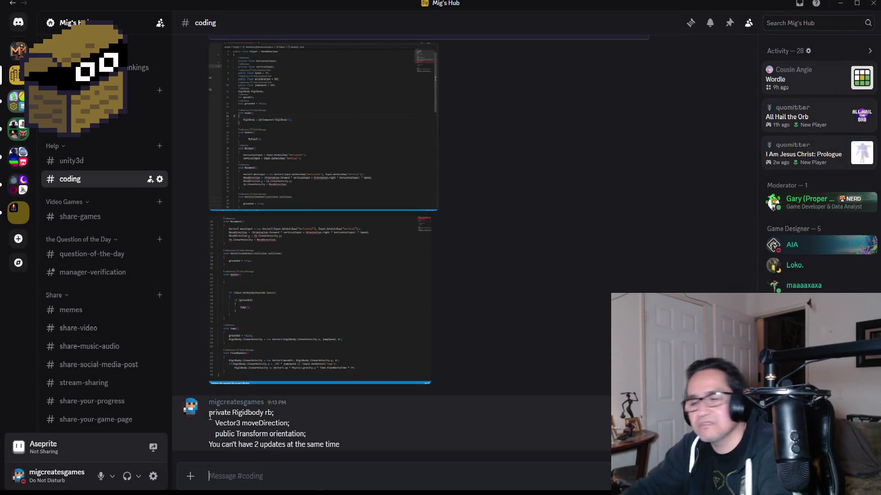
key(alt+Tab)
Review Player.cs's Update method, briefly highlighting the HitTimer and FallingPlayer calls
scroll(340, 229, down, 10)
scroll(330, 238, down, 10)
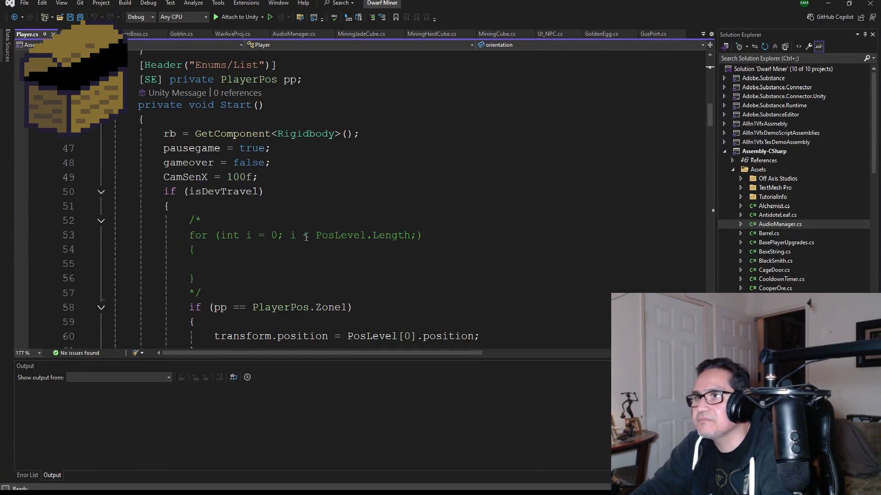
scroll(293, 229, down, 7)
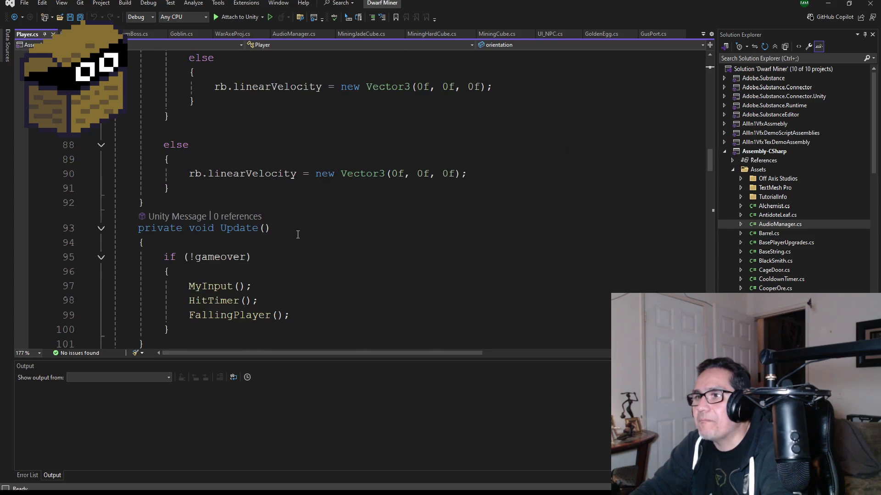
scroll(298, 254, down, 3)
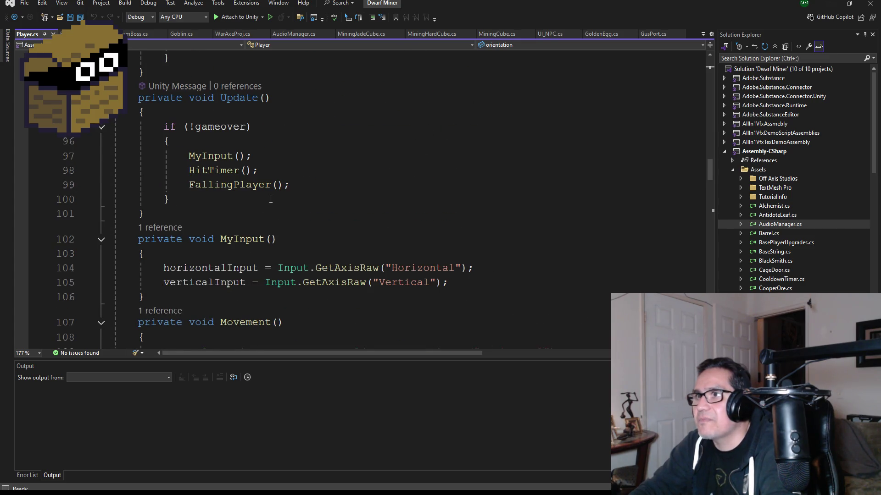
scroll(284, 230, up, 1)
drag(312, 228, 114, 214)
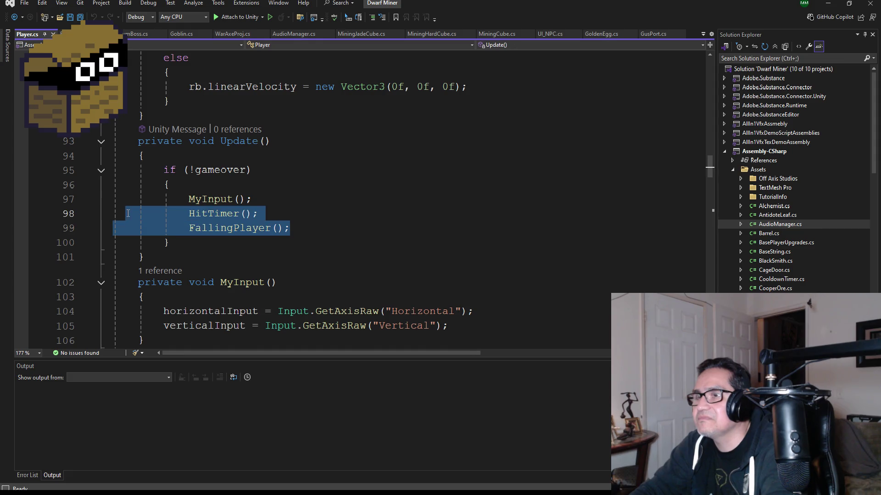
click(269, 202)
Find and select the Movement call in FixedUpdate on line 78, then return to Discord
scroll(277, 202, down, 2)
scroll(321, 232, down, 2)
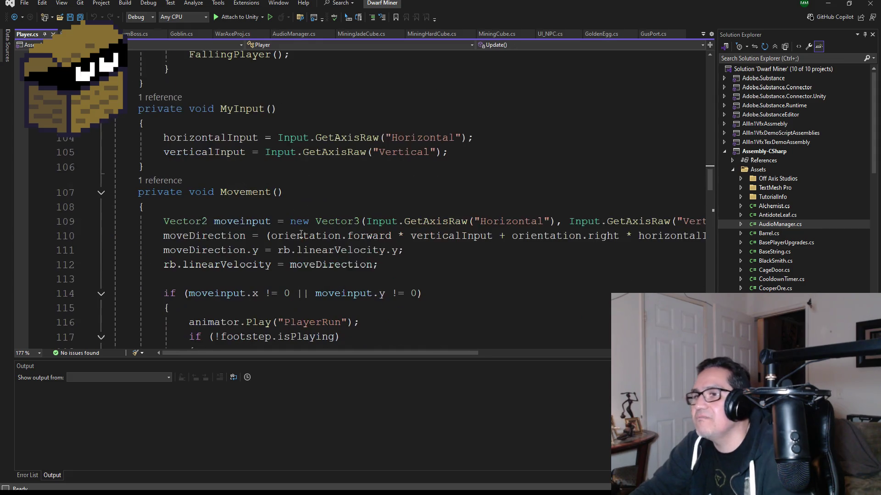
scroll(319, 252, down, 9)
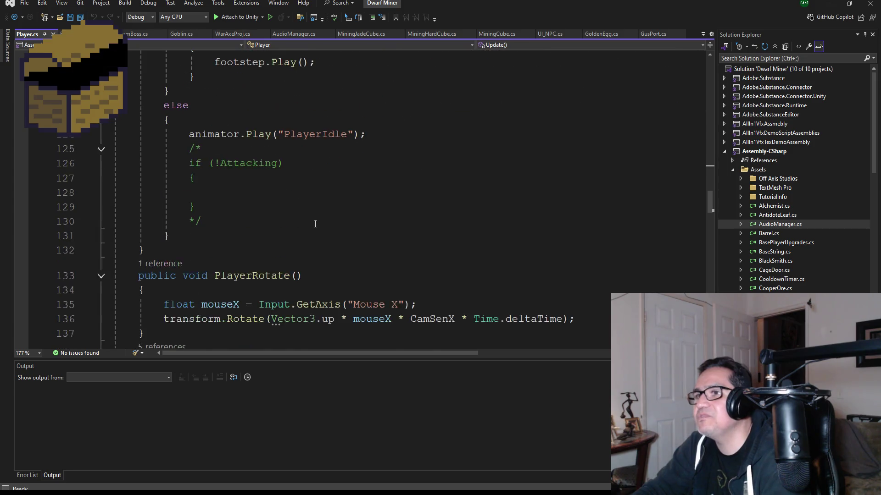
scroll(321, 282, down, 13)
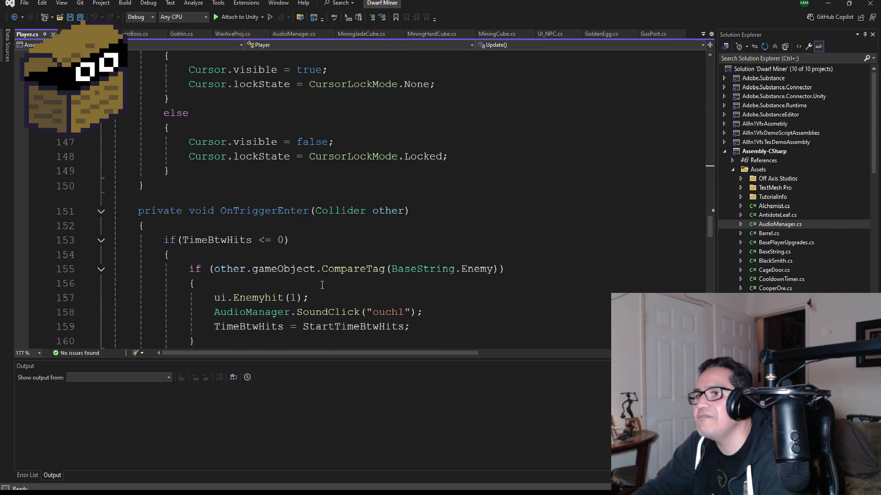
scroll(324, 285, down, 15)
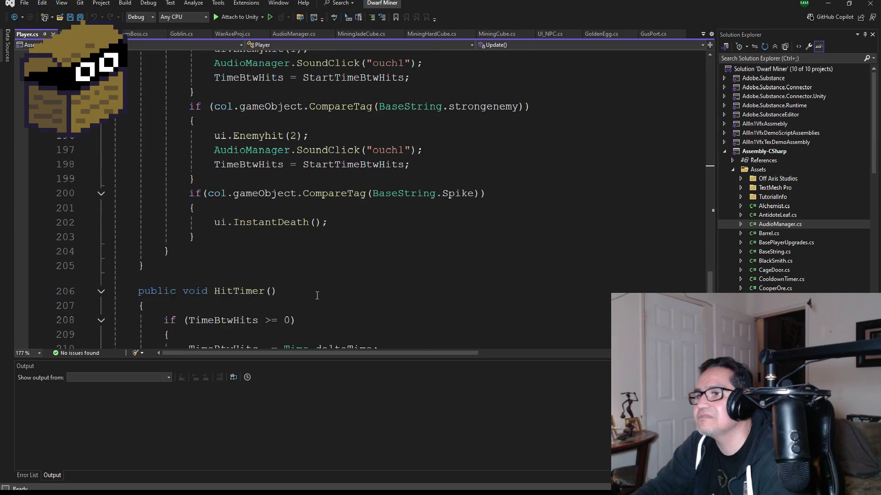
scroll(326, 264, down, 2)
scroll(325, 252, up, 19)
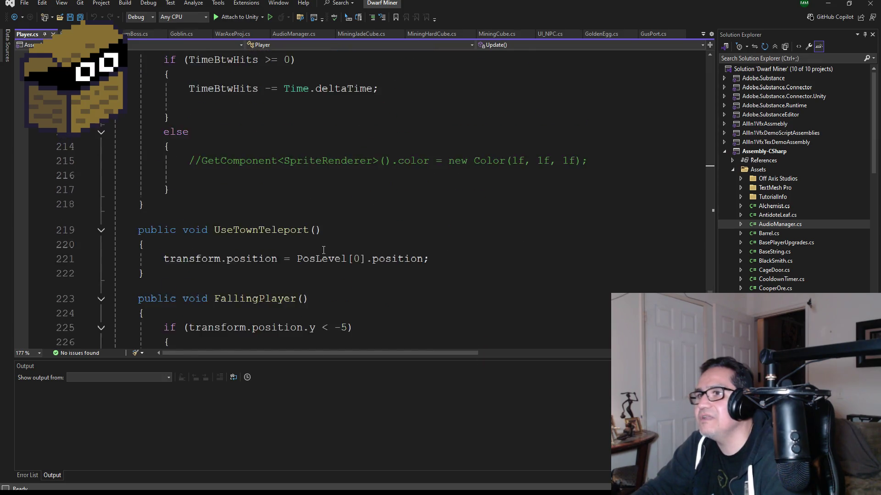
scroll(303, 205, up, 10)
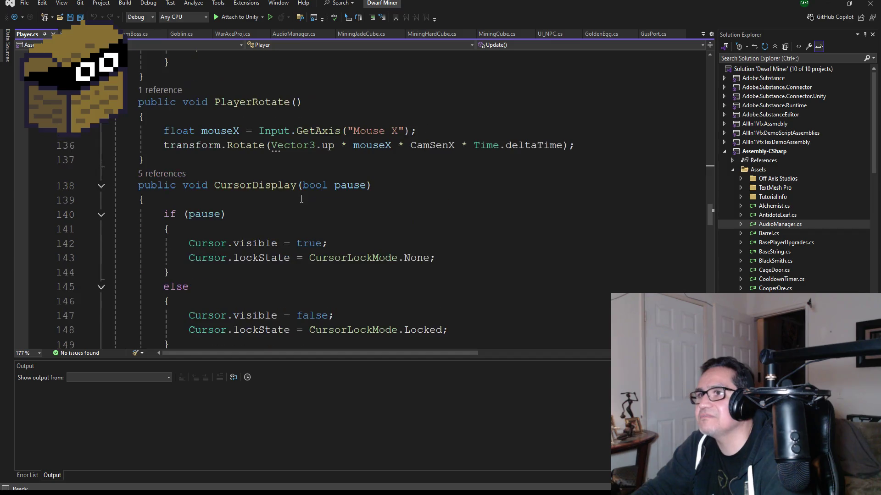
scroll(304, 200, up, 10)
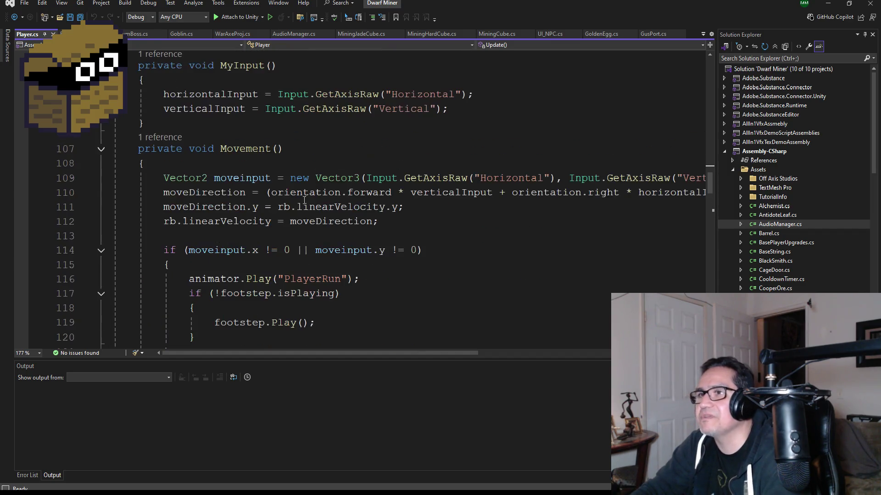
scroll(308, 199, up, 4)
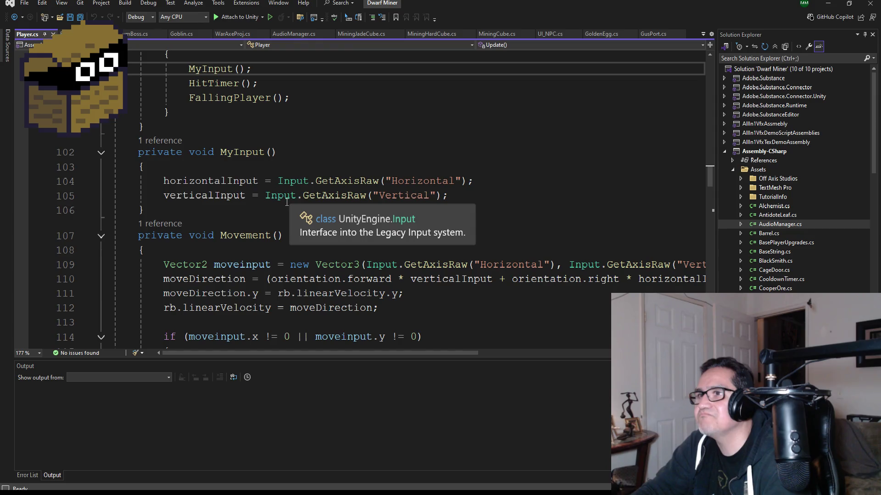
scroll(264, 200, up, 9)
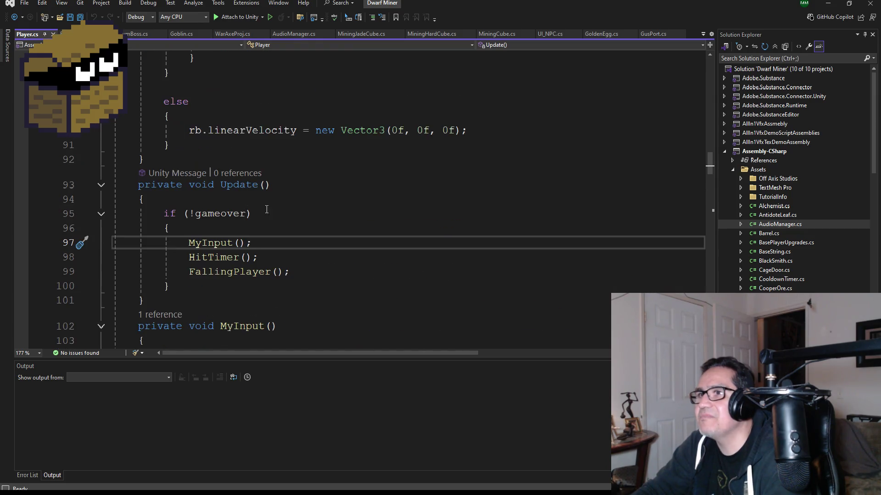
scroll(293, 207, down, 2)
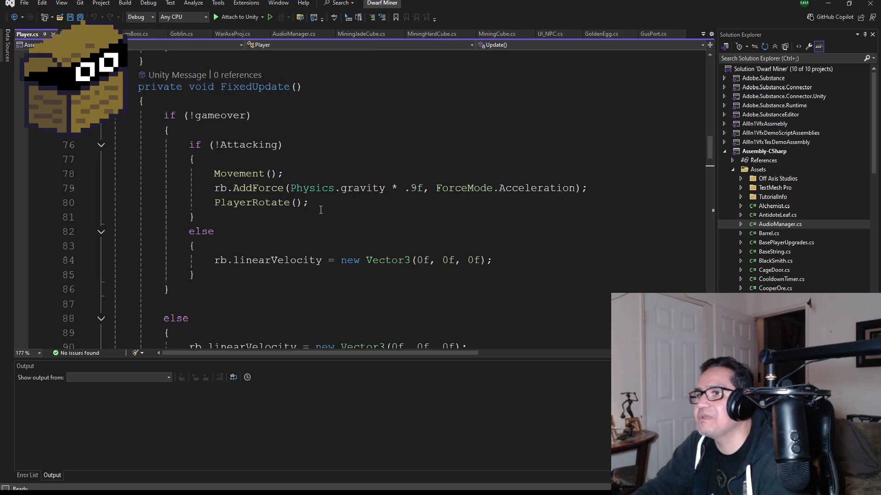
click(290, 178)
double_click(236, 173)
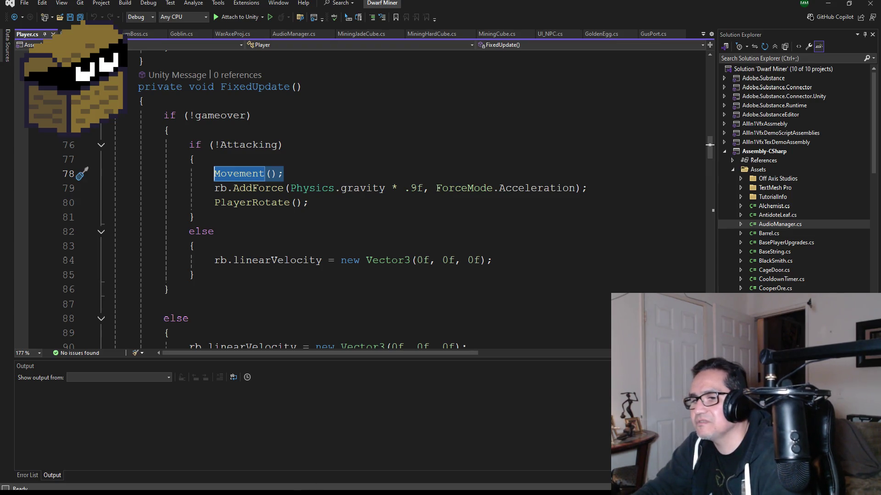
key(alt+Tab)
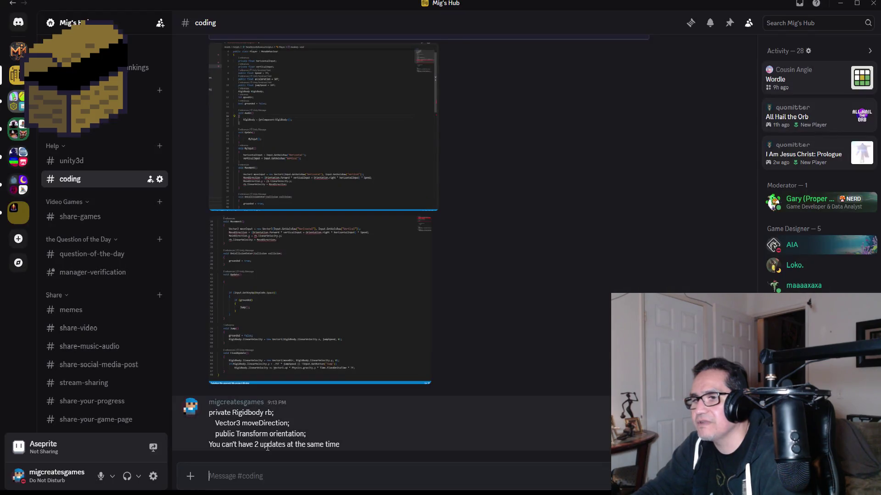
Draft a reply with a private void Update block calling Movement(); and MyInput();
text(puv)
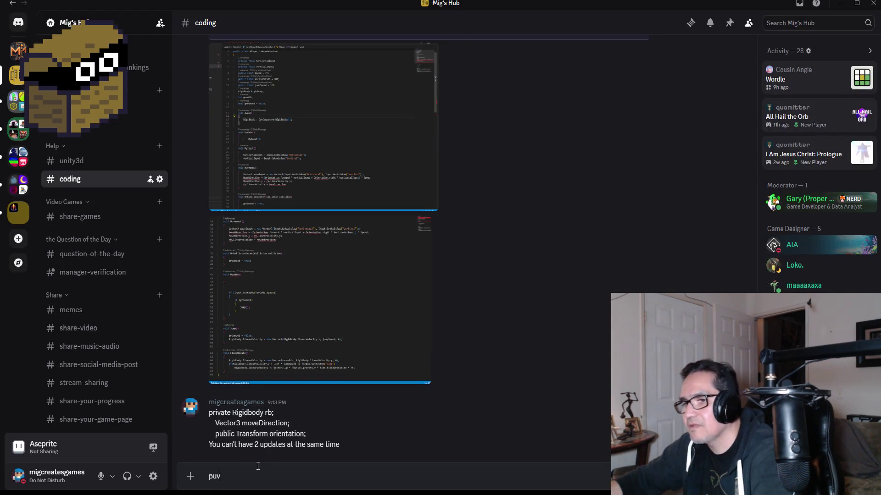
text(te )
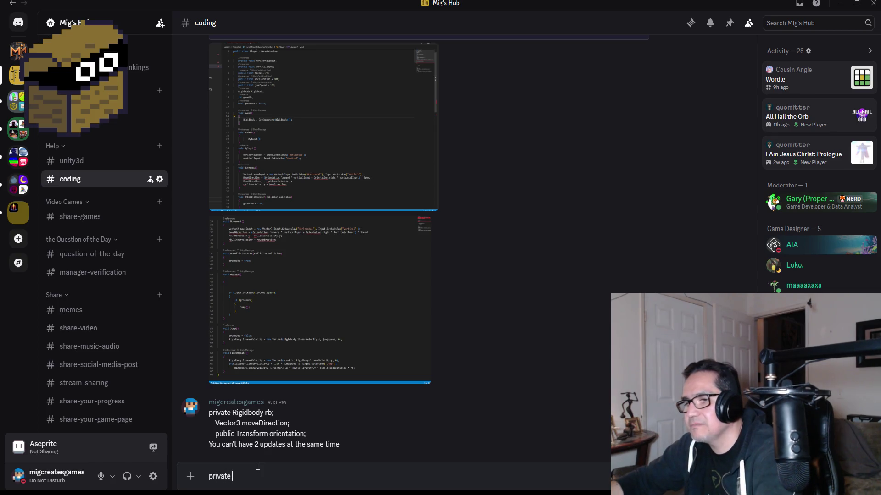
text(voiUpdate)
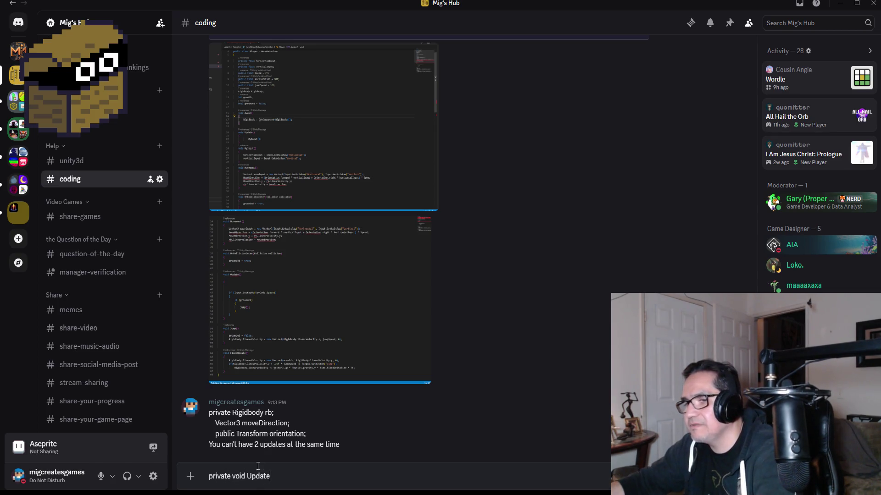
key(shift+Return)
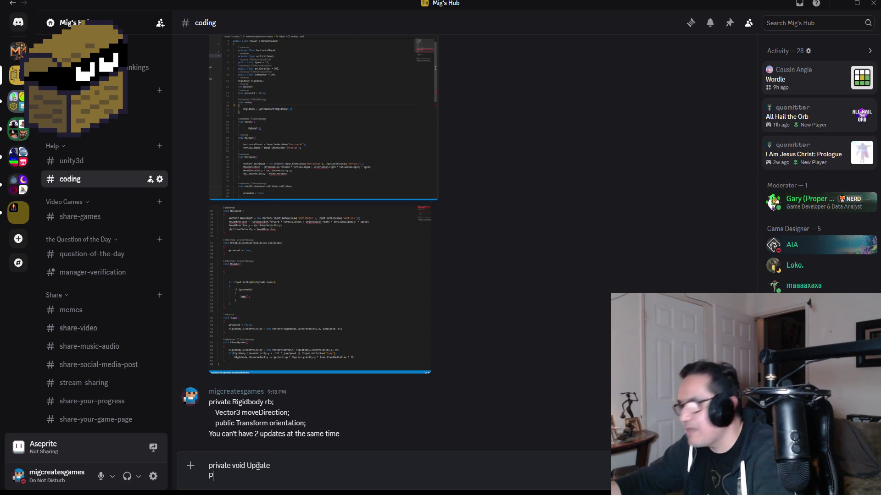
key(BackSpace)
text({)
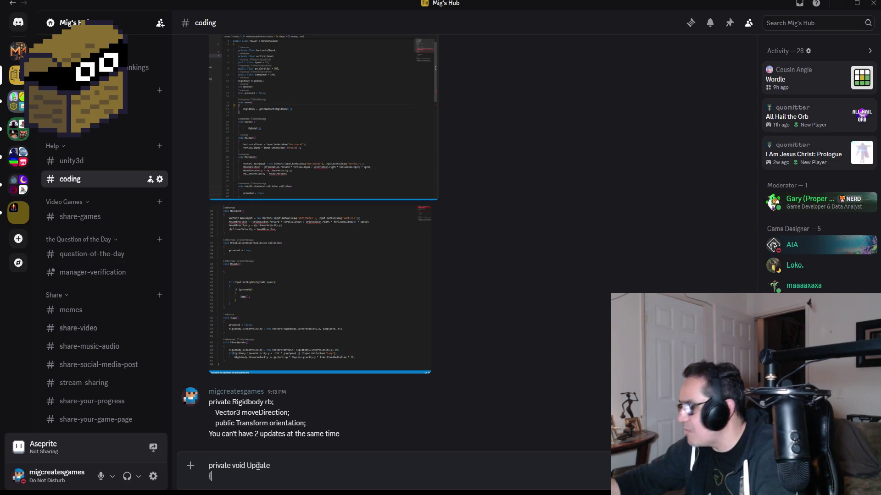
key(shift+Return)
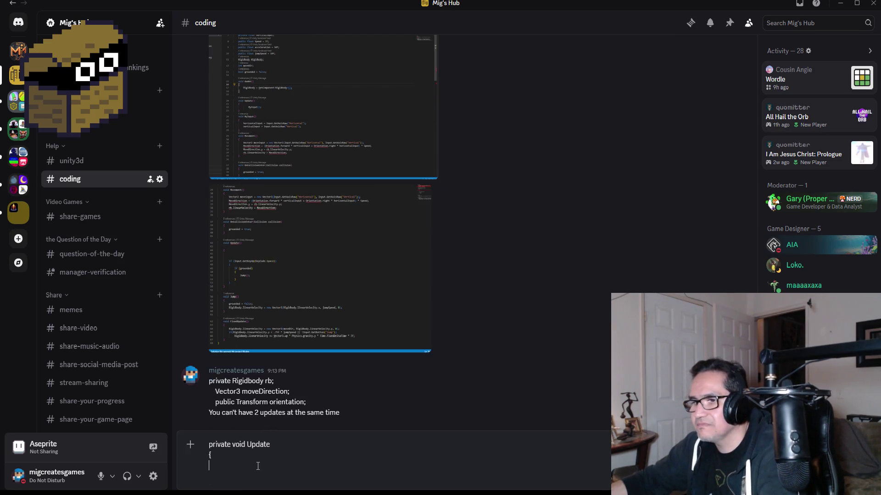
click(245, 467)
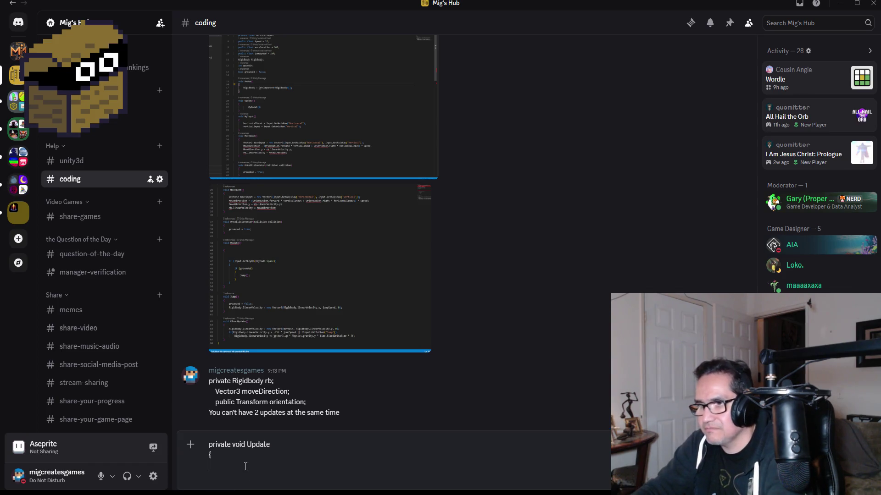
text(Movement();)
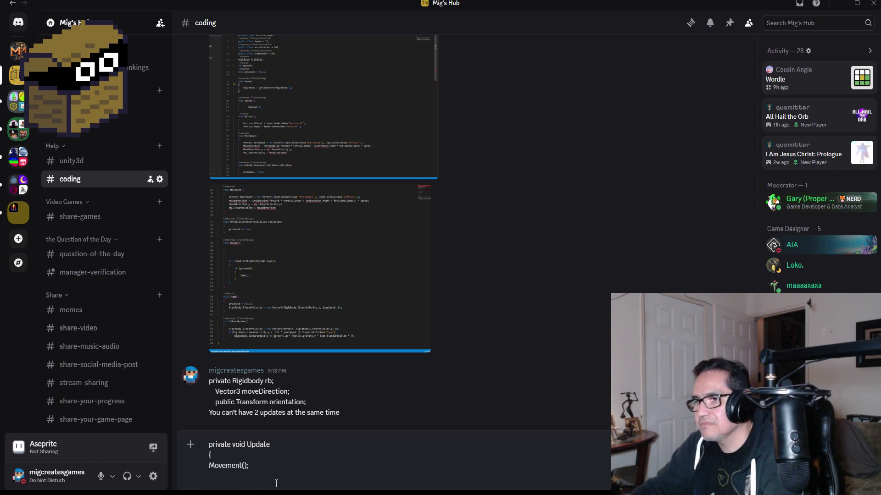
key(shift+Return)
key(shift+Return)
text(My)
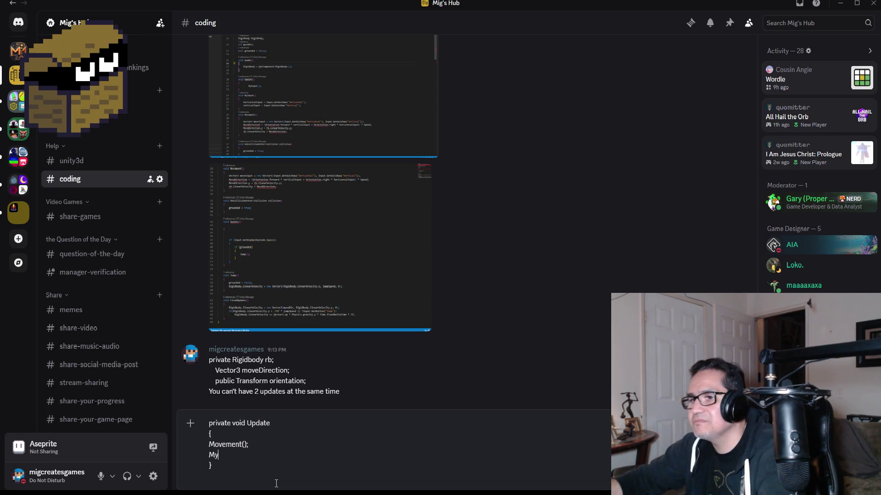
text(Input()
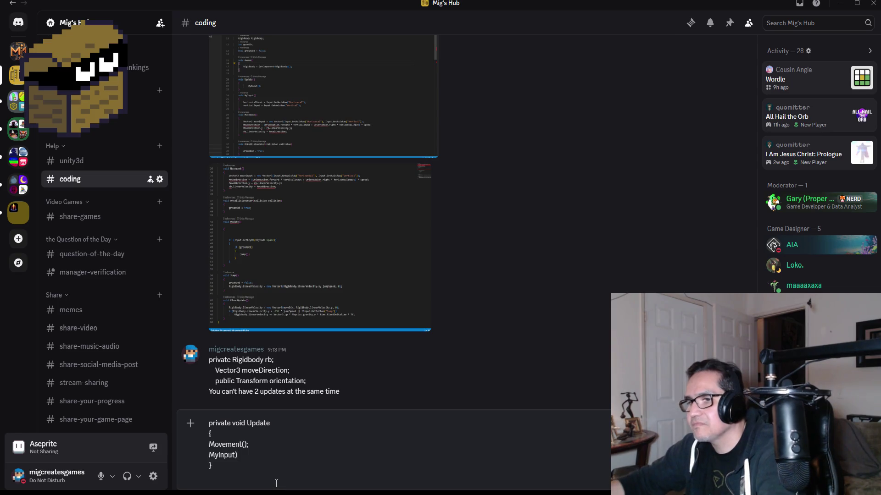
text();)
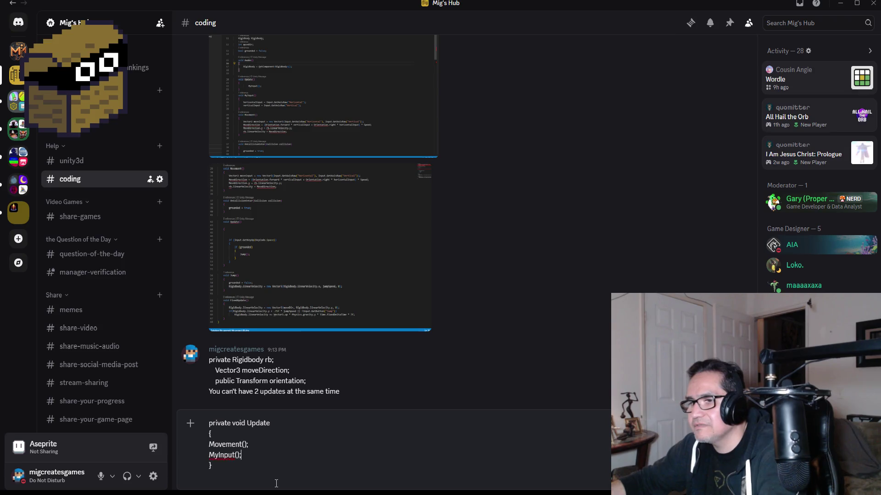
key(shift+Return)
Compare against the posted code screenshots, add an if(input.UP line, and send the reply
click(310, 225)
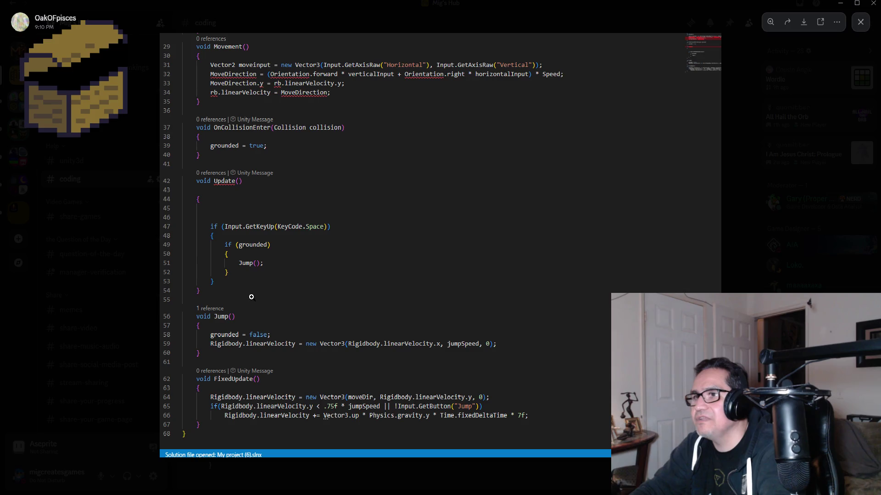
click(774, 291)
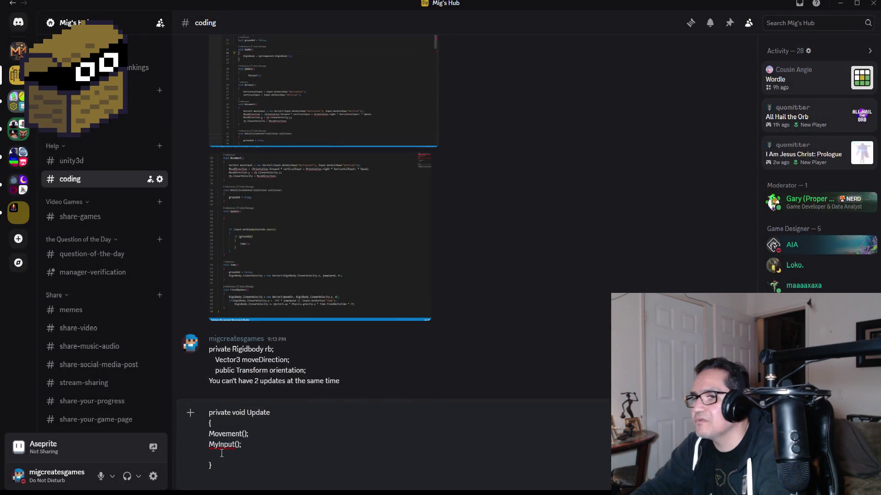
click(247, 456)
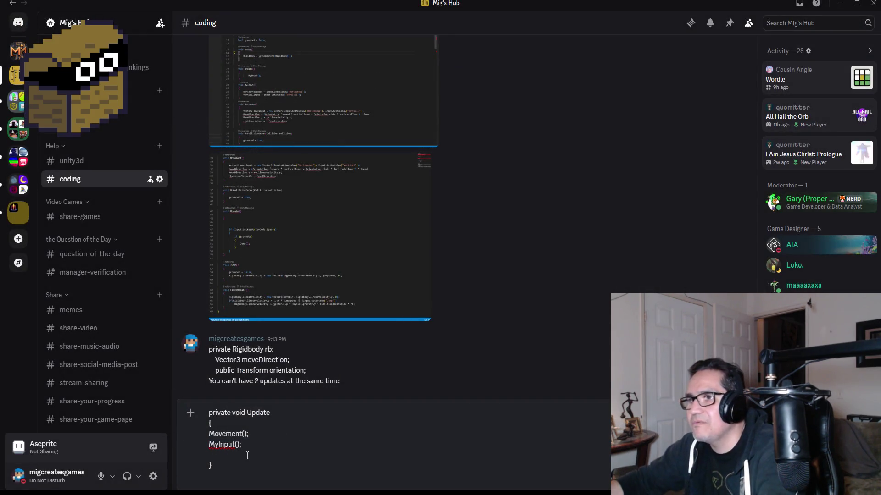
text(if()
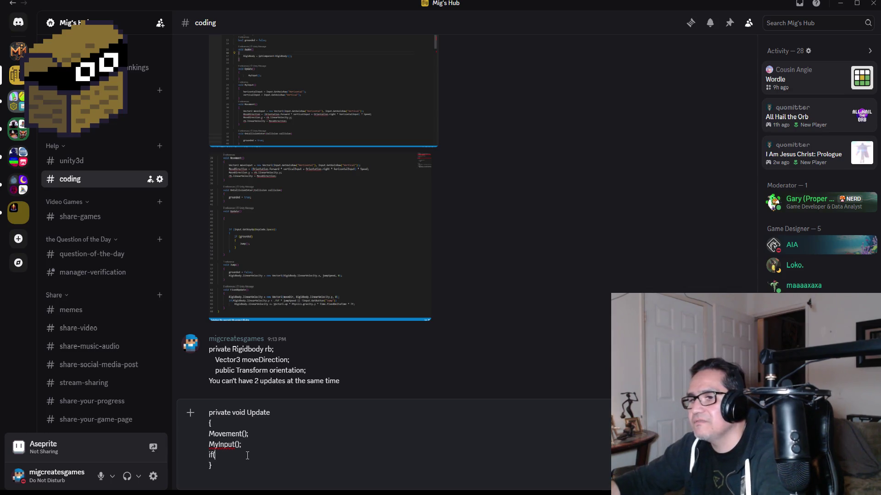
click(334, 281)
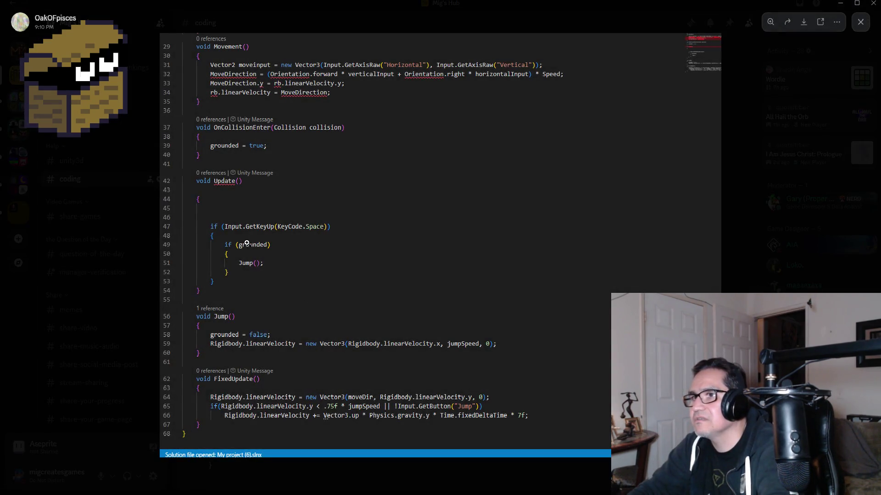
key(Escape)
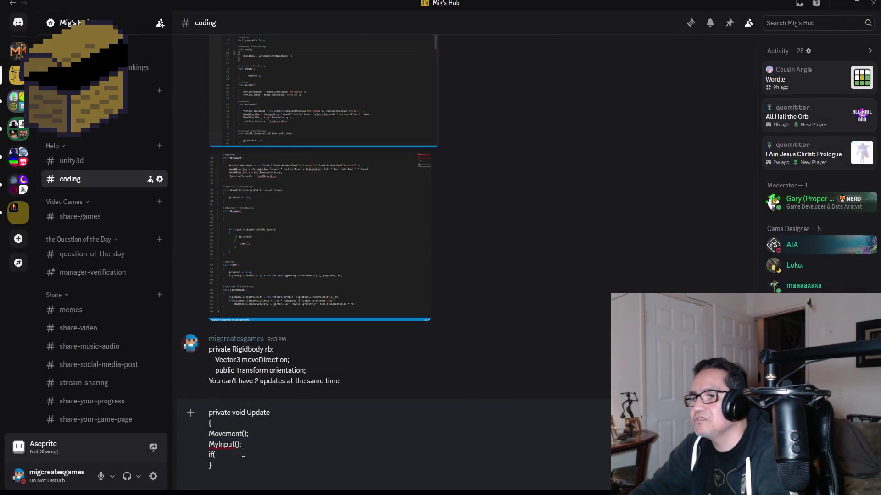
text(input.)
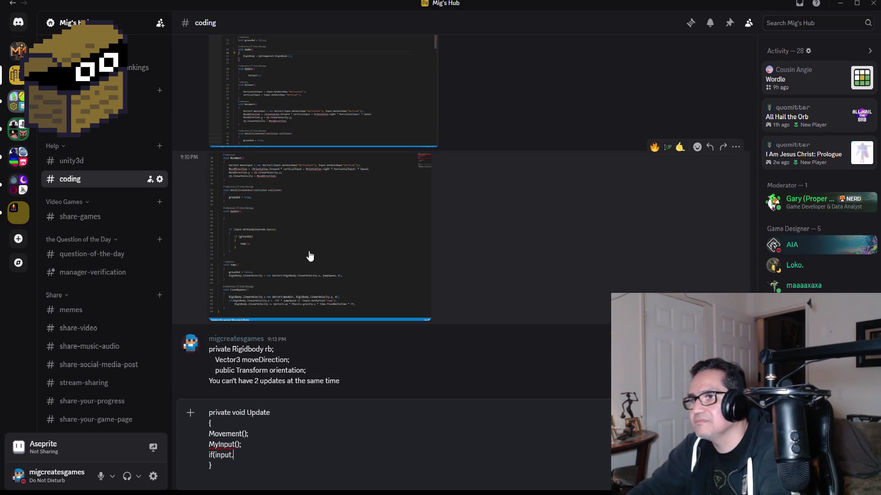
click(308, 255)
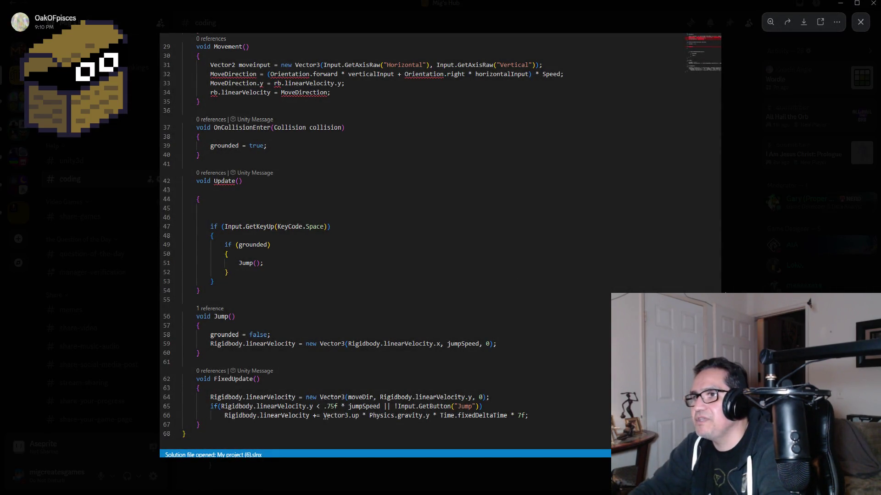
click(725, 293)
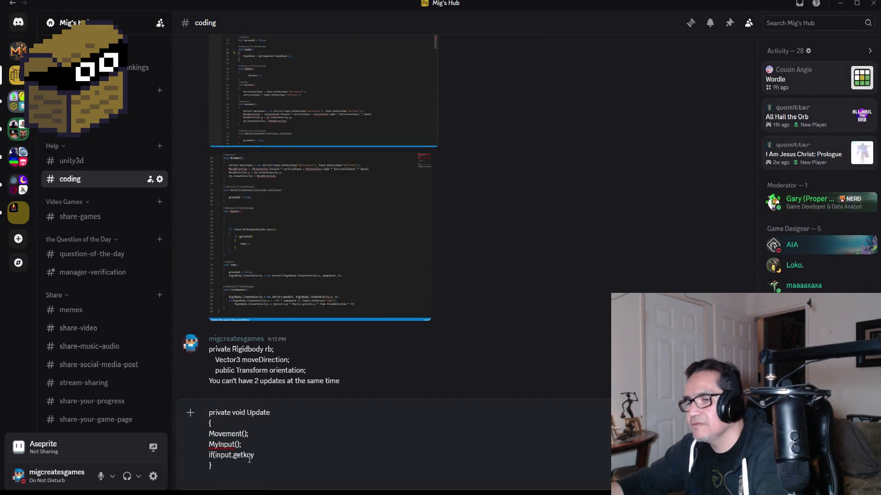
text(.UP....)
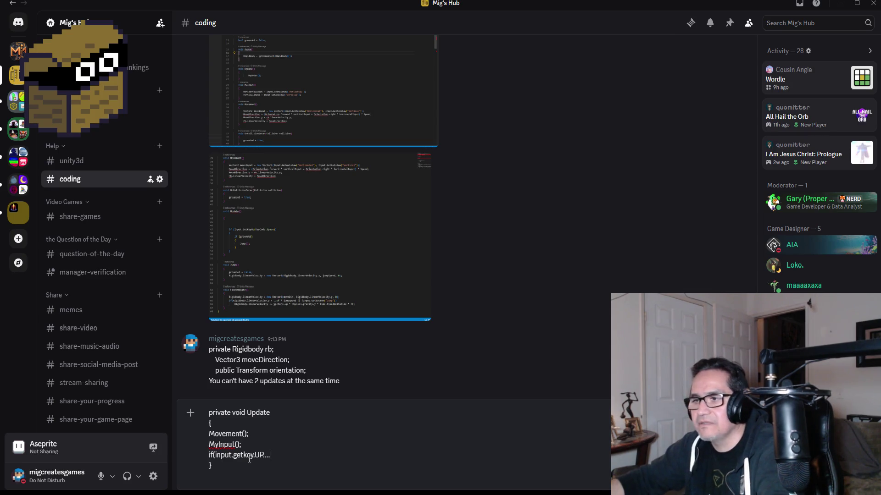
key(Return)
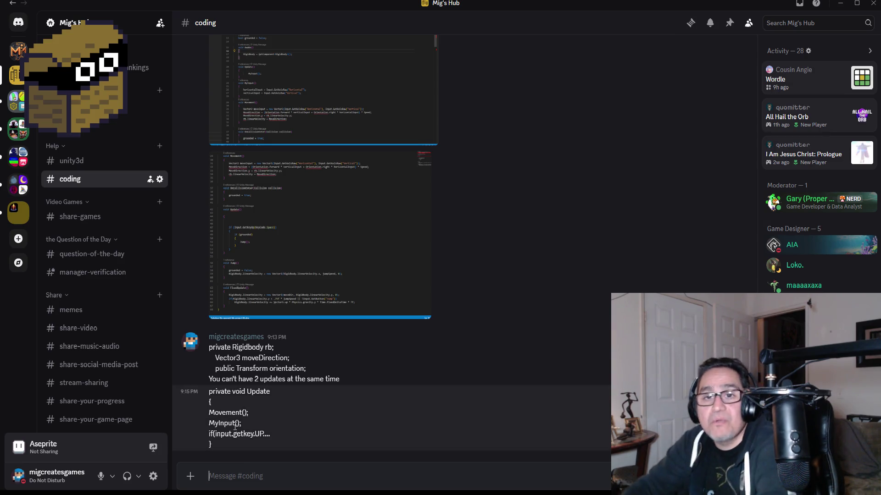
key(alt+Tab)
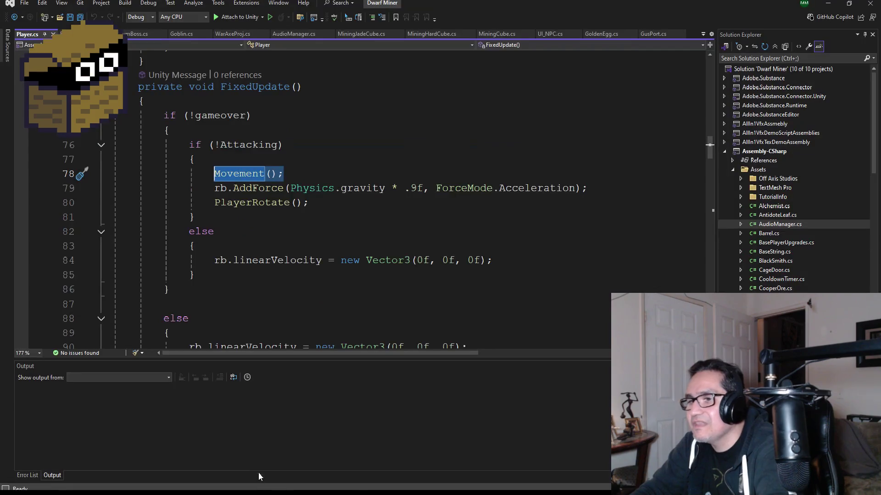
Save Player.cs in Visual Studio
scroll(667, 220, down, 3)
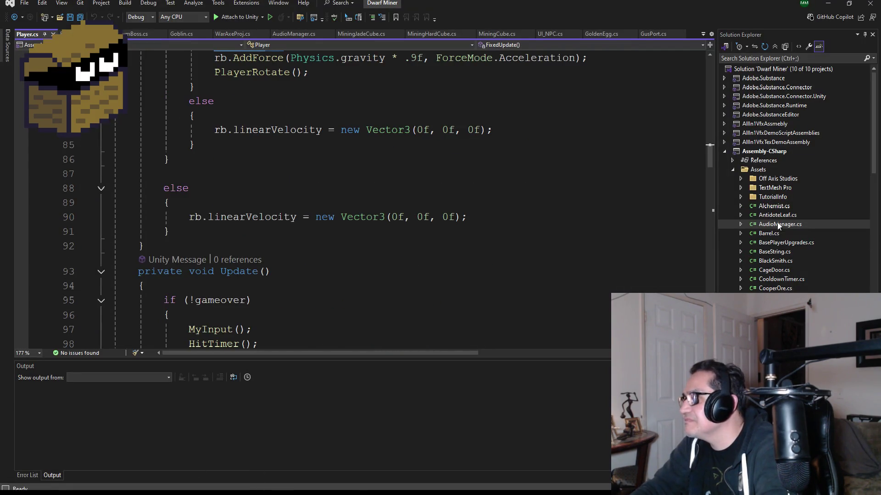
scroll(432, 239, up, 3)
scroll(432, 239, up, 4)
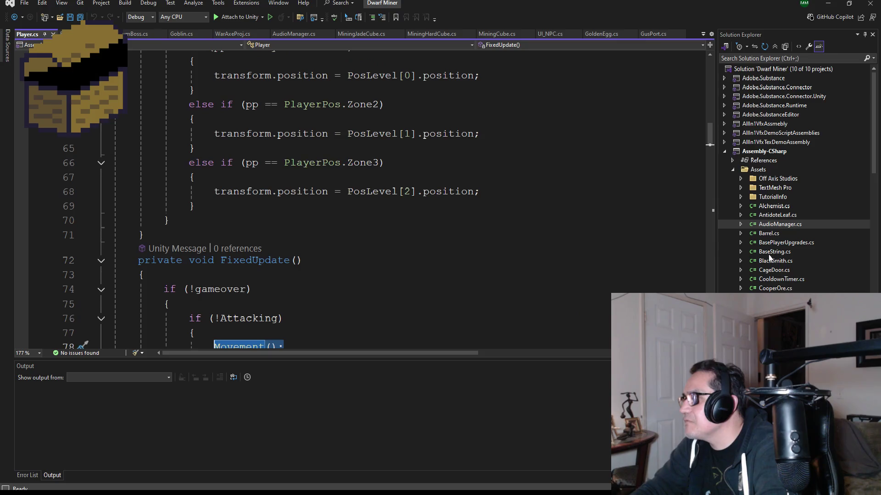
scroll(770, 277, down, 15)
scroll(771, 279, up, 1)
scroll(130, 120, up, 20)
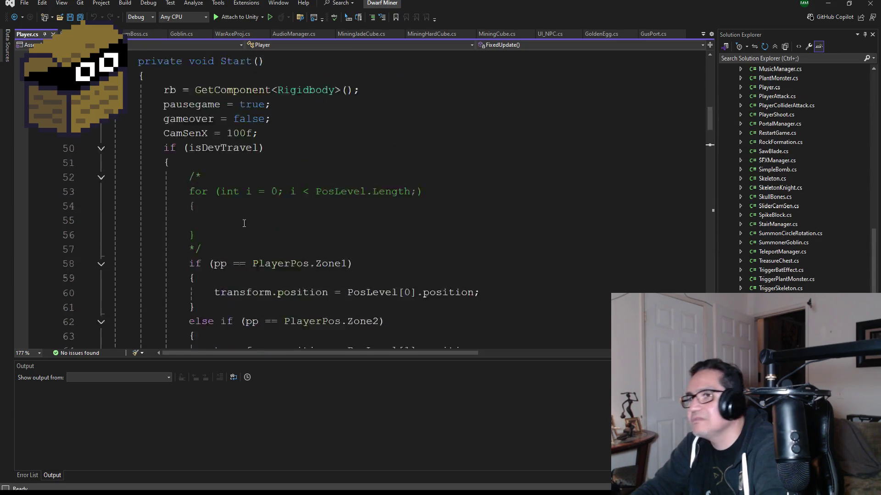
click(70, 17)
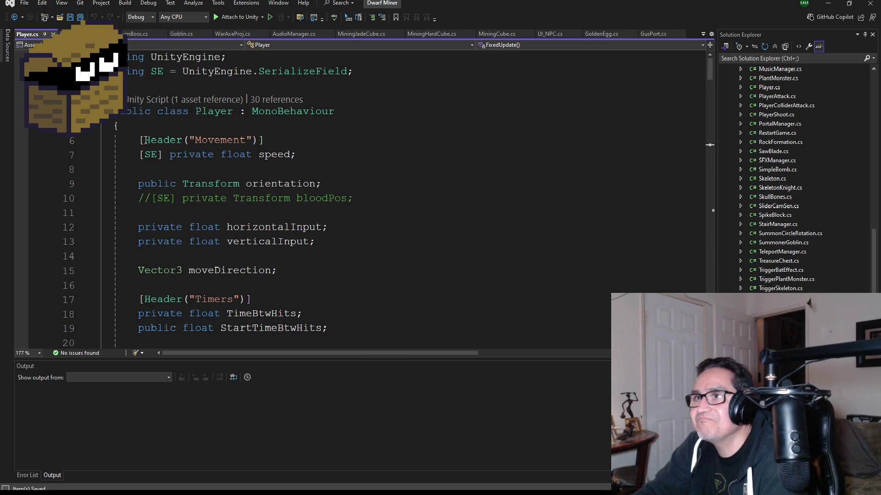
Glance over Barrel.cs, then minimize Visual Studio and Discord to reveal Unity
click(82, 34)
scroll(249, 173, down, 4)
scroll(133, 118, up, 4)
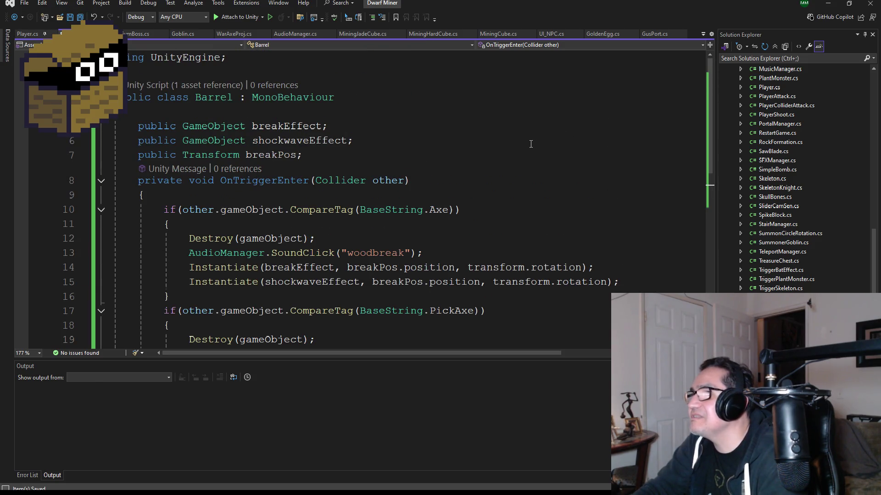
scroll(779, 230, down, 1)
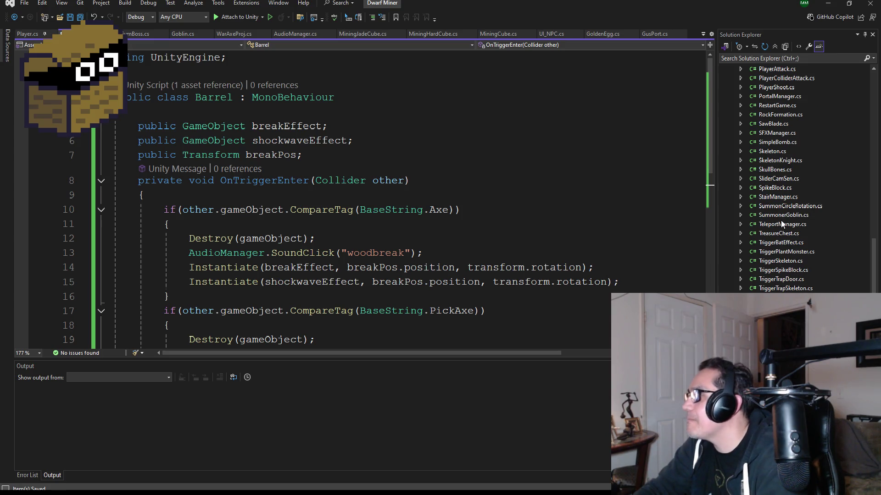
click(828, 3)
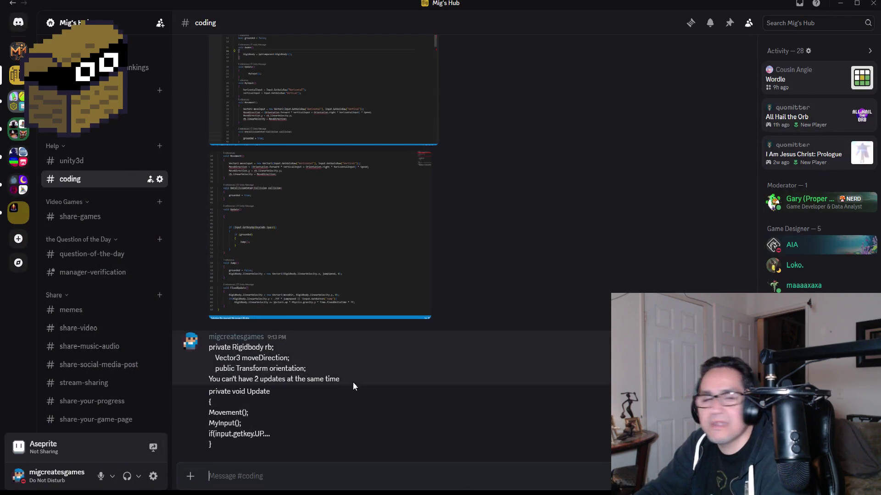
click(839, 3)
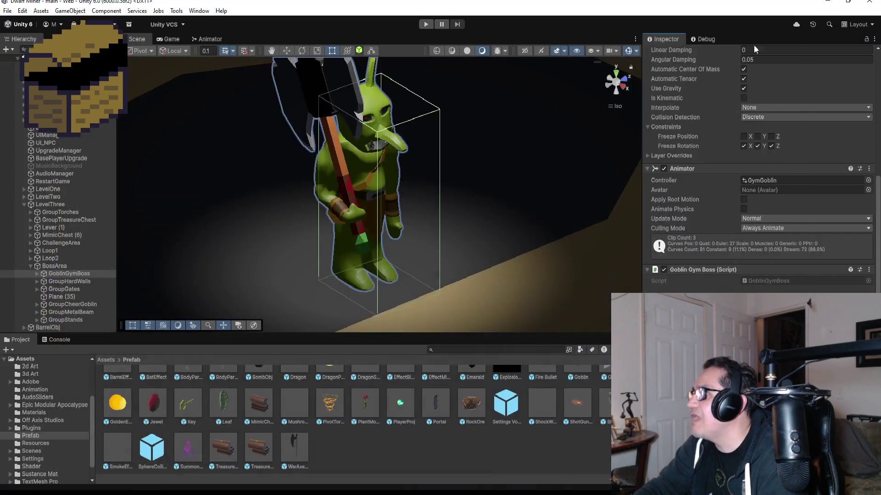
Collapse the BossArea and LevelThree groups in the Hierarchy and create a 3D Cube object
click(31, 265)
click(48, 298)
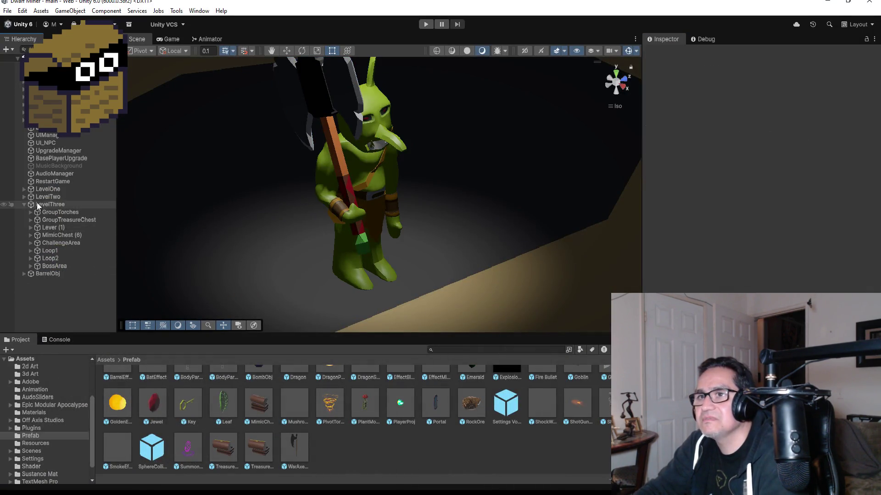
click(24, 204)
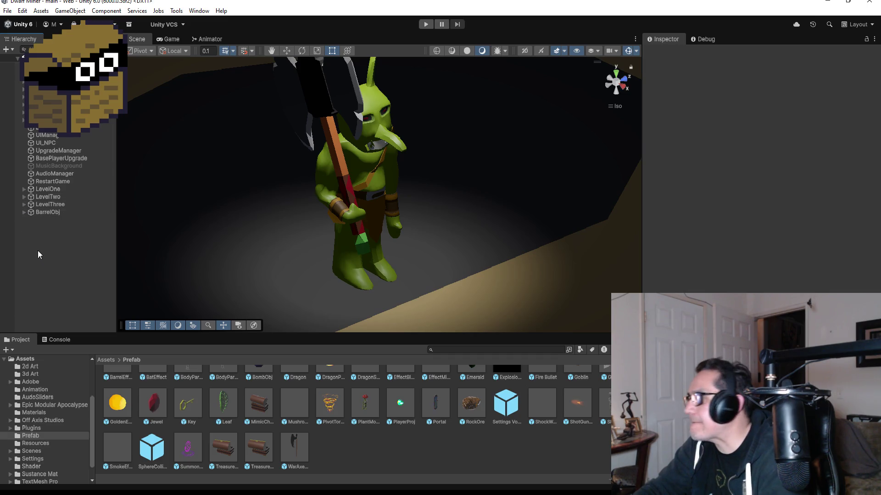
right_click(38, 251)
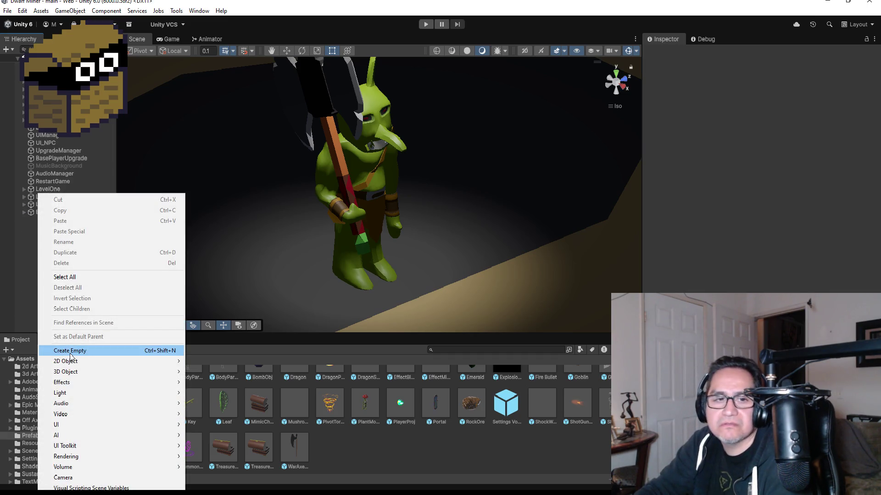
mouse_move(114, 372)
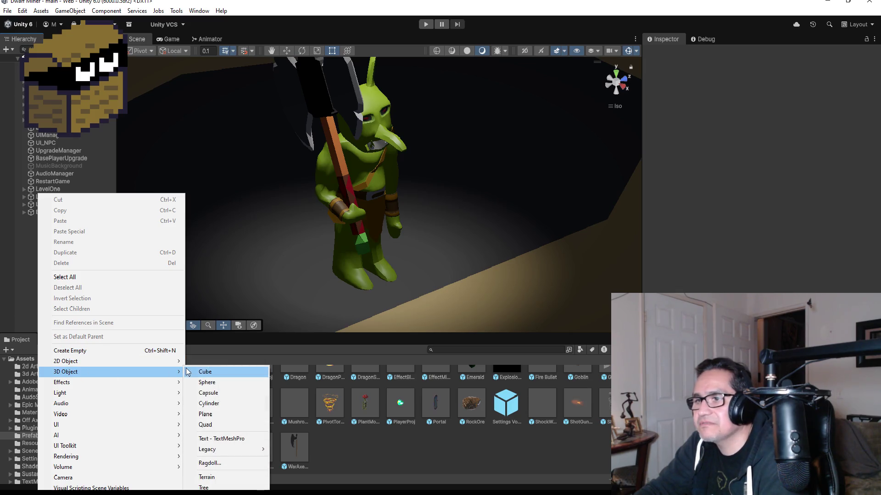
click(186, 372)
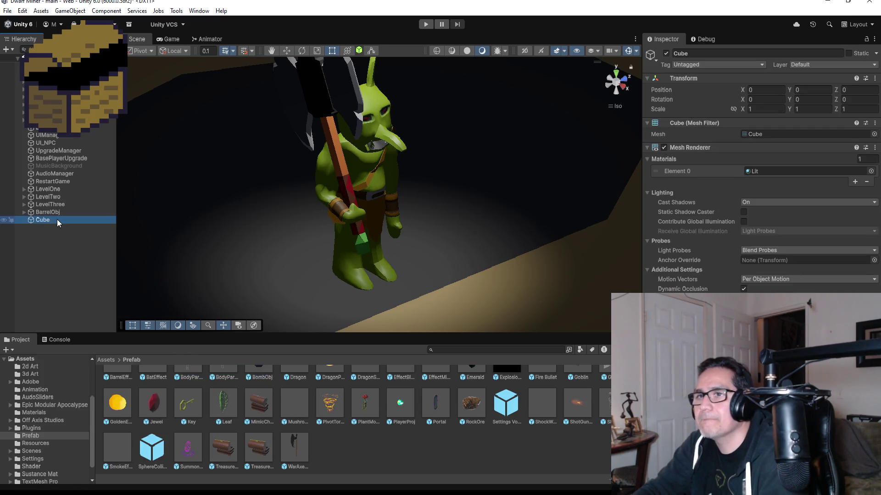
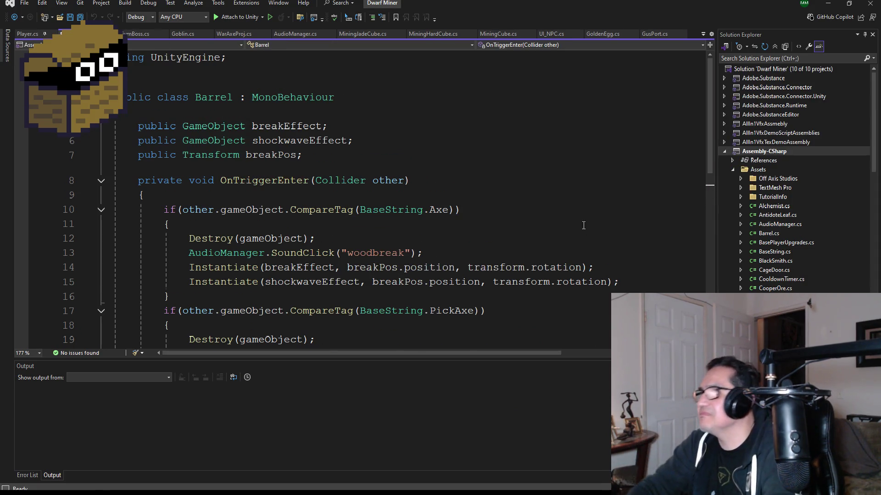
Inspect the Cube's components in Unity, then bring up Player.cs in Visual Studio
click(831, 6)
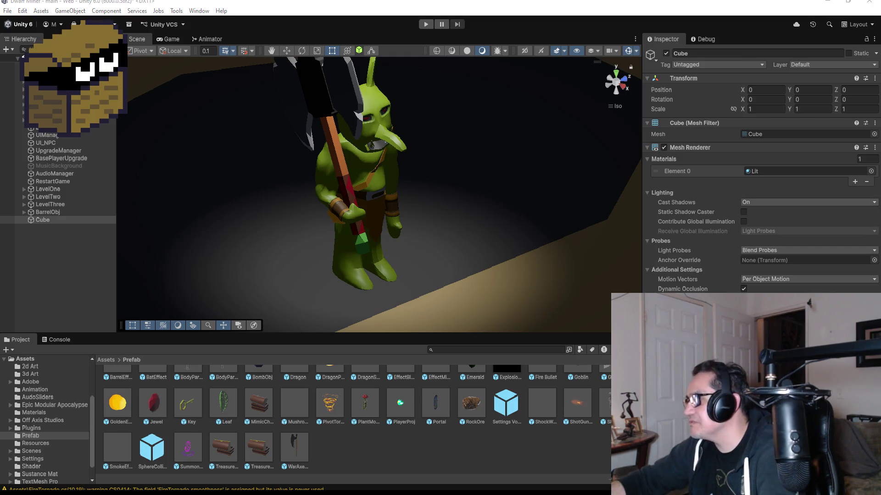
scroll(761, 170, down, 3)
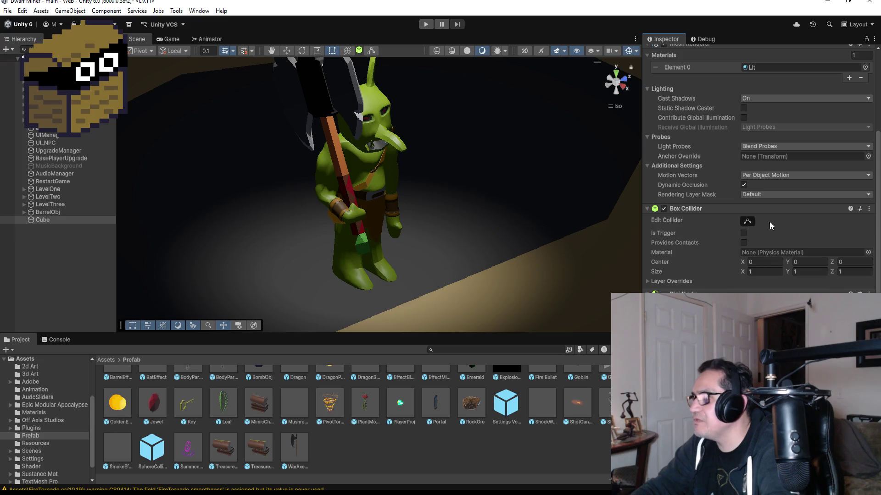
click(78, 221)
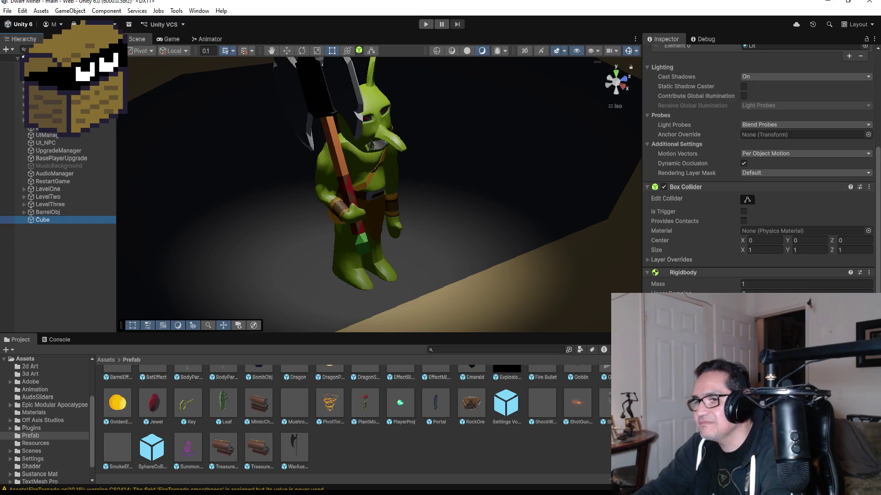
key(alt+Tab)
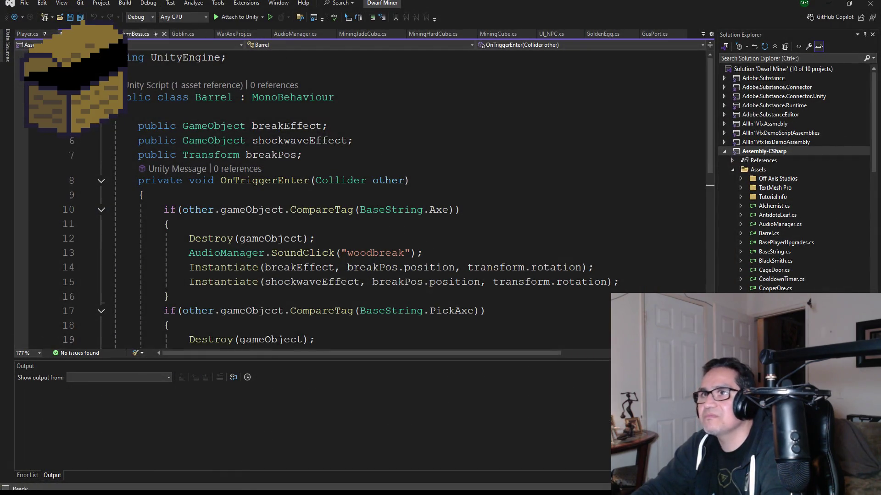
click(26, 33)
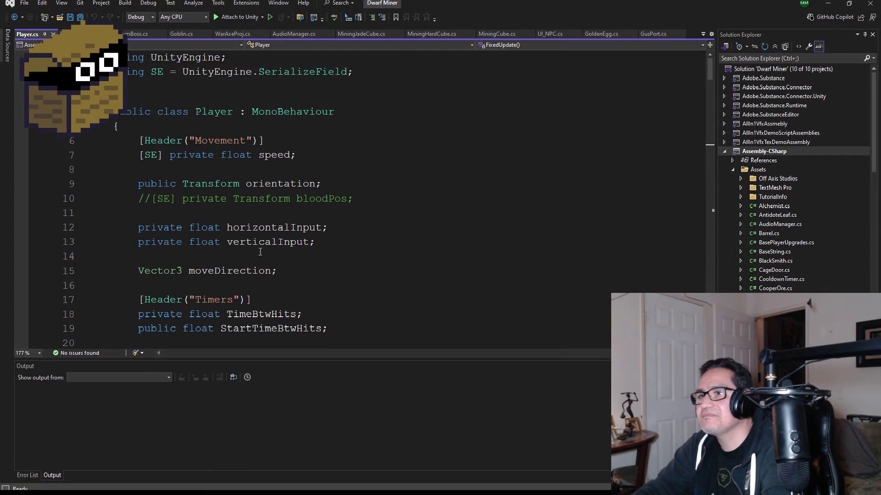
Copy the 8:42 PM Update, MyInput and Movement code from Discord's #coding chat
key(alt+Tab)
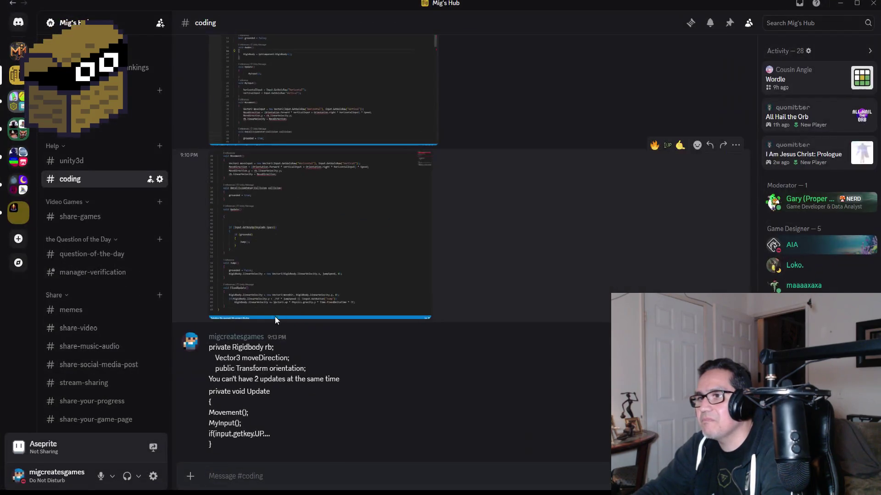
scroll(321, 285, up, 10)
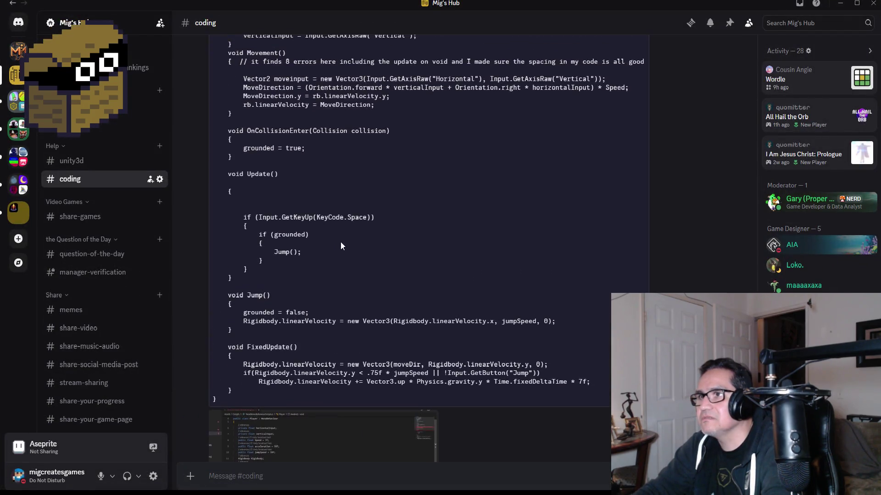
scroll(338, 282, up, 3)
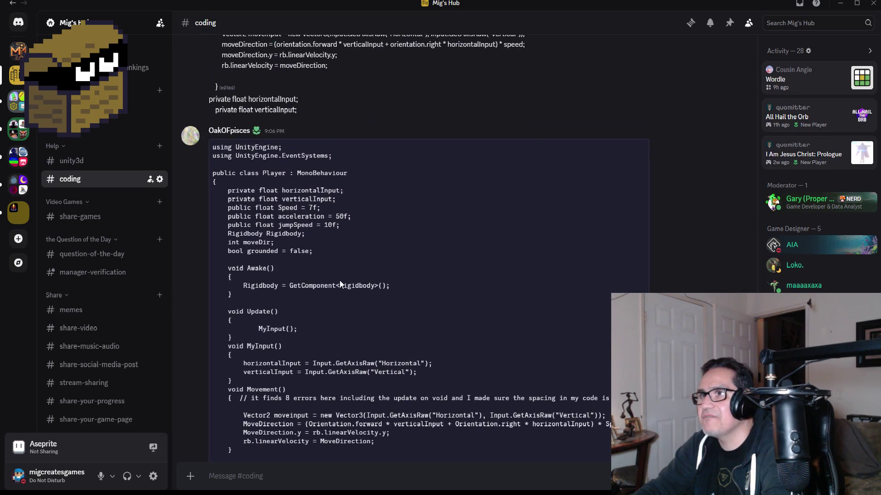
scroll(340, 282, down, 10)
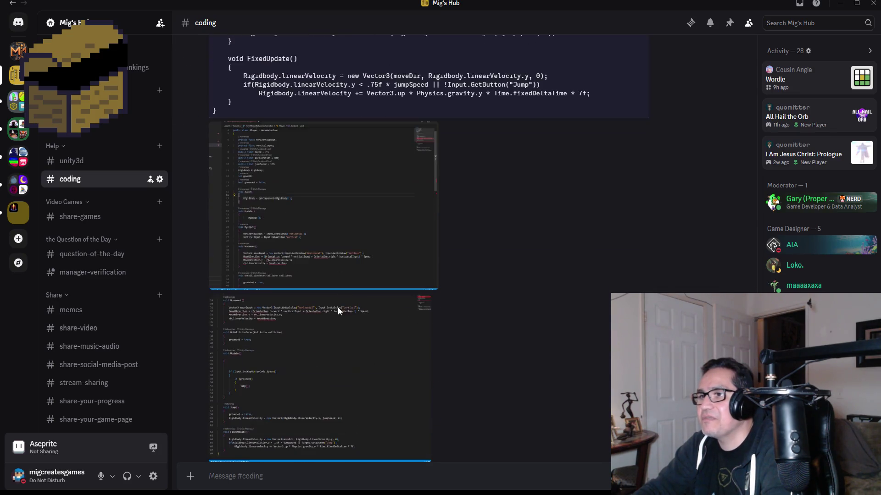
scroll(326, 320, up, 10)
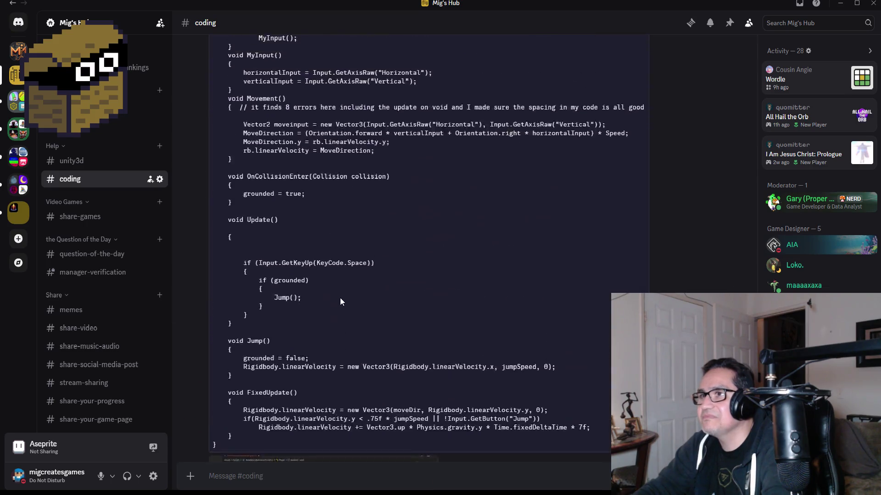
scroll(344, 297, up, 5)
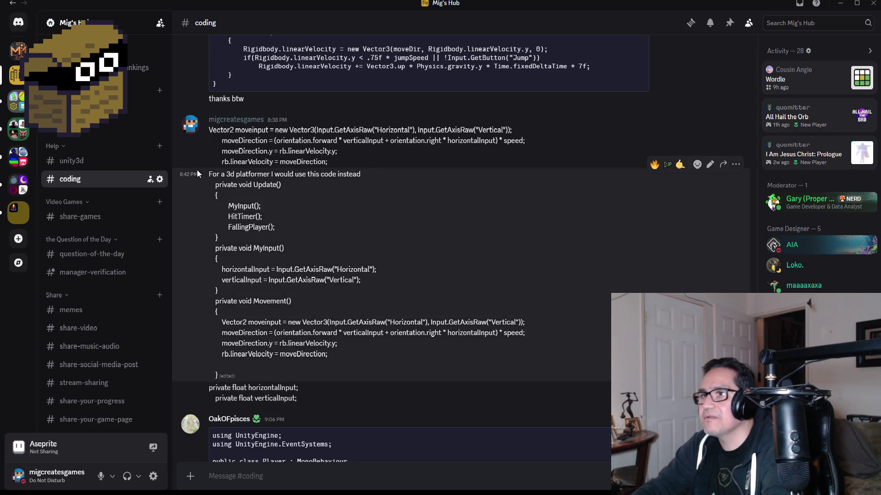
mouse_move(210, 185)
mouse_down()
mouse_move(264, 211)
mouse_move(264, 377)
mouse_up()
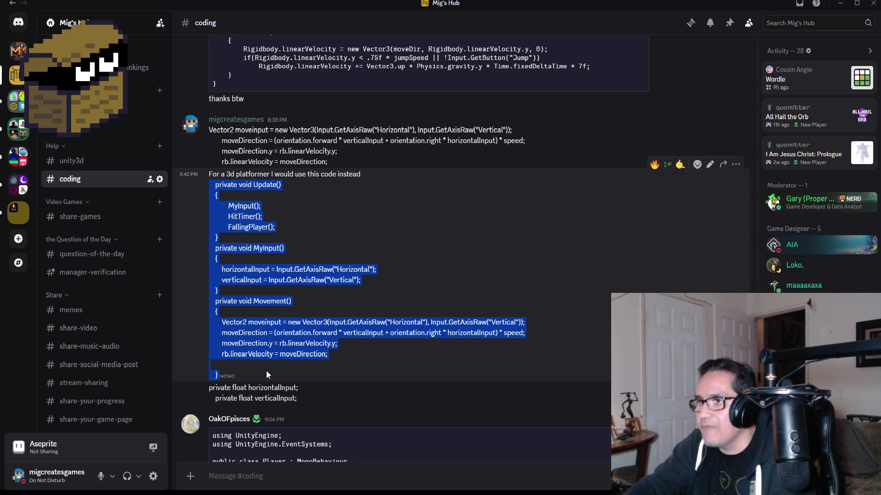
key(alt+Tab)
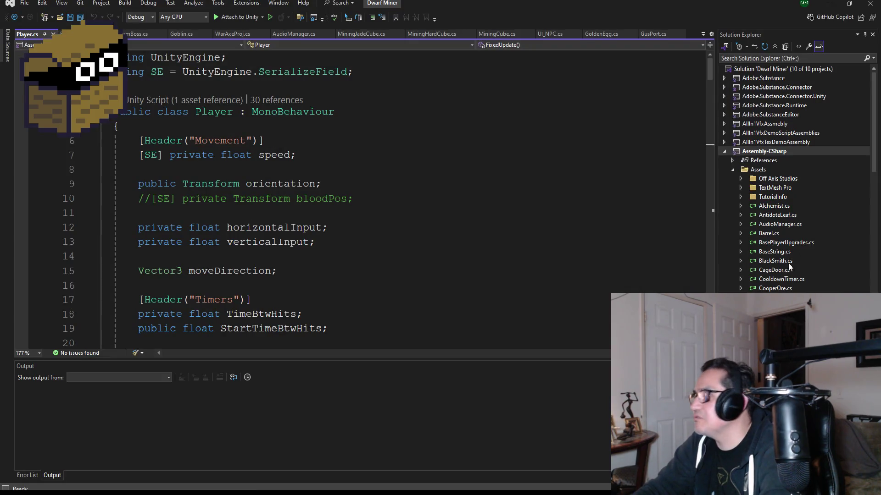
Open CubePlayer.cs and replace its template Start and Update methods with the copied code
scroll(789, 257, down, 5)
scroll(776, 199, up, 2)
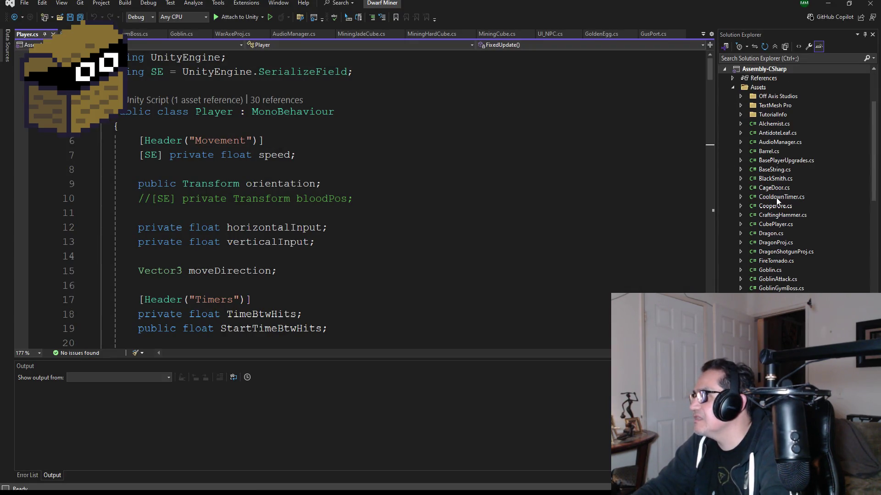
double_click(775, 224)
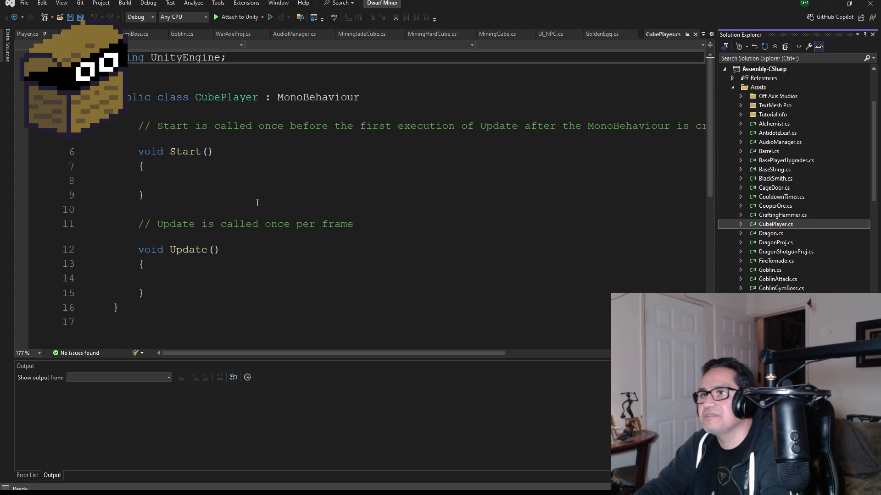
mouse_move(156, 294)
mouse_down()
mouse_move(108, 180)
mouse_move(99, 126)
mouse_up()
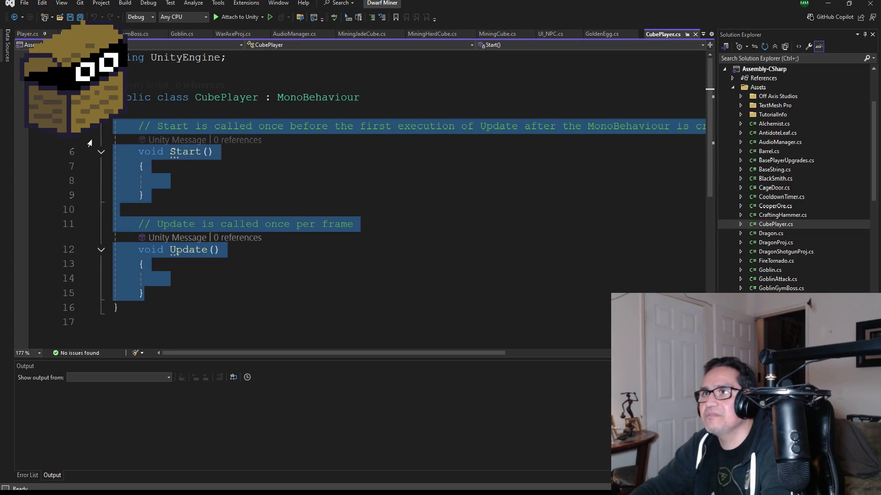
key(Delete)
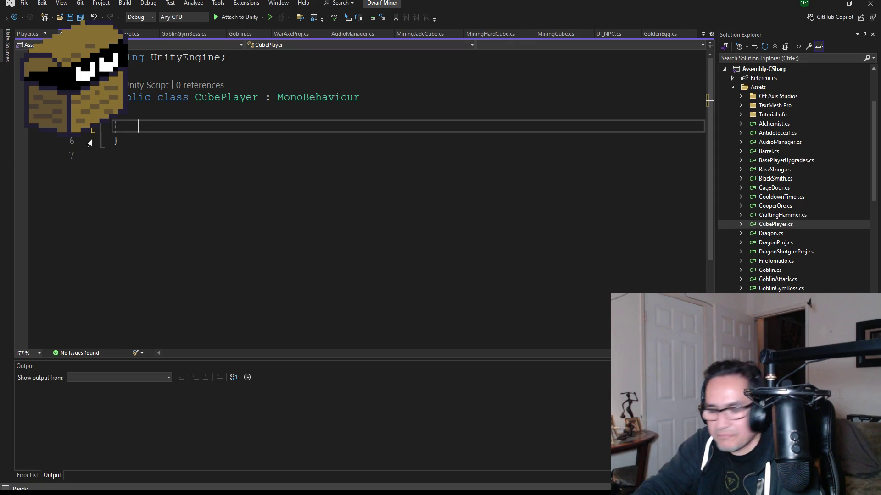
key(ctrl+v)
Insert a blank line after the class's opening brace for field declarations
scroll(283, 151, up, 2)
click(189, 127)
key(Return)
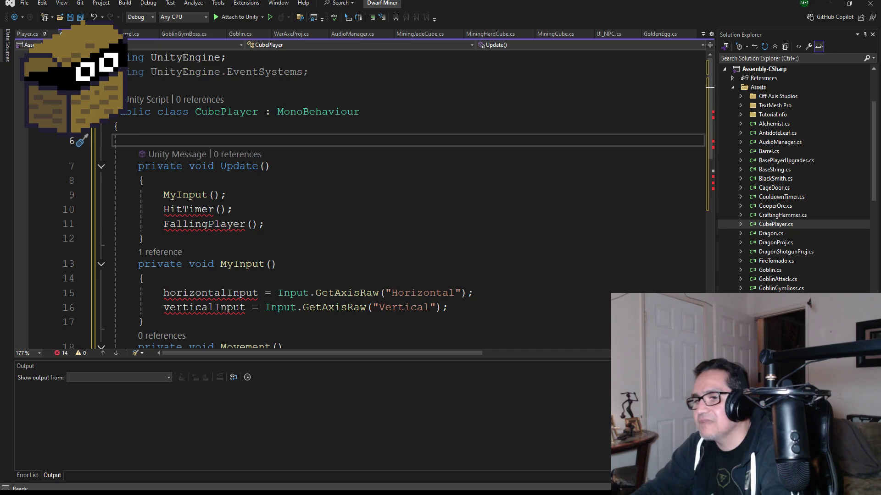
key(alt+Tab)
scroll(298, 367, down, 10)
scroll(304, 382, down, 8)
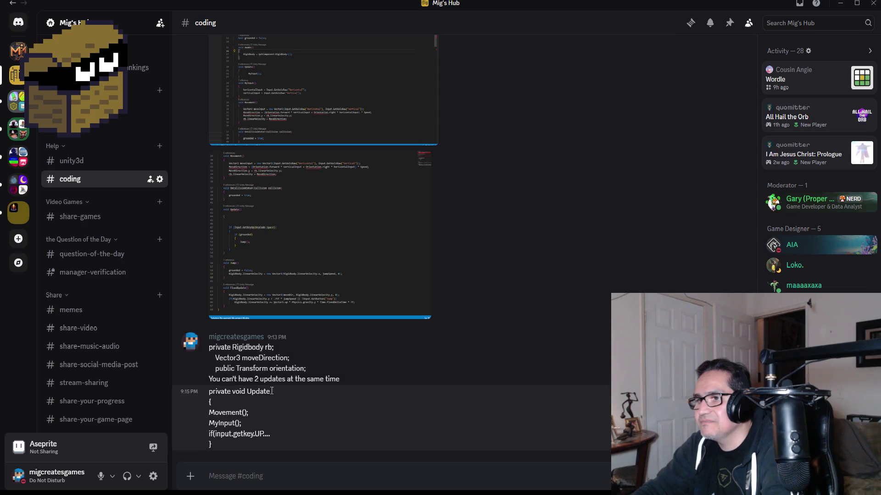
Copy the rb, moveDirection and orientation declarations from the 9:13 PM Discord message
drag(311, 371, 188, 357)
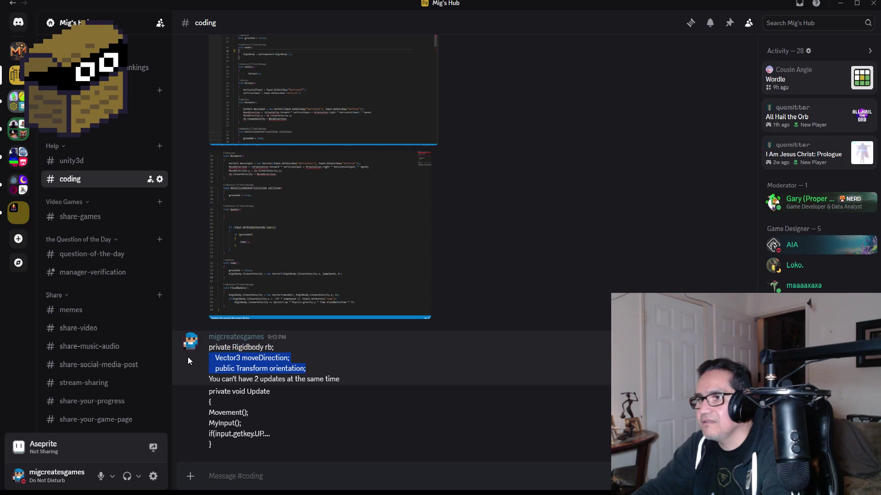
click(289, 350)
mouse_move(318, 370)
mouse_down()
mouse_move(189, 355)
mouse_move(202, 338)
mouse_move(210, 351)
mouse_up()
key(ctrl+c)
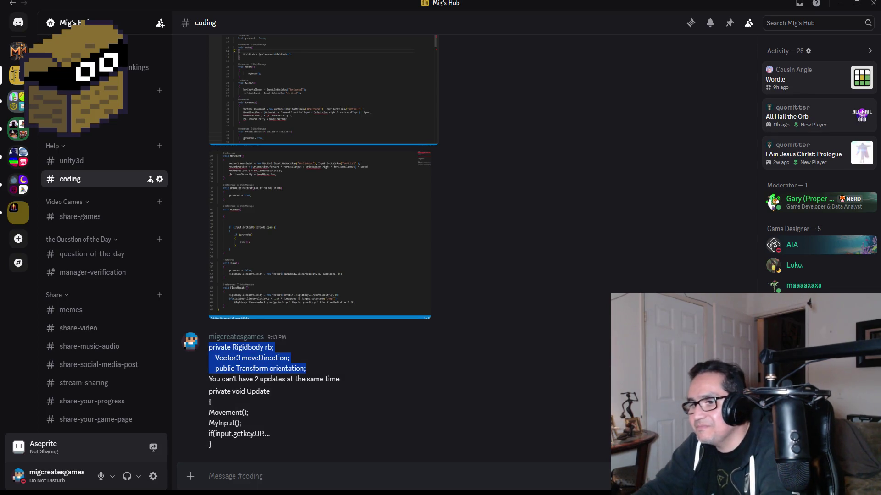
key(alt+Tab)
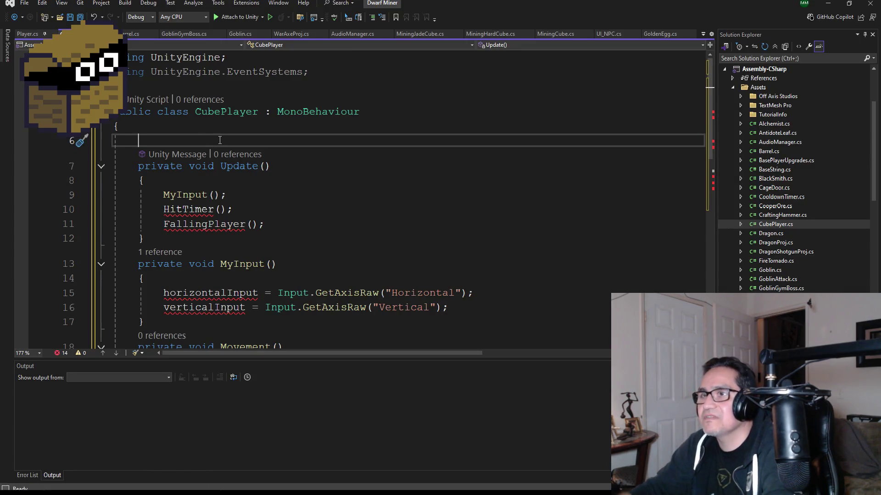
Paste the three field declarations, add a public float speed field, and save
key(Return)
key(Up)
key(ctrl+v)
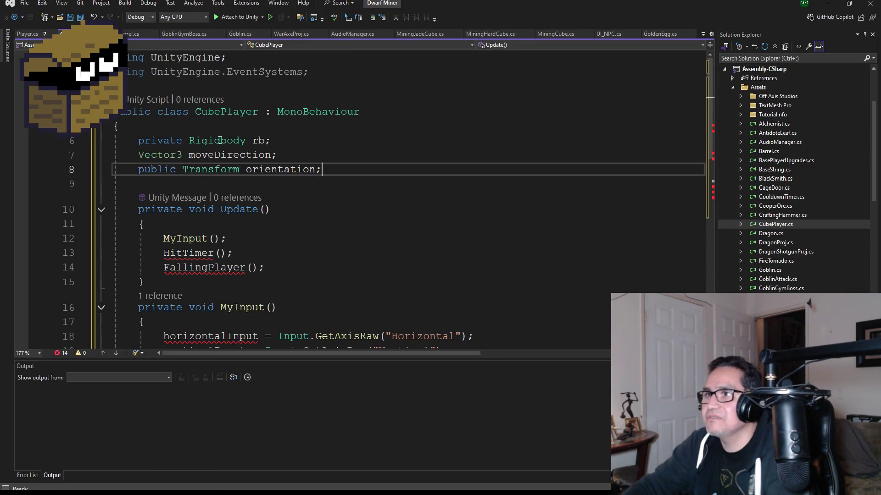
click(142, 141)
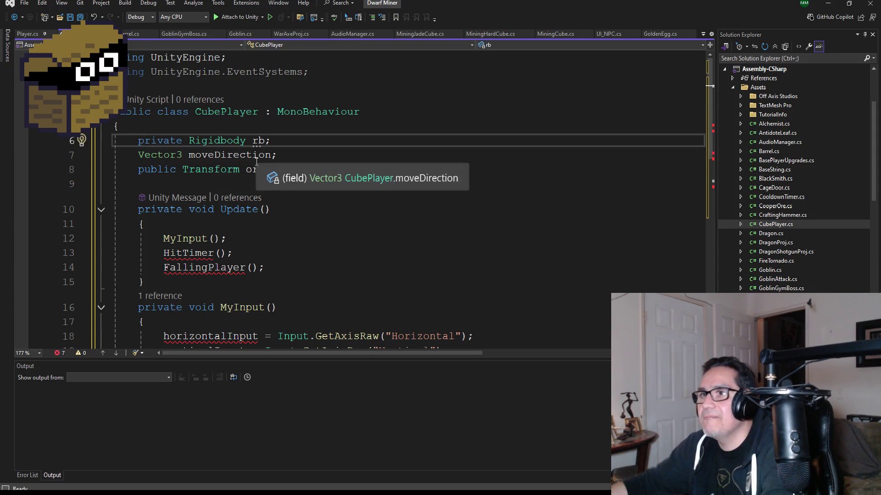
key(Return)
key(Up)
text(public void)
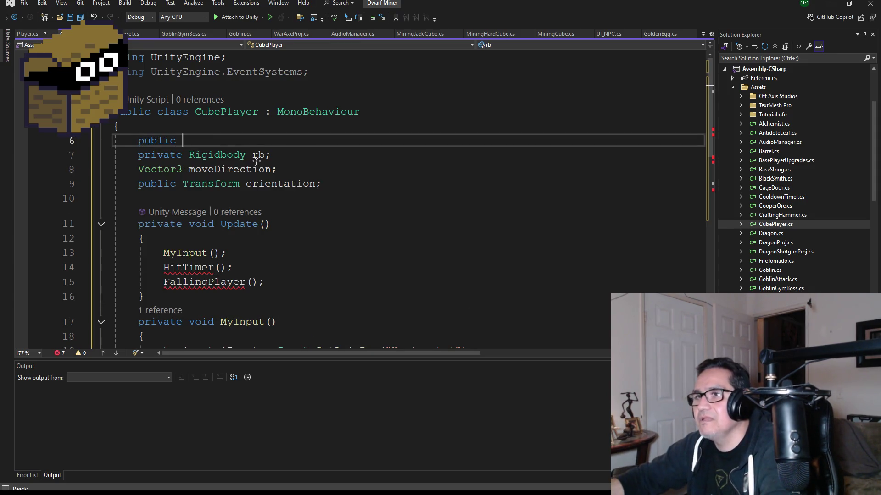
key(BackSpace)
key(BackSpace)
key(BackSpace)
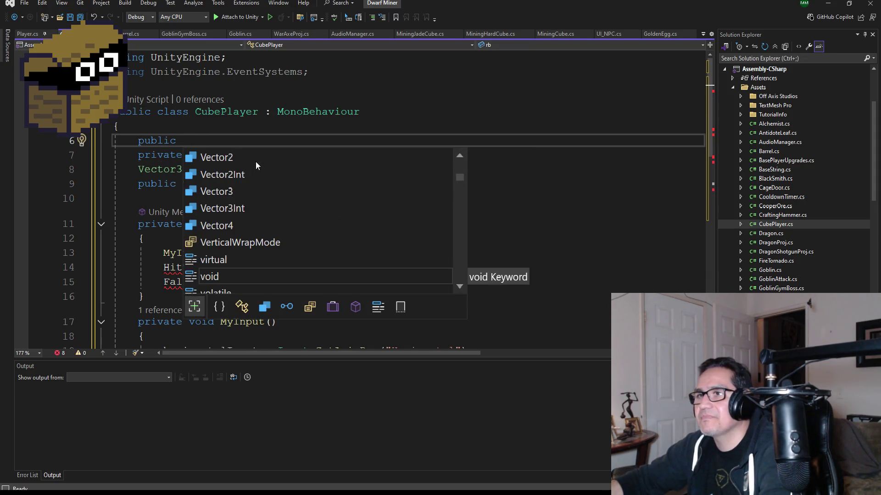
text(float speed;)
key(ctrl+s)
Replace the HitTimer() and FallingPlayer() calls in Update with Movement();
scroll(263, 262, down, 3)
scroll(263, 262, down, 1)
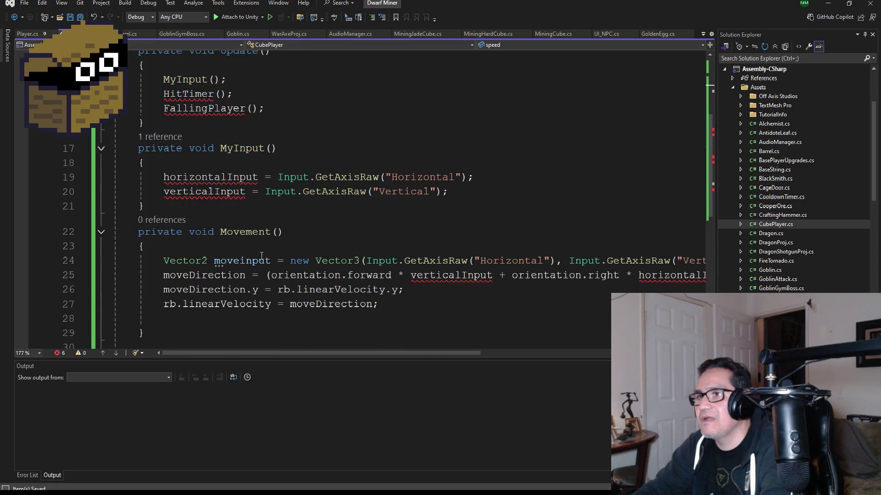
scroll(268, 248, up, 2)
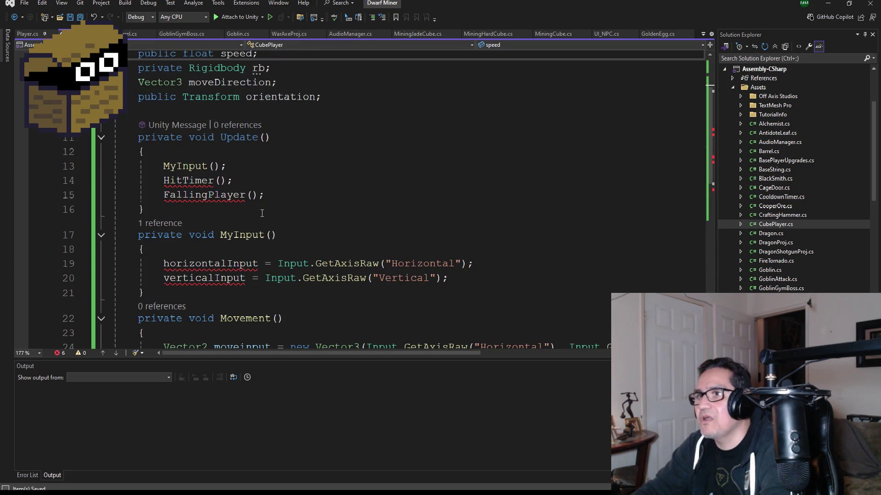
scroll(275, 238, down, 2)
drag(233, 94, 121, 94)
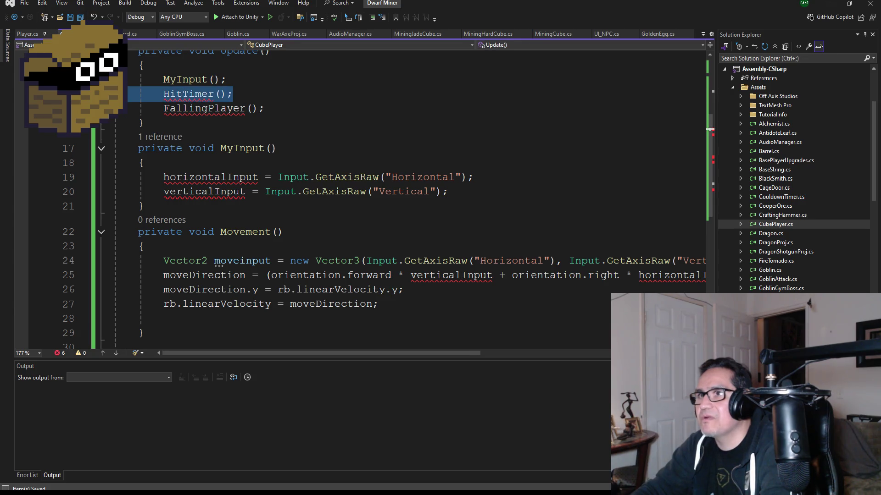
key(BackSpace)
key(BackSpace)
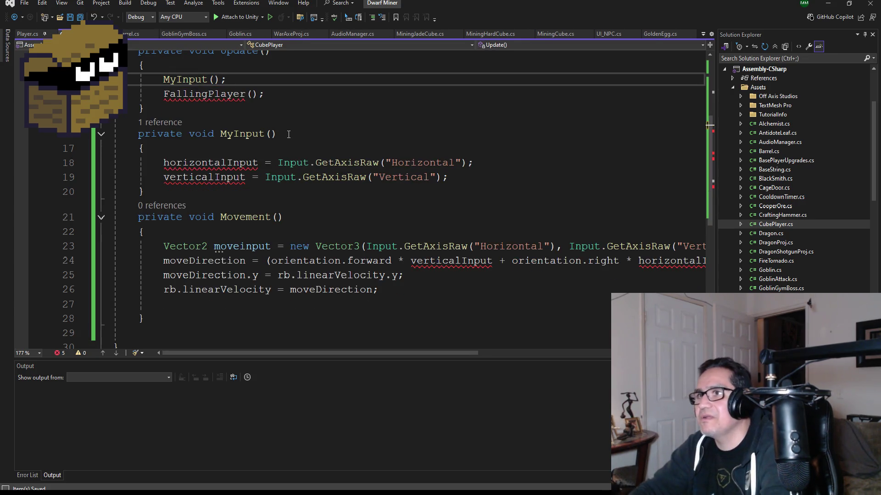
drag(271, 94, 124, 94)
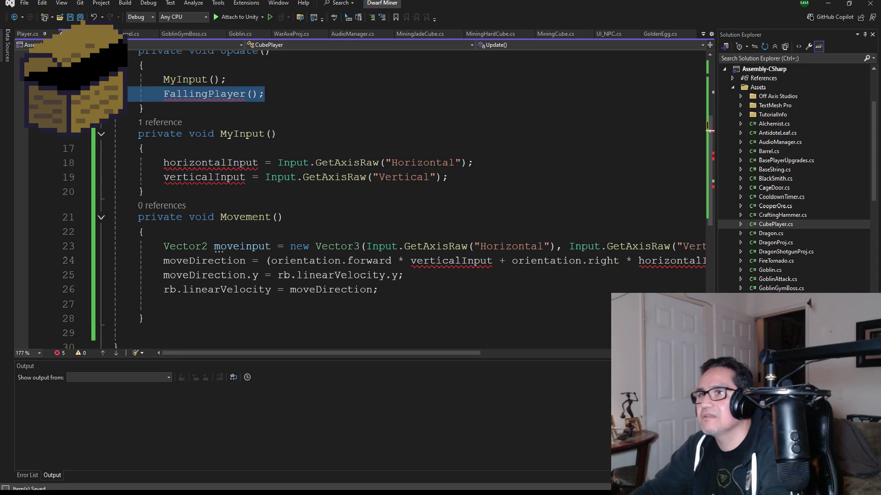
key(BackSpace)
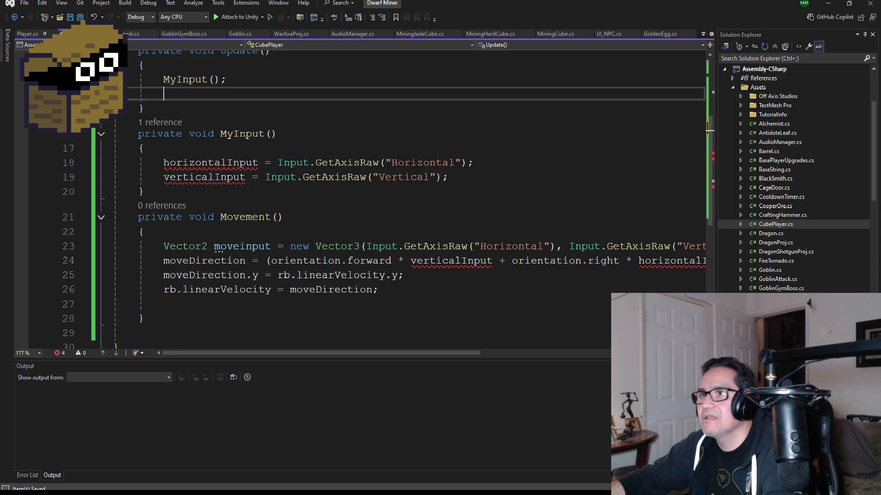
text(move)
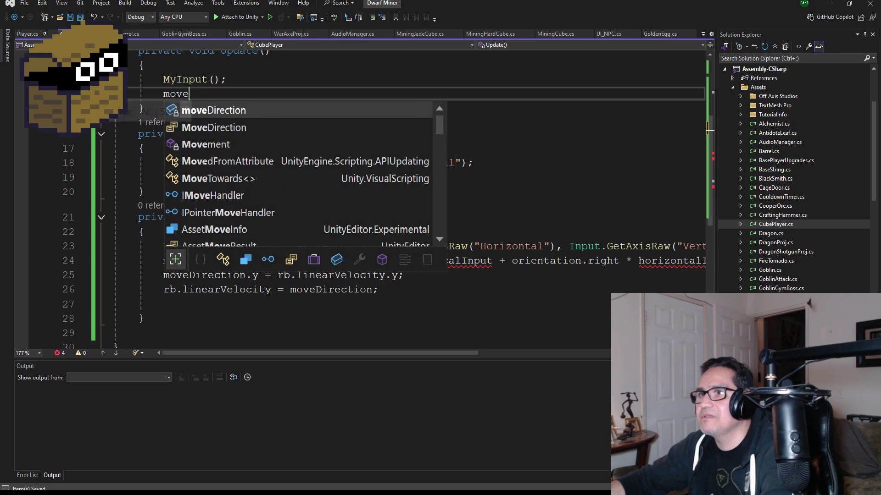
key(BackSpace)
key(BackSpace)
key(BackSpace)
key(BackSpace)
text(m)
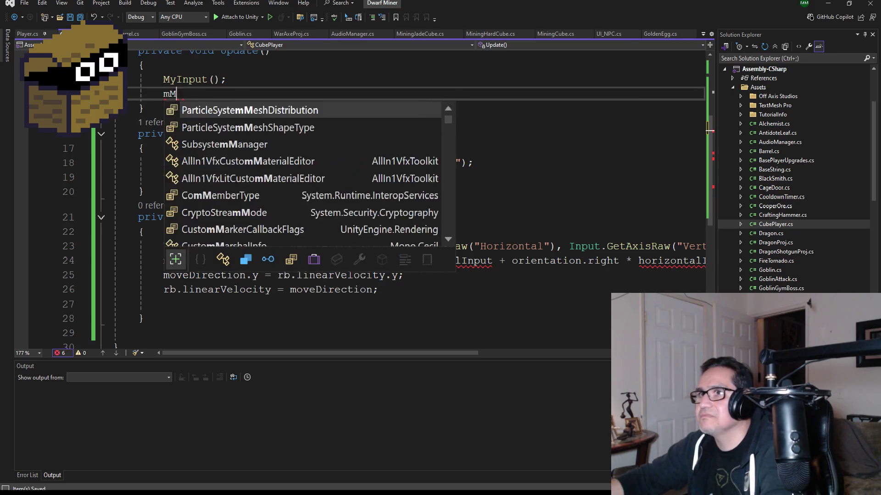
text(Move)
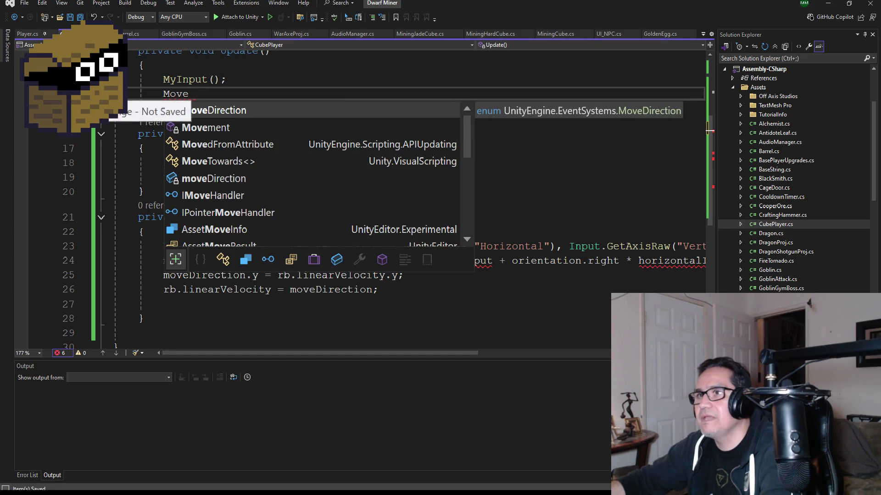
text(ment())
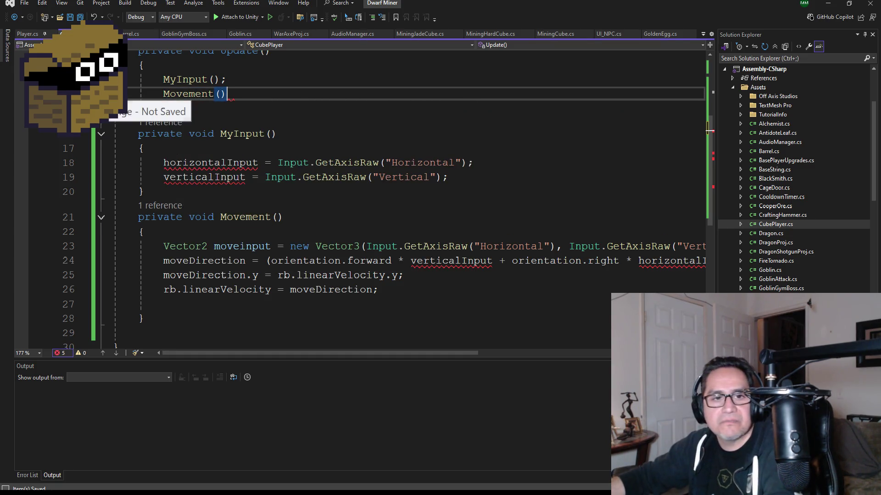
text(;)
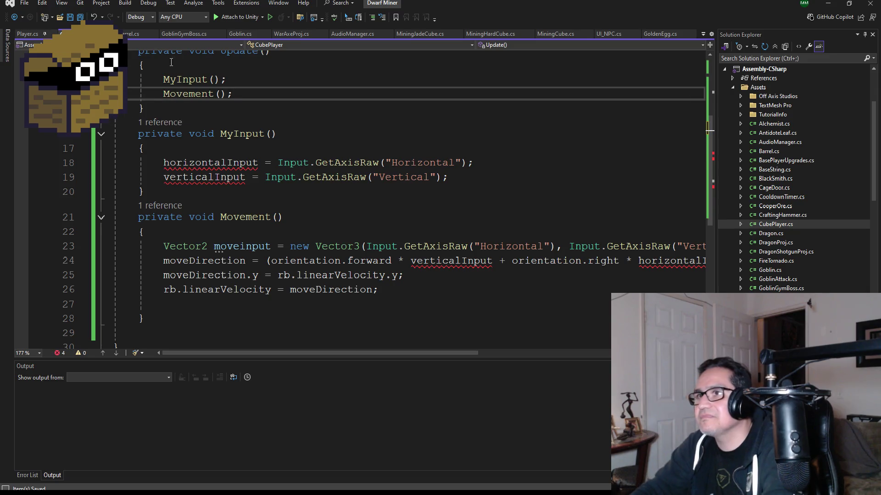
Add a blank line after the orientation field
scroll(355, 185, up, 4)
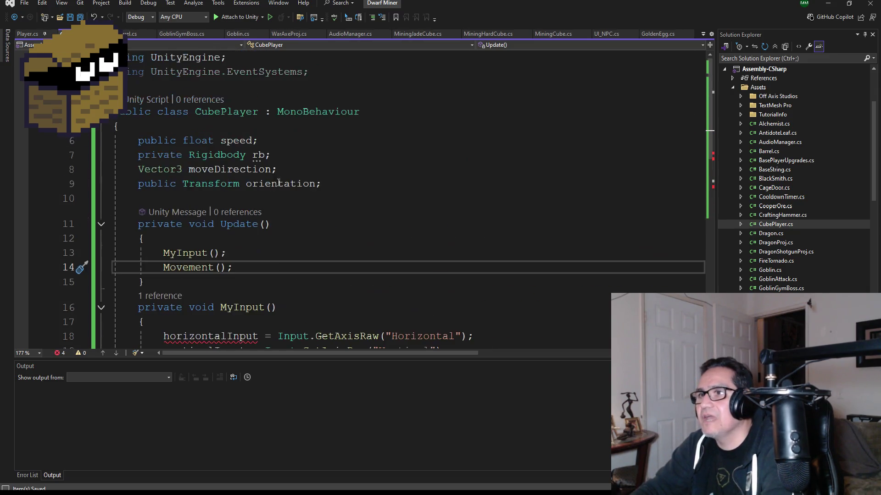
click(354, 185)
key(Return)
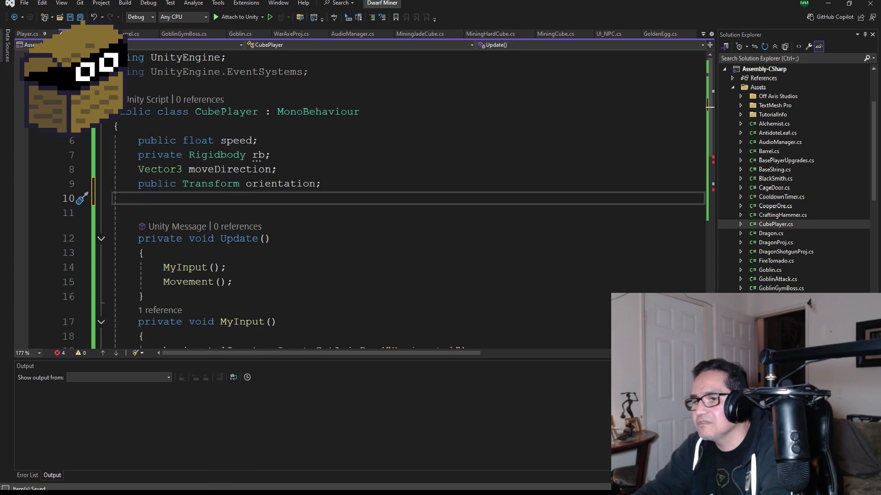
key(alt+Tab)
scroll(307, 369, up, 10)
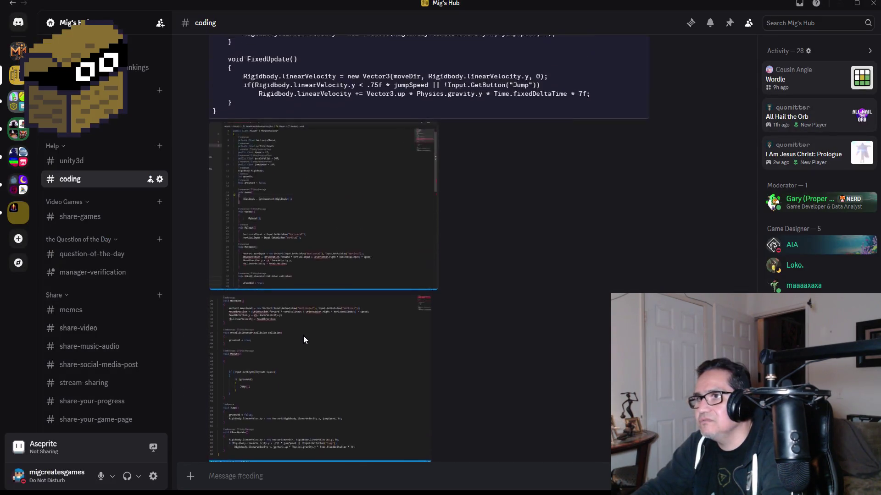
Paste the private horizontalInput and verticalInput float declarations from Discord into CubePlayer and save
scroll(311, 297, up, 10)
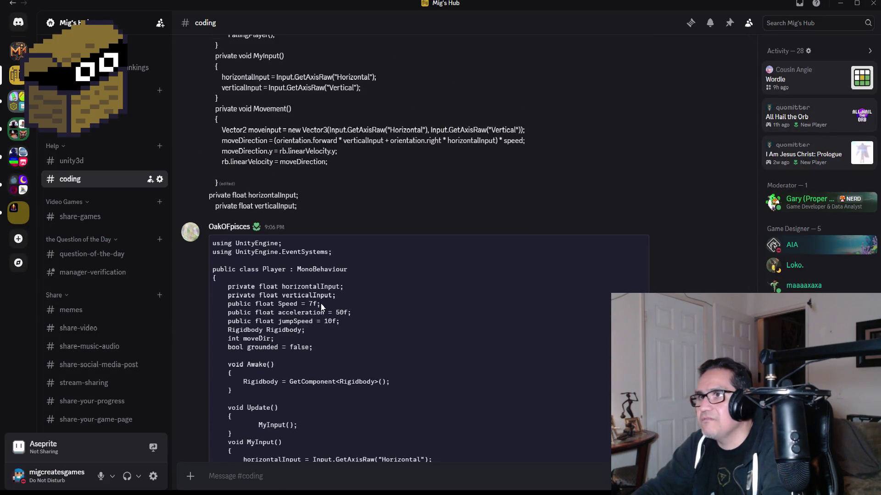
scroll(294, 289, down, 3)
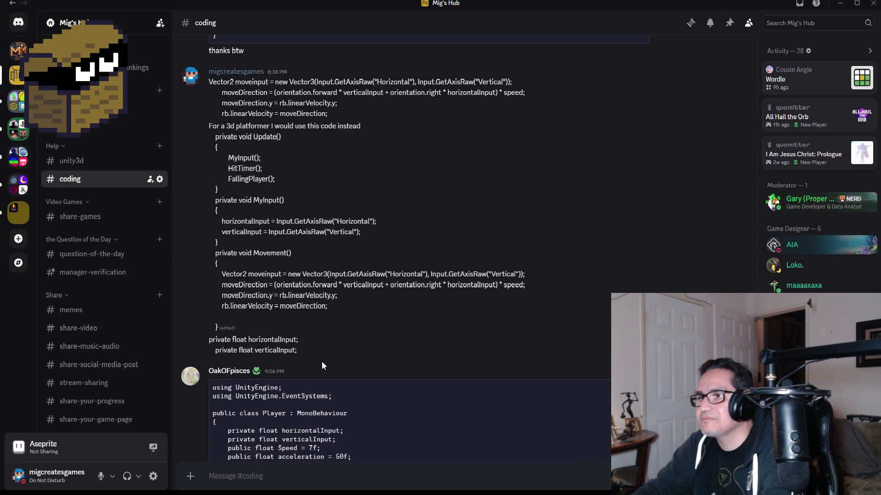
drag(307, 351, 181, 342)
key(ctrl+c)
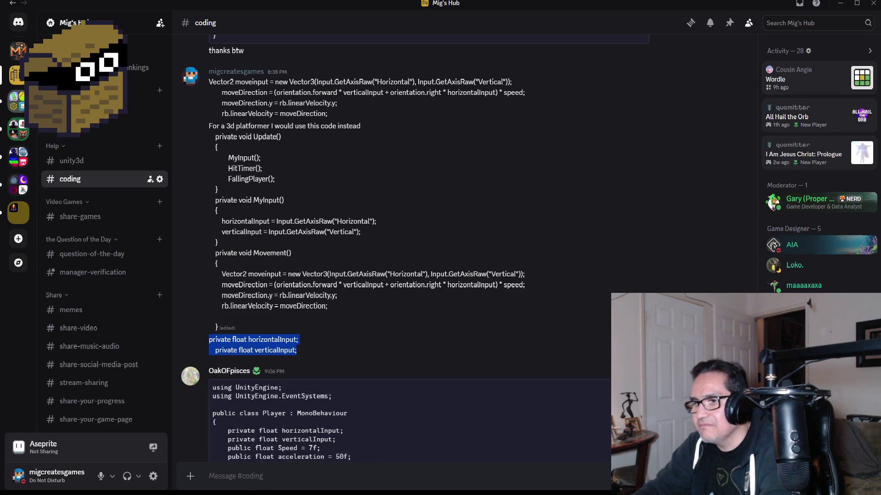
key(alt+Tab)
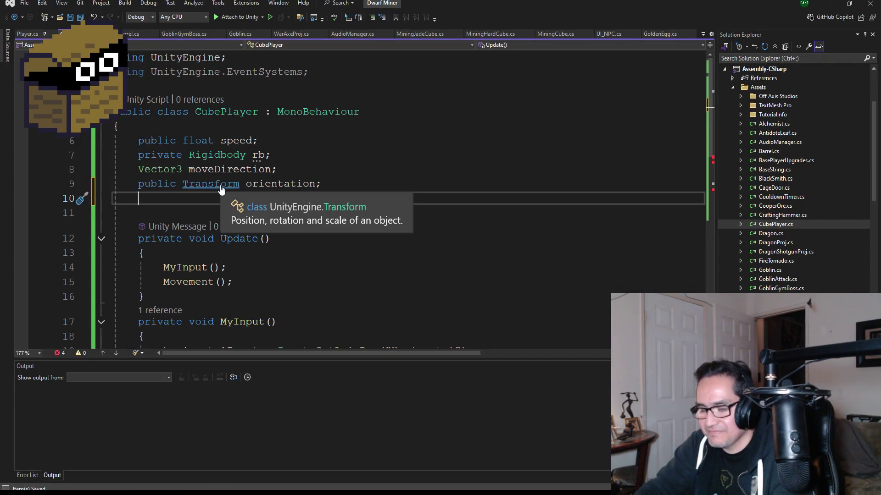
key(ctrl+v)
click(72, 18)
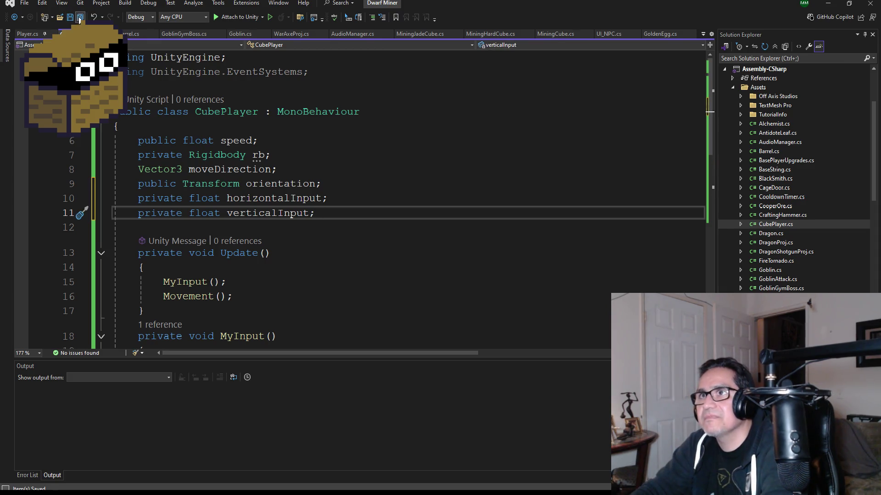
scroll(282, 213, down, 12)
scroll(282, 212, up, 6)
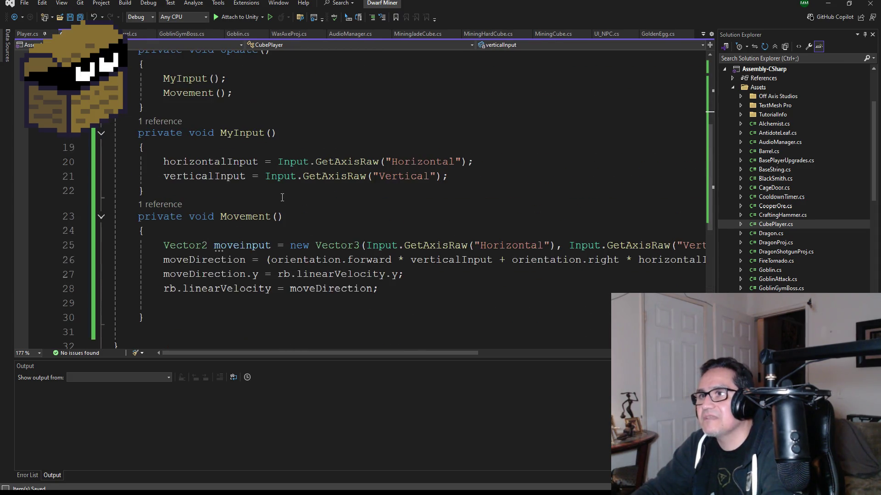
Add a blank line after the Movement(); call and remove the empty line inside Movement
scroll(241, 229, up, 1)
scroll(229, 206, down, 1)
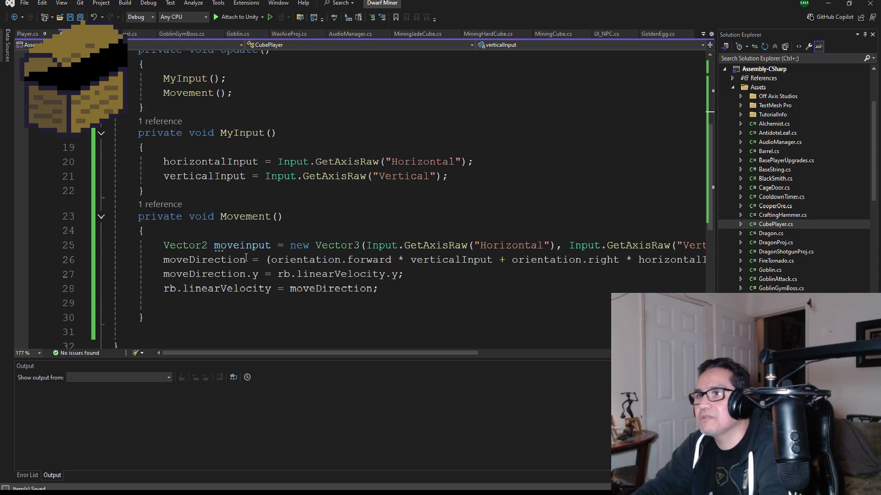
click(252, 101)
key(Return)
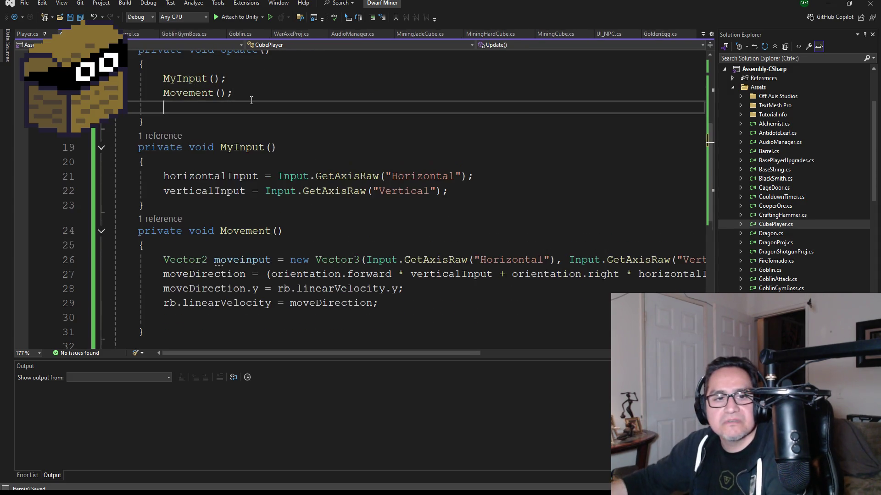
scroll(229, 245, down, 2)
click(177, 247)
click(183, 236)
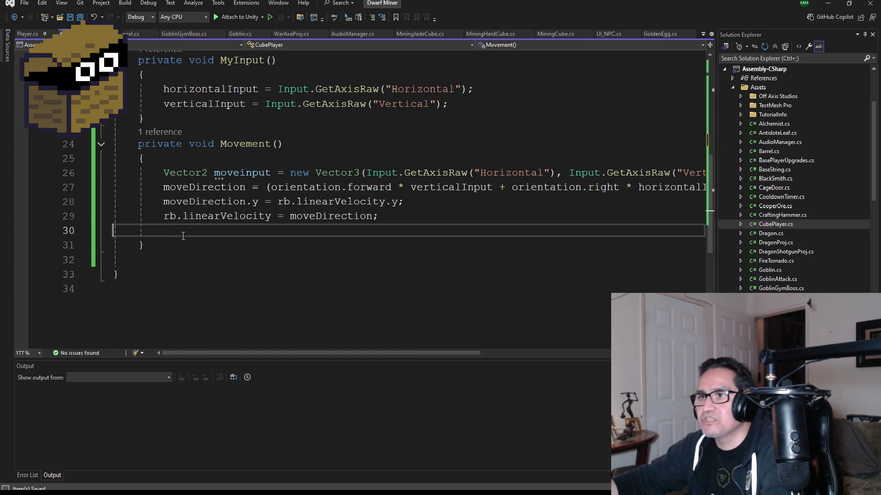
key(Delete)
Write an empty private void Jump() method below Movement's closing brace
key(End)
key(Return)
text(pu)
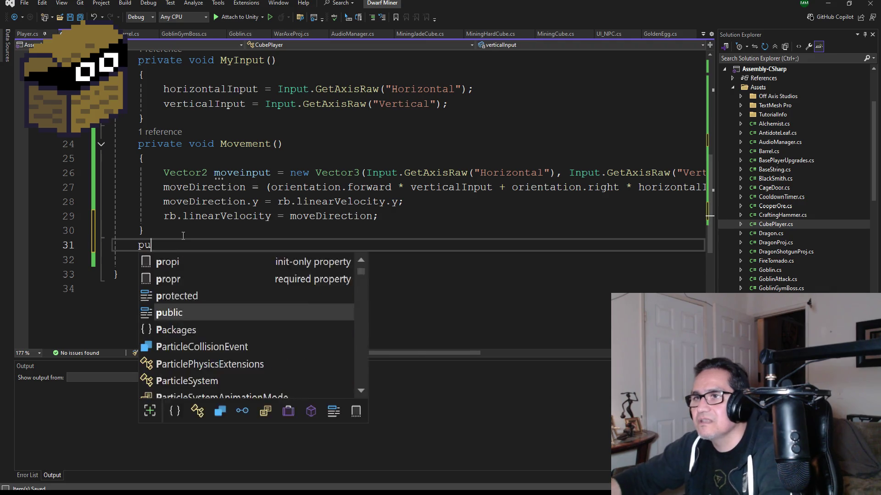
key(BackSpace)
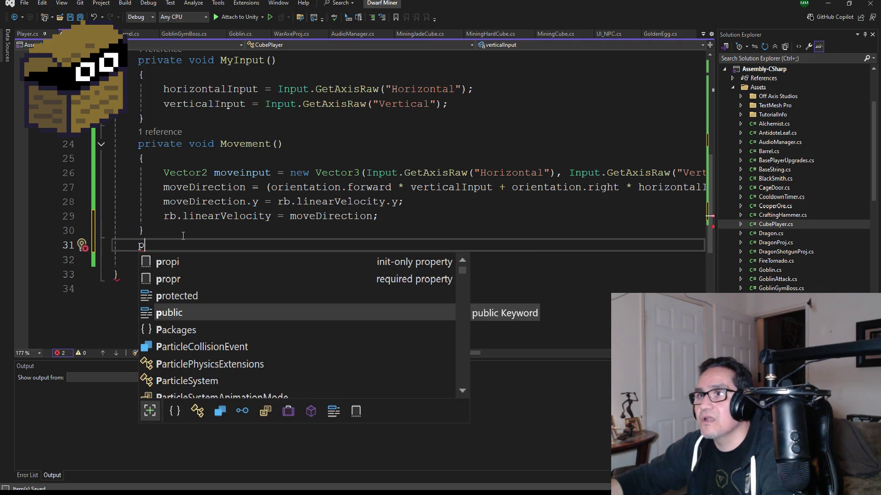
text(rivat)
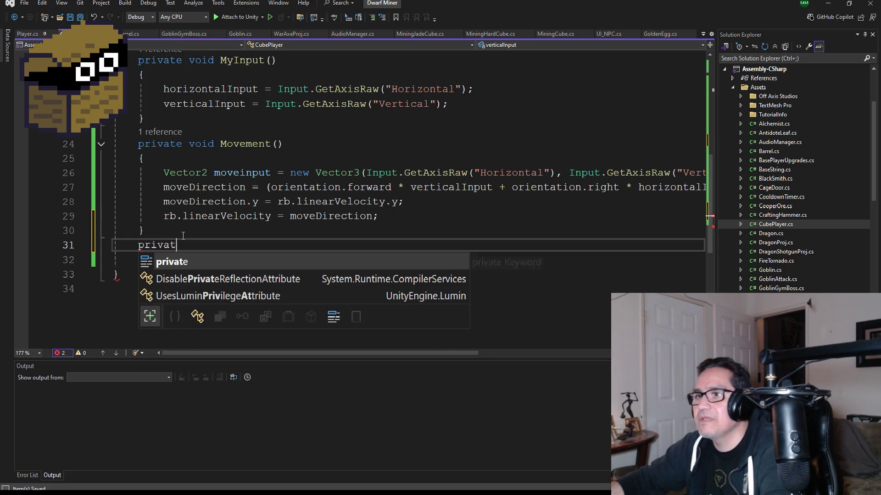
text(e void Joi)
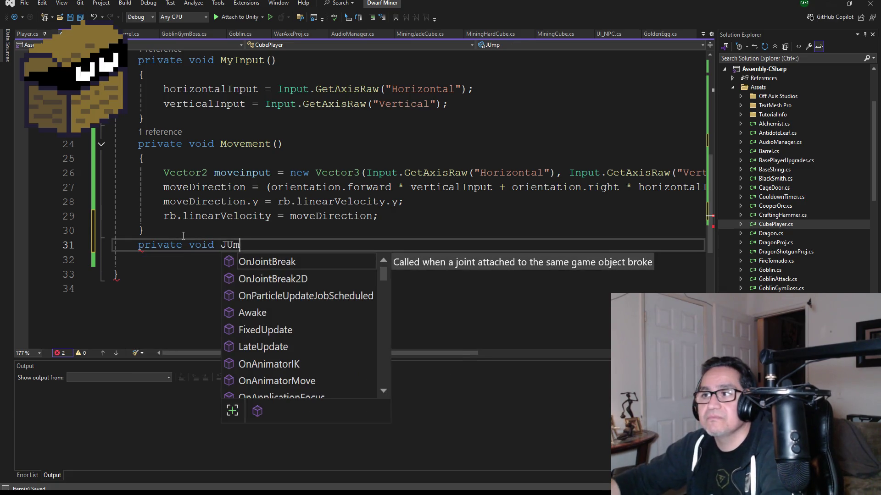
key(BackSpace)
key(BackSpace)
text(ump())
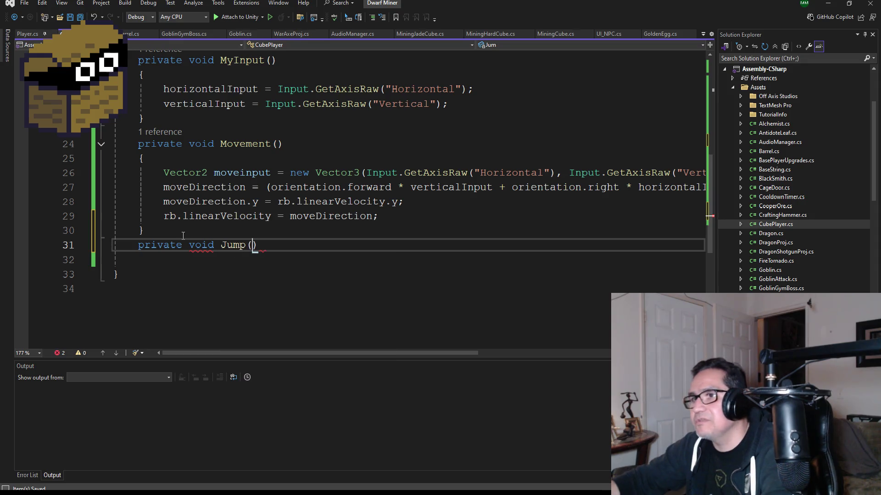
key(Return)
text({)
key(Return)
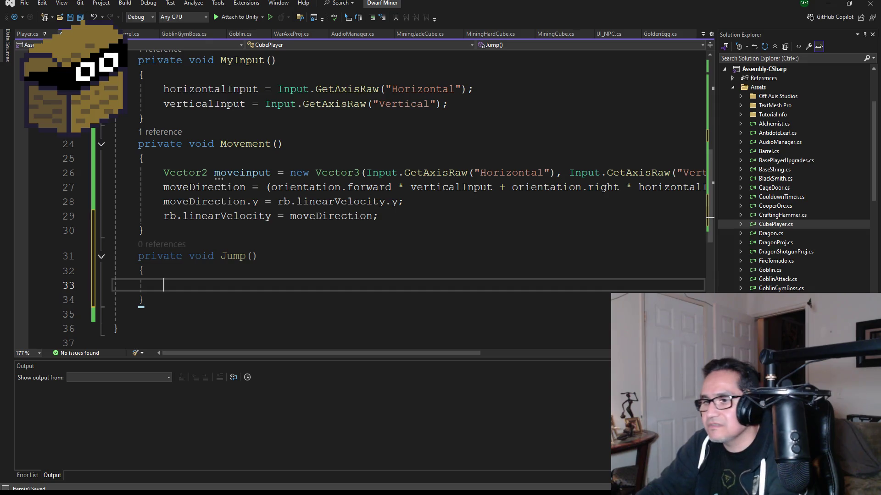
key(alt+Tab)
Select and copy the Jump through FixedUpdate code from the Discord message
scroll(306, 292, down, 3)
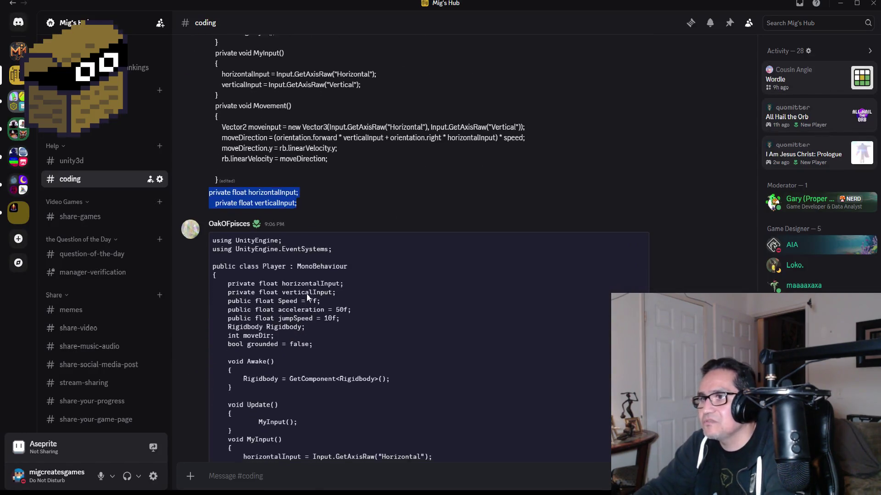
scroll(307, 292, down, 8)
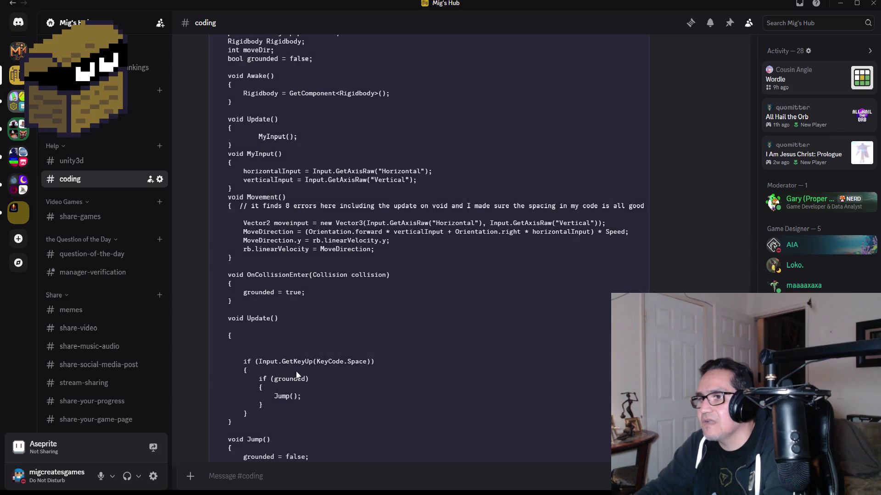
scroll(306, 380, down, 2)
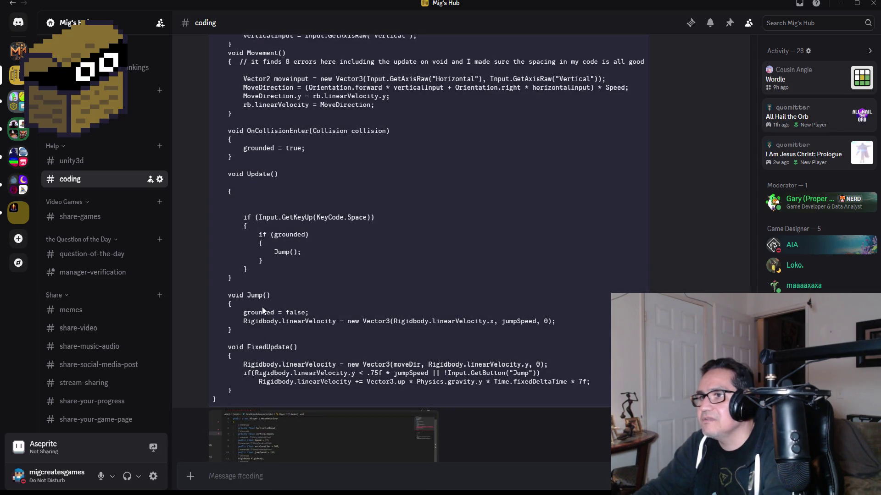
mouse_move(251, 333)
mouse_down()
mouse_move(216, 275)
mouse_move(212, 206)
mouse_up()
scroll(275, 267, down, 1)
mouse_move(243, 343)
mouse_down()
mouse_move(216, 254)
mouse_move(203, 122)
mouse_move(200, 166)
mouse_up()
key(ctrl+c)
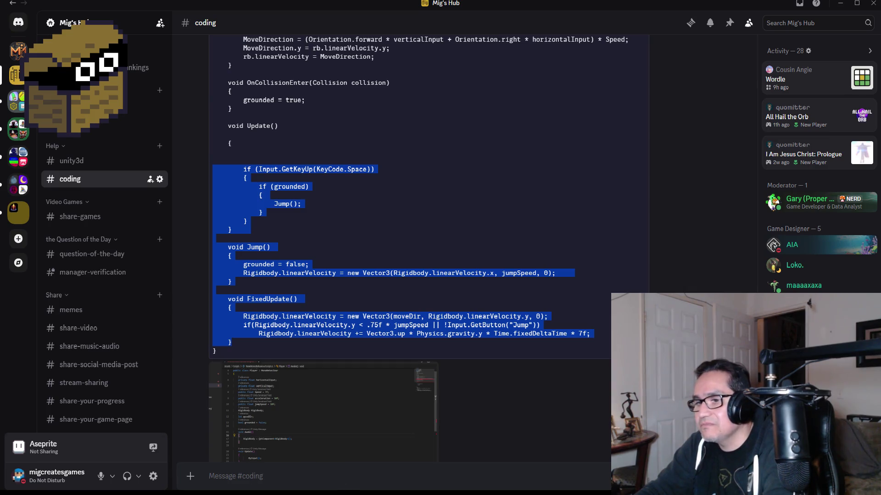
key(alt+Tab)
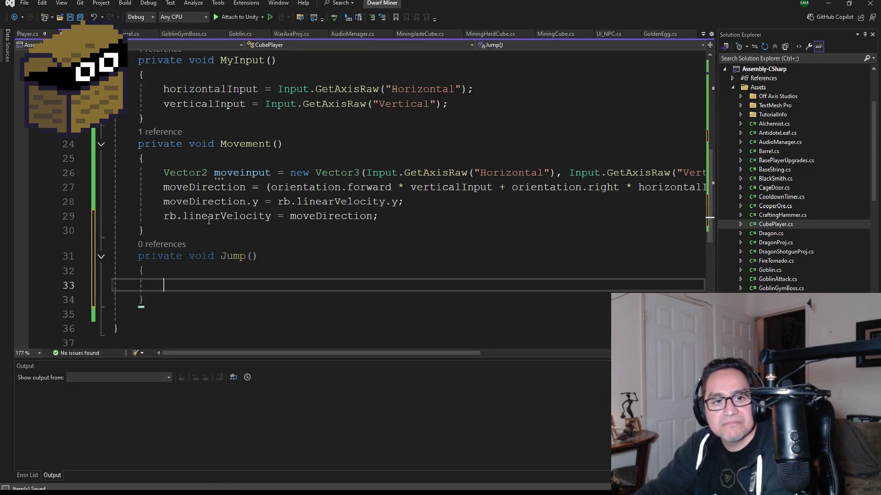
Paste the Discord code into CubePlayer, undo it so Jump() stays empty, and open Windows Run
scroll(209, 221, down, 2)
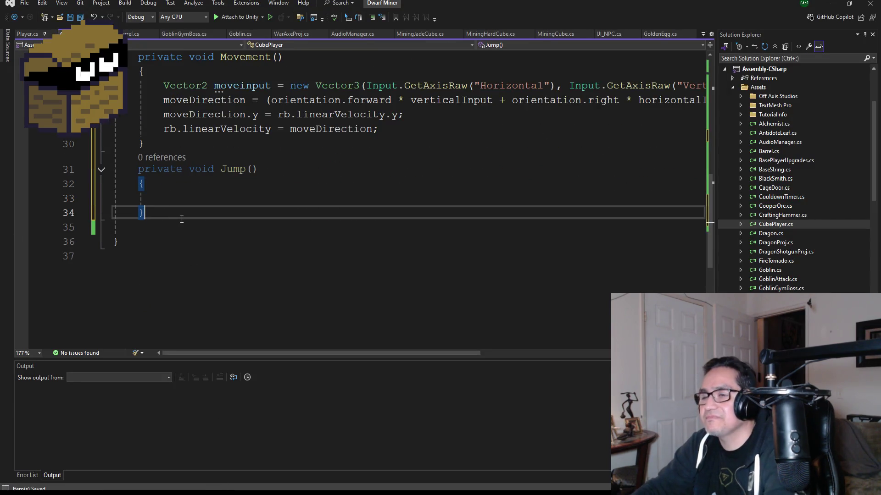
key(ctrl+v)
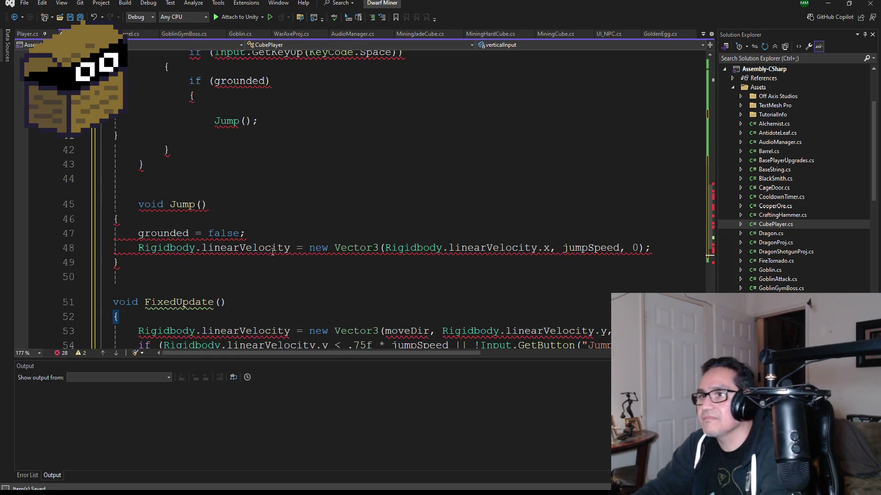
scroll(278, 264, up, 1)
click(115, 305)
key(shift+Up)
key(shift+Up)
key(Delete)
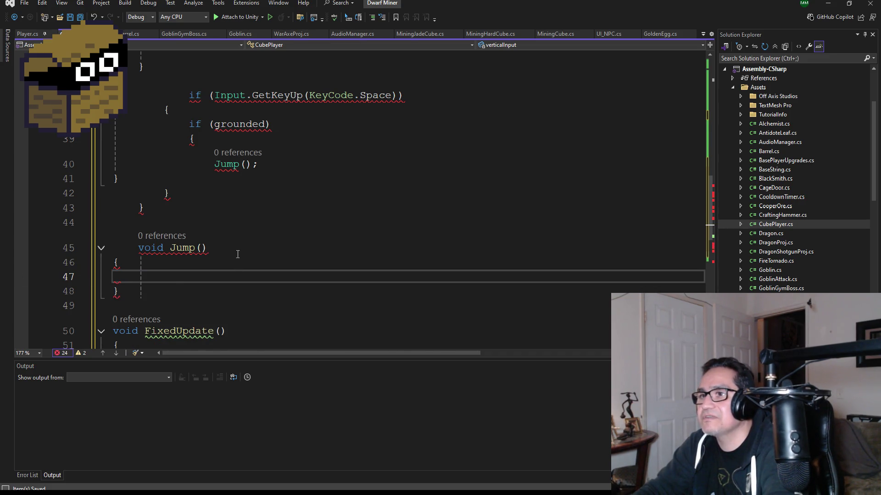
scroll(238, 254, down, 1)
key(ctrl+z)
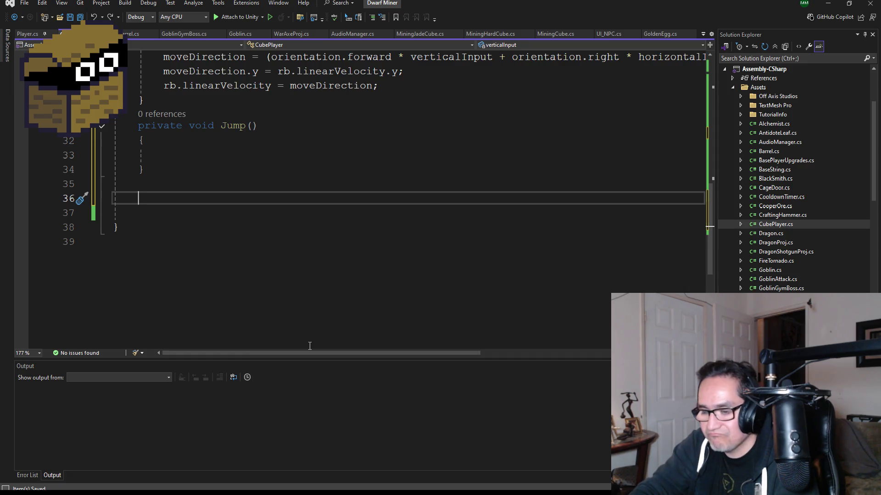
key(super+r)
Launch a blank Notepad window from Run using 'note'
text(note)
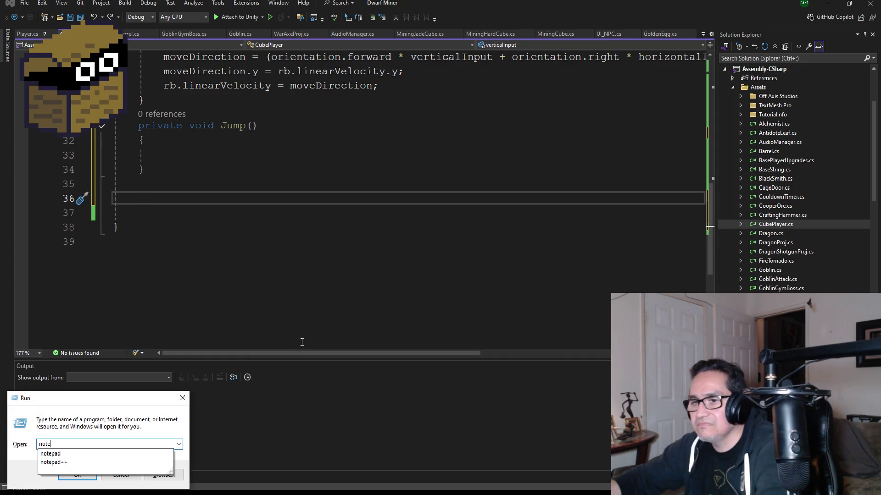
key(Down)
key(Return)
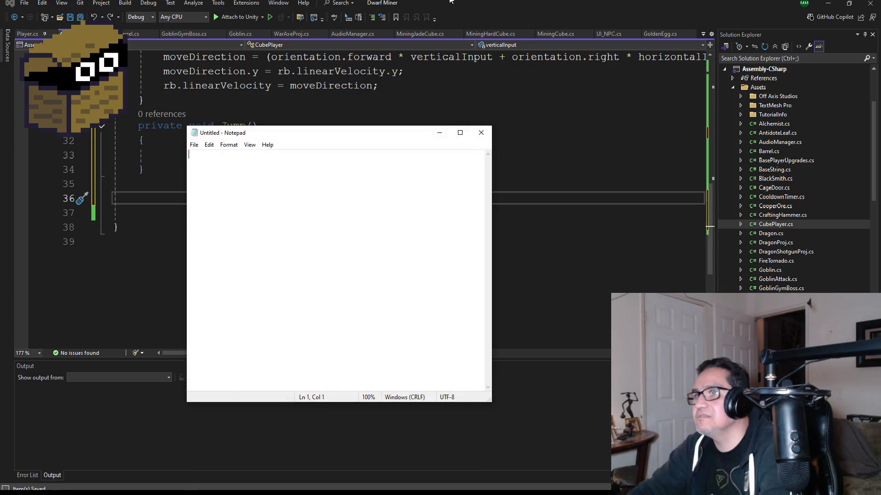
text(grounded = false;     Rigidbody.linearVelocity = new Vector3(Rigidbody.linearVelocity.x, jumpSpeed, 0);)
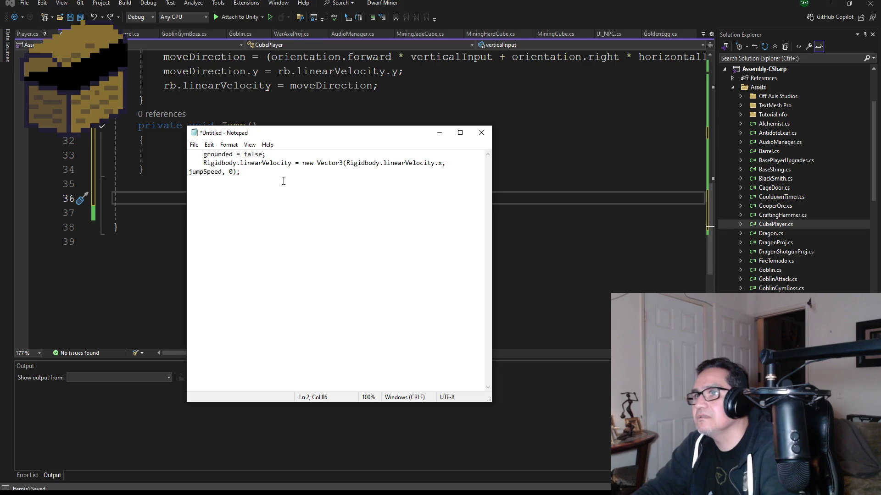
key(ctrl+z)
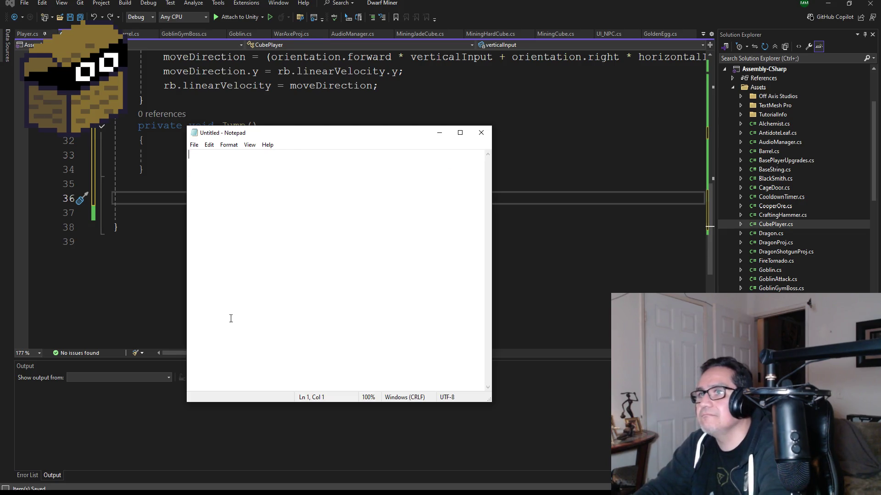
Paste the Discord jump code into Notepad and select Jump's grounded = false and linearVelocity lines
key(alt+Tab)
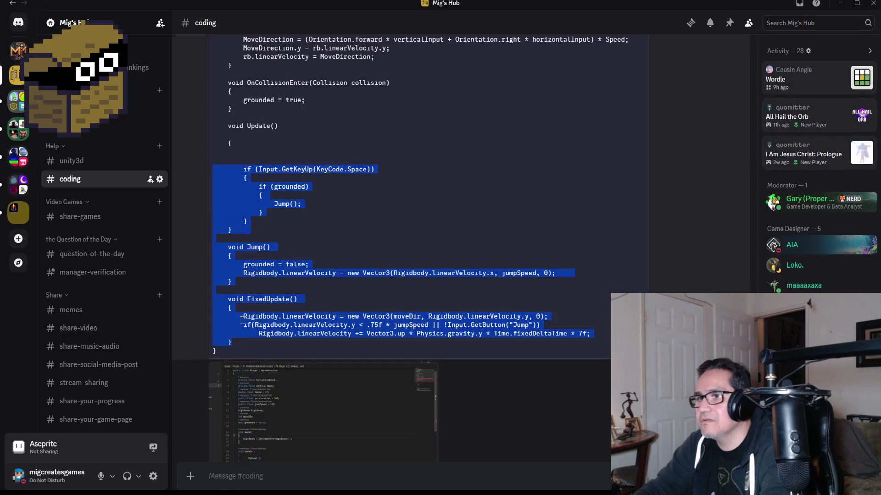
right_click(236, 196)
click(251, 189)
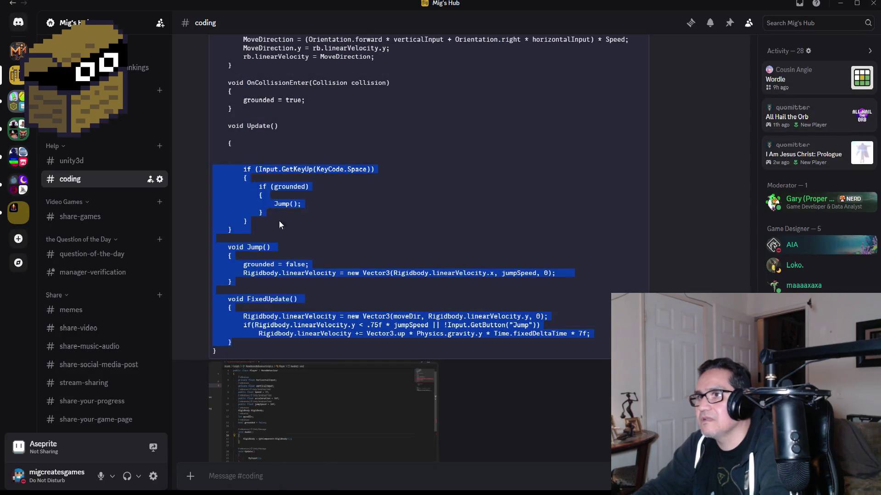
key(alt+Tab)
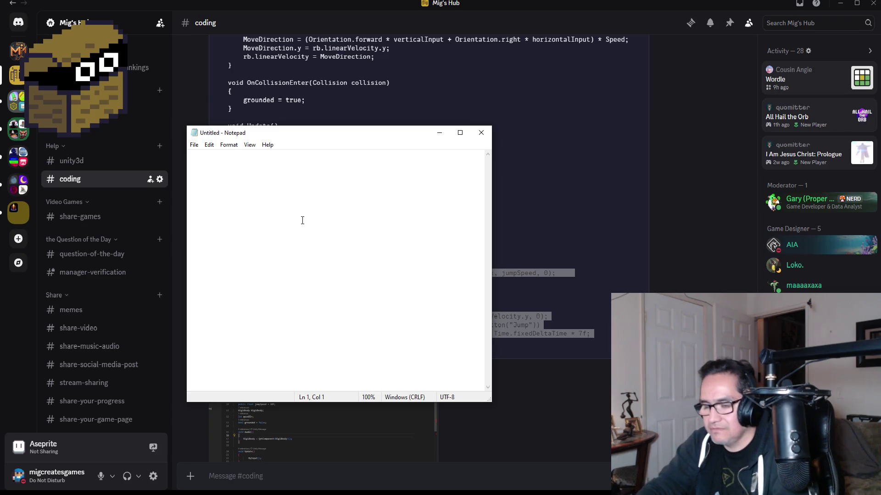
key(ctrl+v)
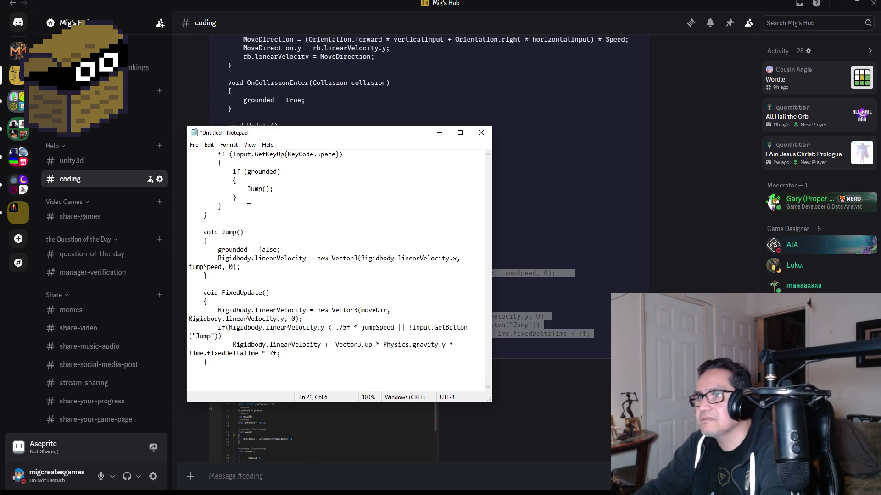
drag(263, 268, 158, 255)
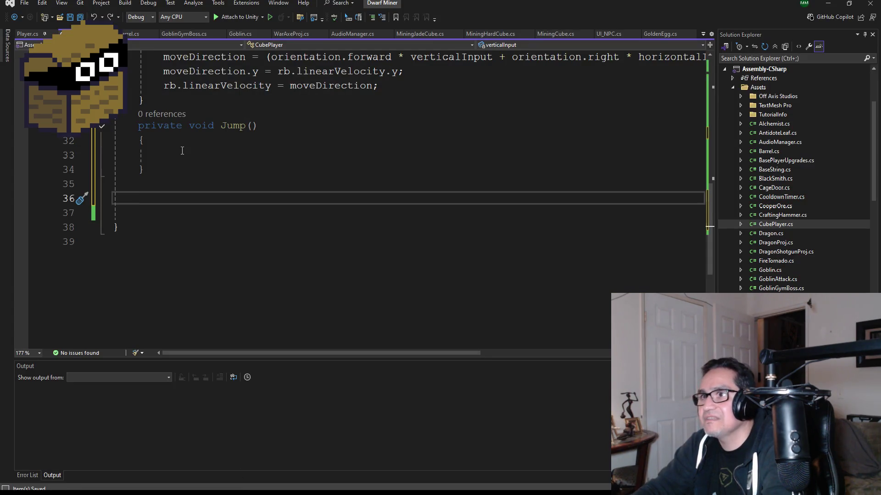
click(182, 151)
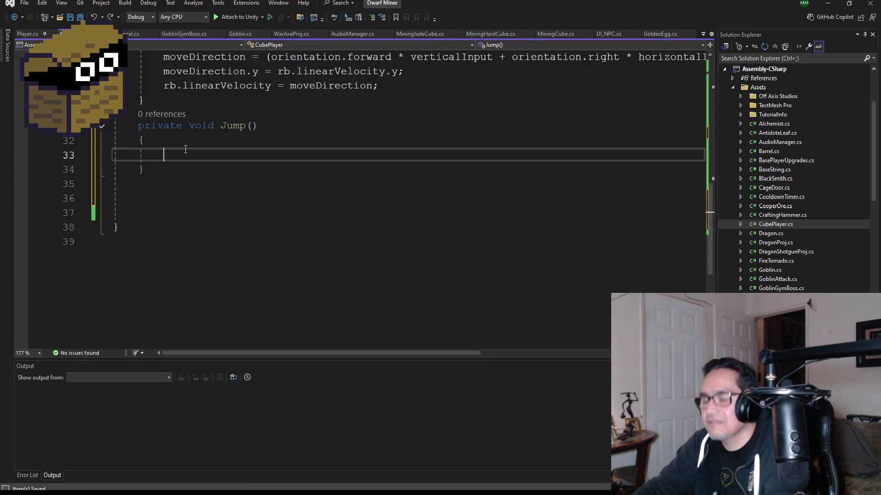
Paste the two jump lines into Jump() and replace Rigidbody with rb in both
text(grounded = false; Rigidbody.linearVelocity = new Vector3(Rigidbody.linearVelocity.x, jumpSpeed, 0);)
click(207, 130)
click(203, 136)
key(Return)
double_click(202, 185)
text(rb)
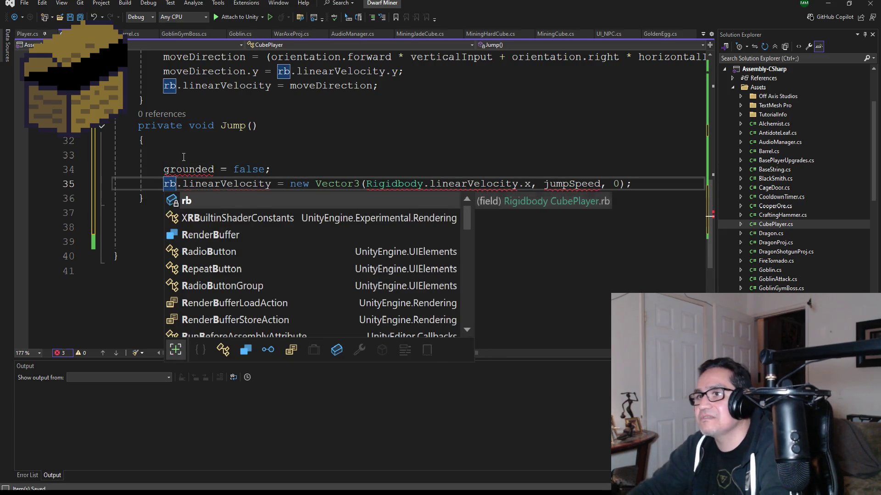
click(271, 169)
double_click(400, 183)
text(rb)
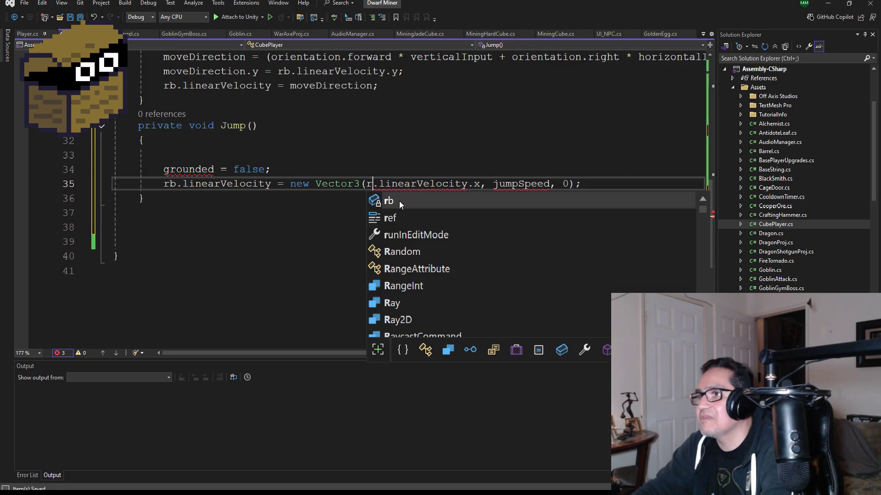
Declare a public float jumpSpeed field below speed, matching the name used in Jump()
scroll(360, 170, up, 8)
click(274, 144)
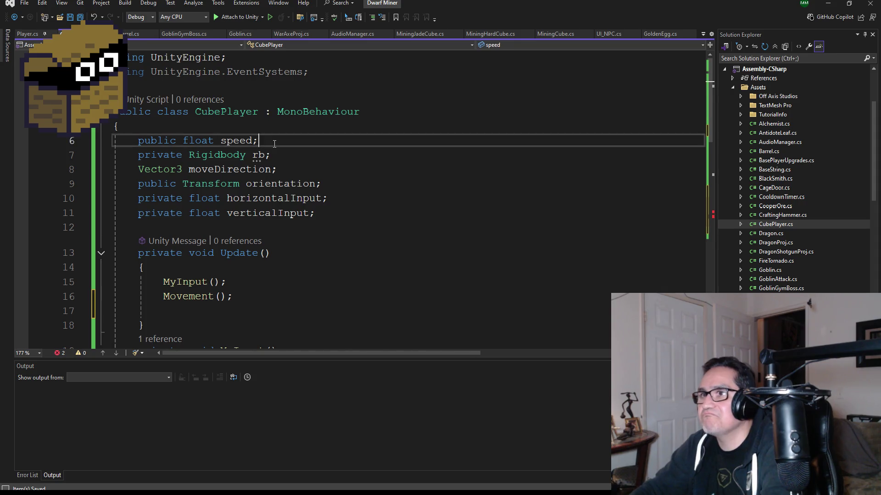
key(Return)
text(public float )
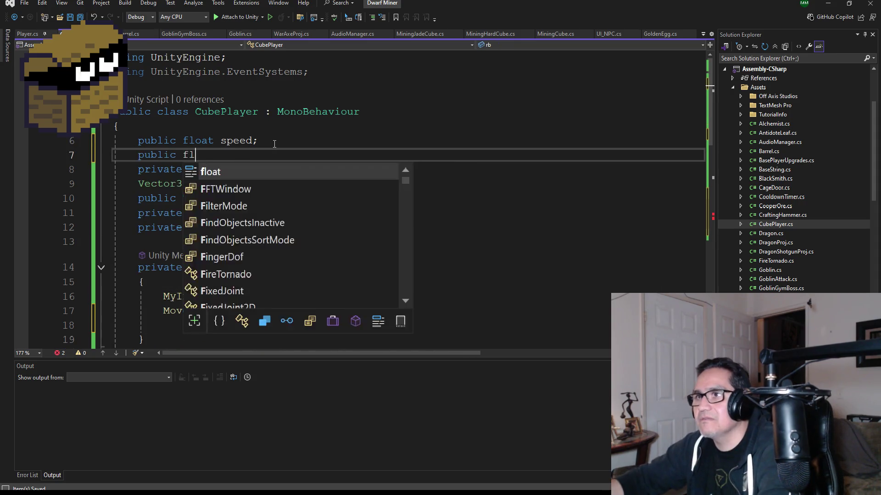
text(jumps)
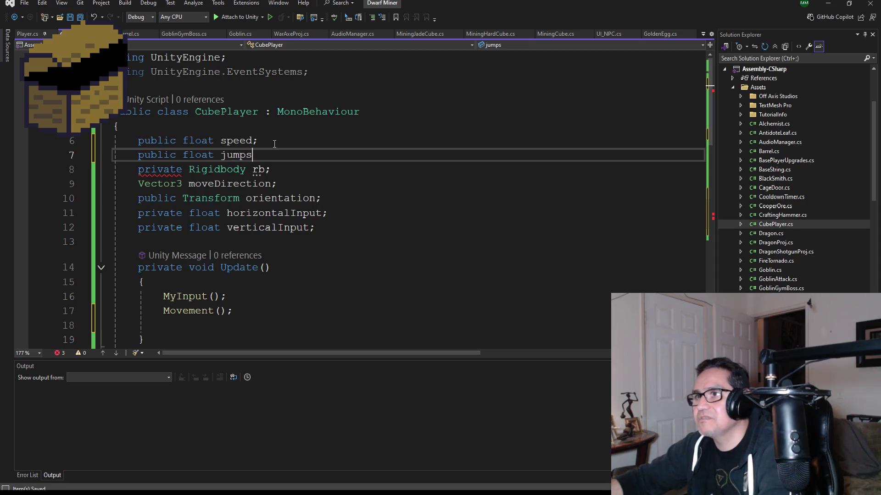
text(peed;)
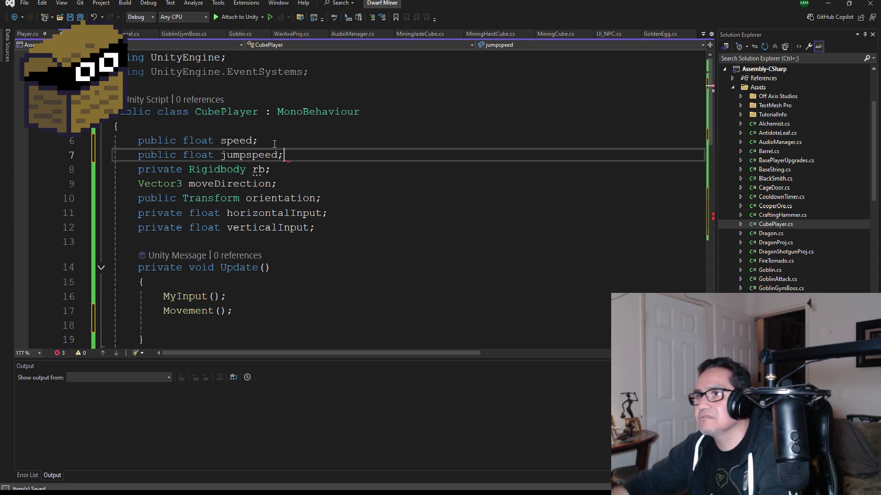
scroll(335, 170, down, 4)
scroll(335, 169, down, 5)
scroll(354, 187, up, 2)
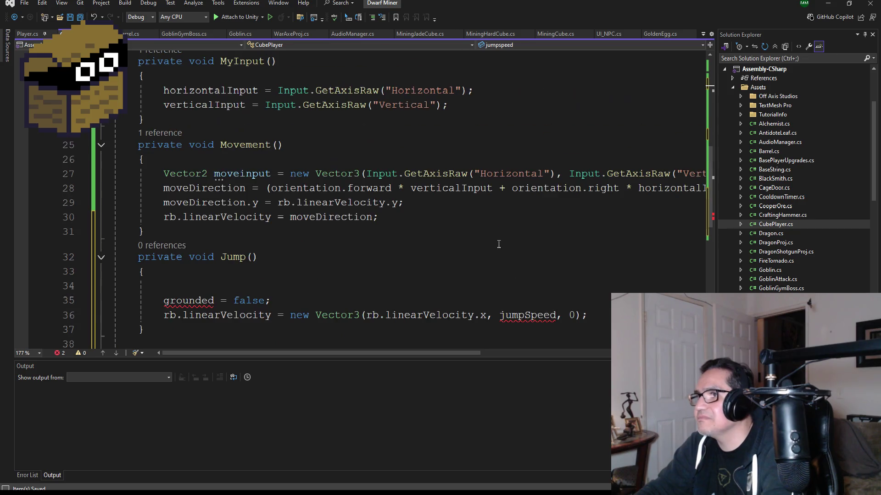
double_click(526, 316)
key(ctrl+c)
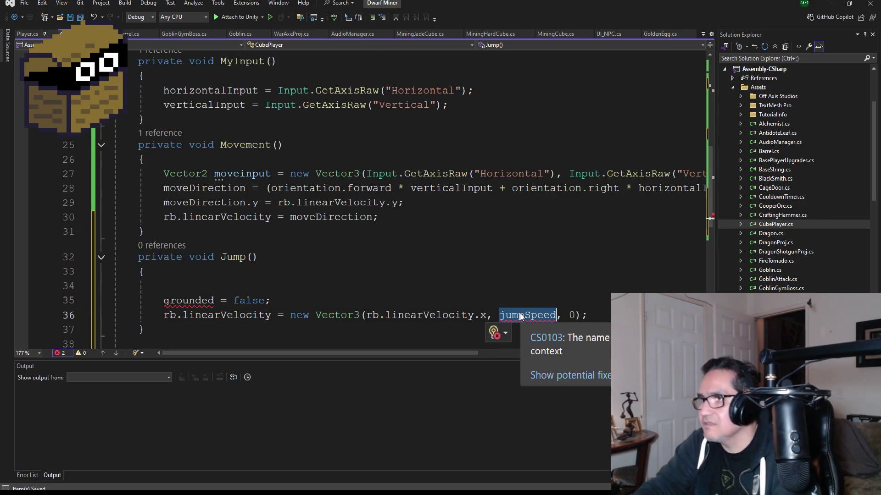
scroll(429, 207, up, 2)
scroll(429, 207, up, 6)
double_click(248, 156)
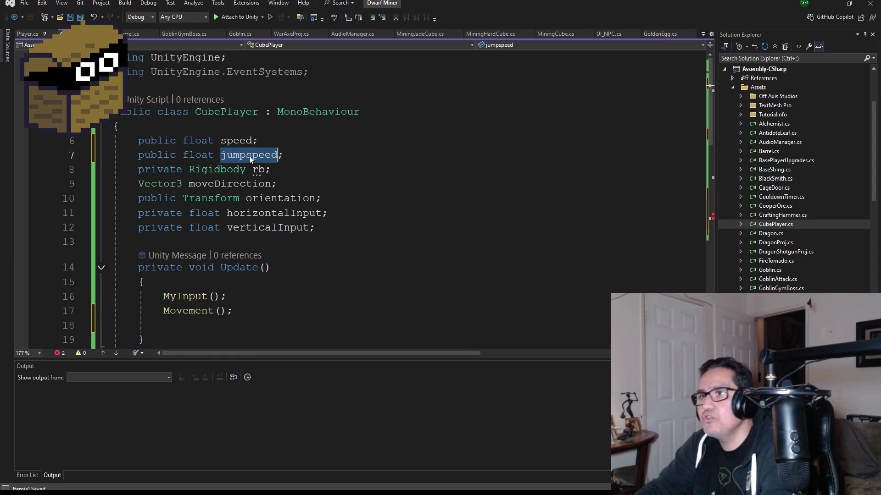
key(ctrl+v)
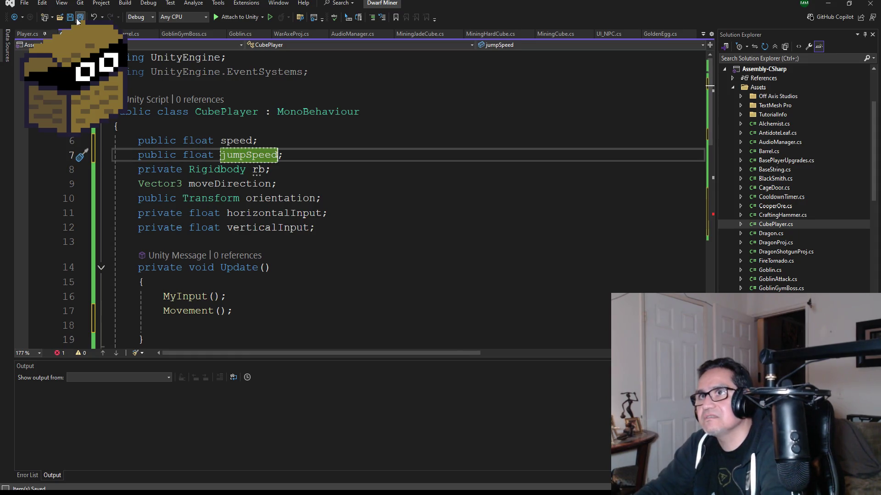
Add a private bool grounded field after verticalInput and save CubePlayer.cs
scroll(231, 193, down, 10)
scroll(294, 199, up, 3)
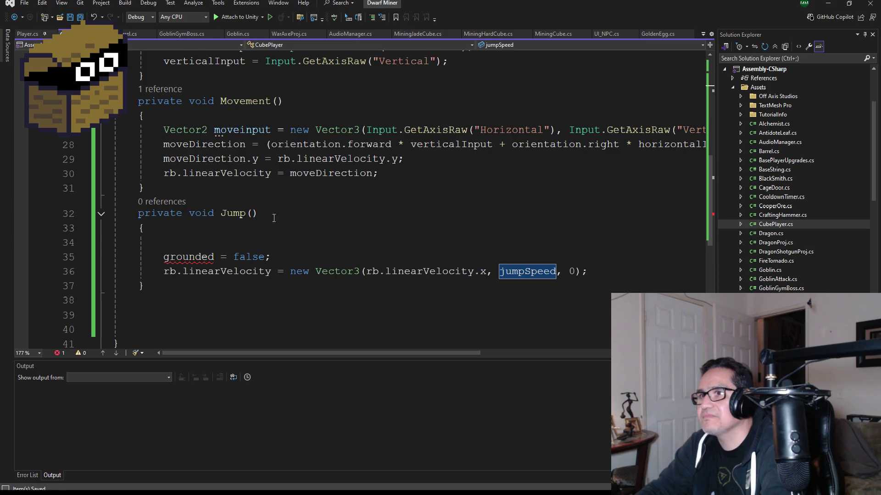
scroll(241, 226, up, 8)
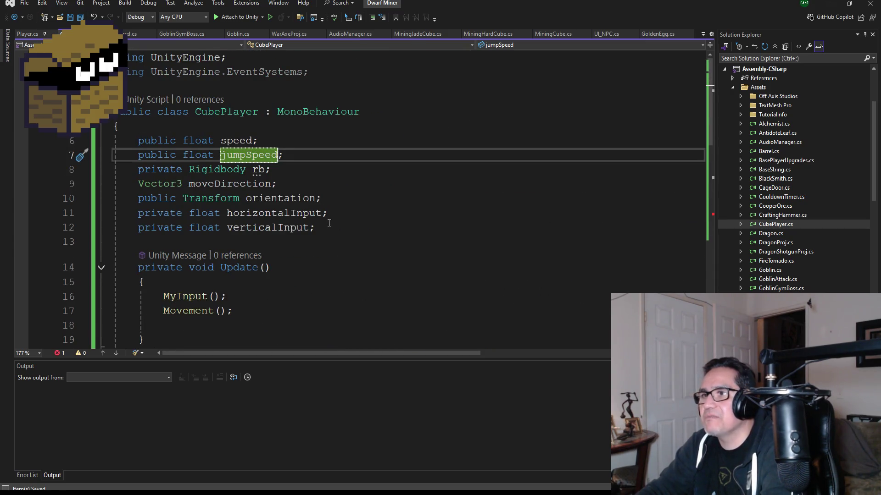
click(332, 227)
key(Return)
text(private bool grounded;)
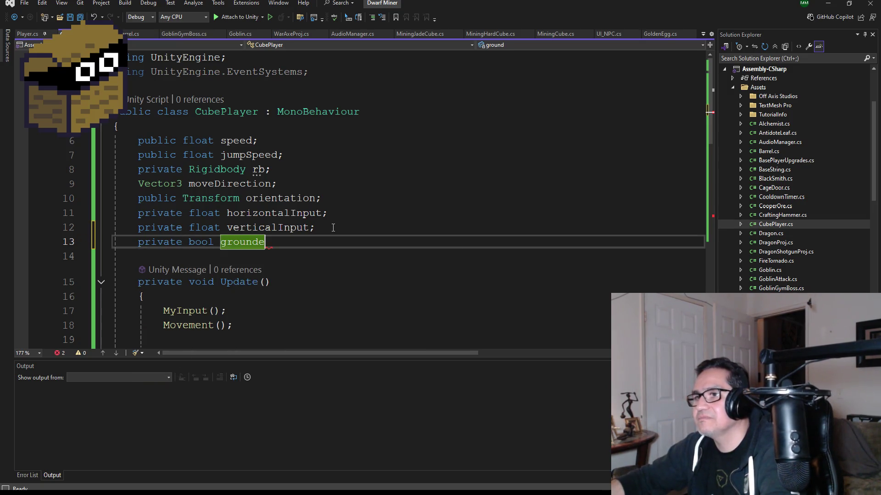
scroll(285, 255, down, 10)
scroll(285, 250, up, 2)
key(ctrl+s)
click(215, 201)
key(Down)
scroll(216, 201, up, 3)
scroll(222, 196, up, 2)
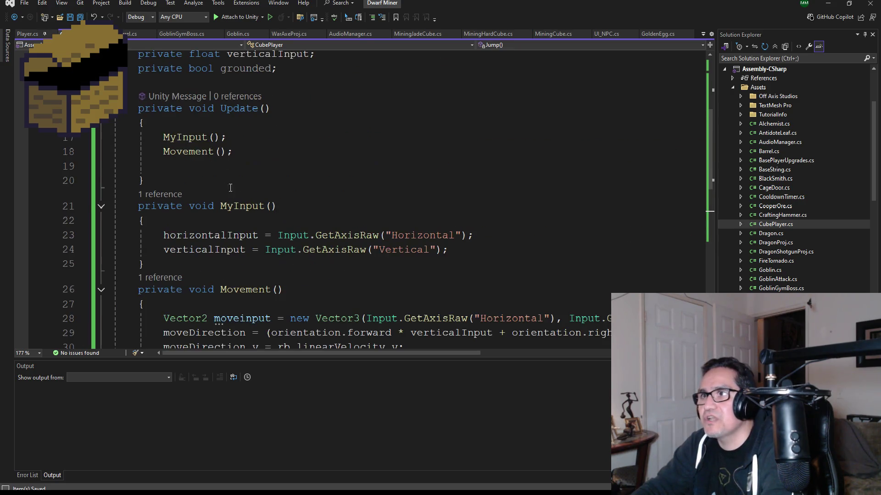
Add a Jump(); call on the empty line inside Update()
click(180, 166)
text(JUm)
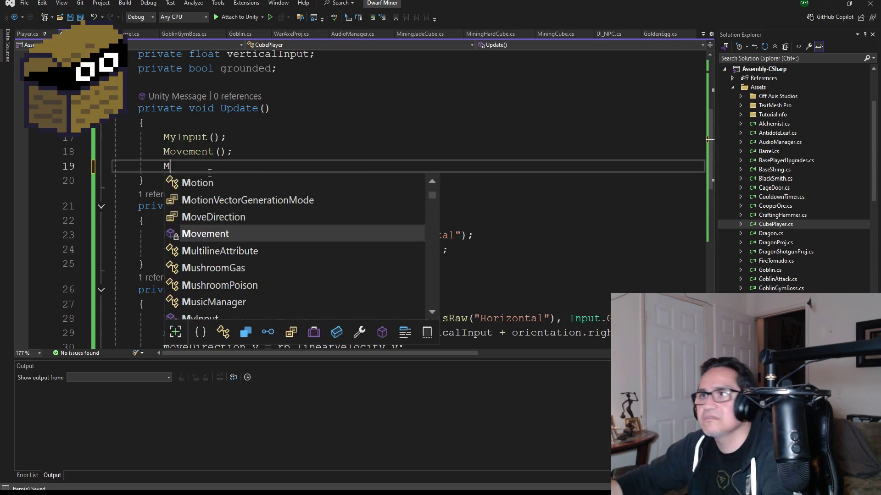
key(BackSpace)
key(BackSpace)
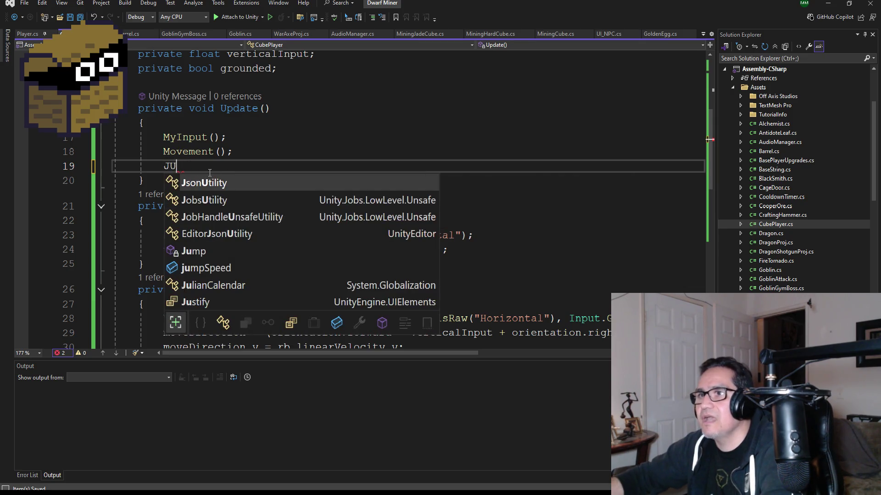
text(ump))
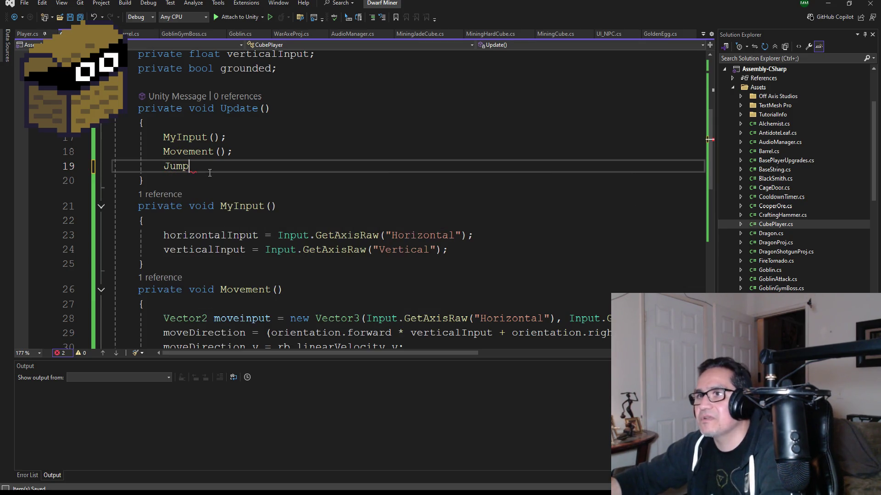
key(Down)
key(Up)
key(BackSpace)
text(();)
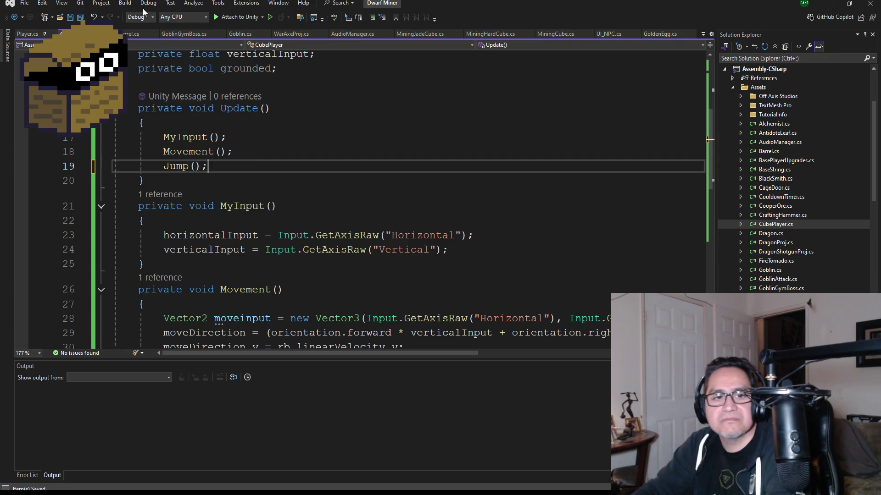
In the Notepad snippet, select the space-key grounded check block
scroll(227, 216, down, 5)
scroll(227, 216, up, 1)
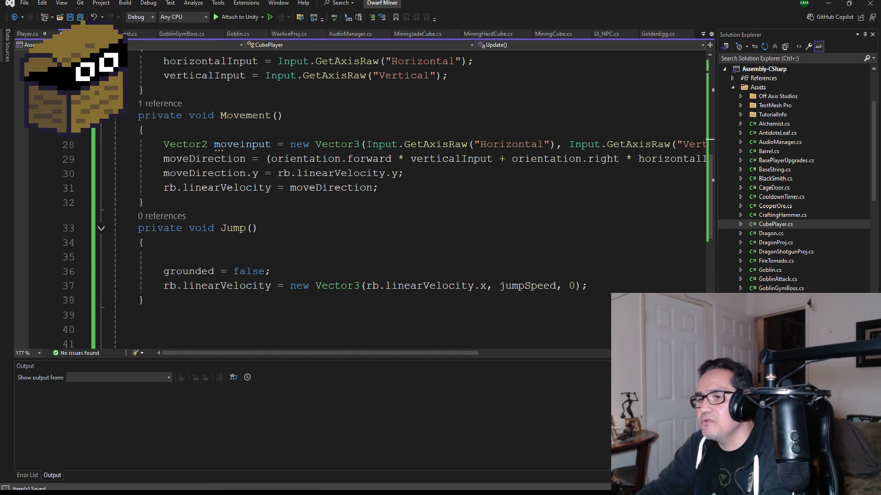
key(alt+Tab)
mouse_move(223, 206)
mouse_down()
mouse_move(232, 195)
mouse_move(191, 155)
mouse_up()
key(ctrl+c)
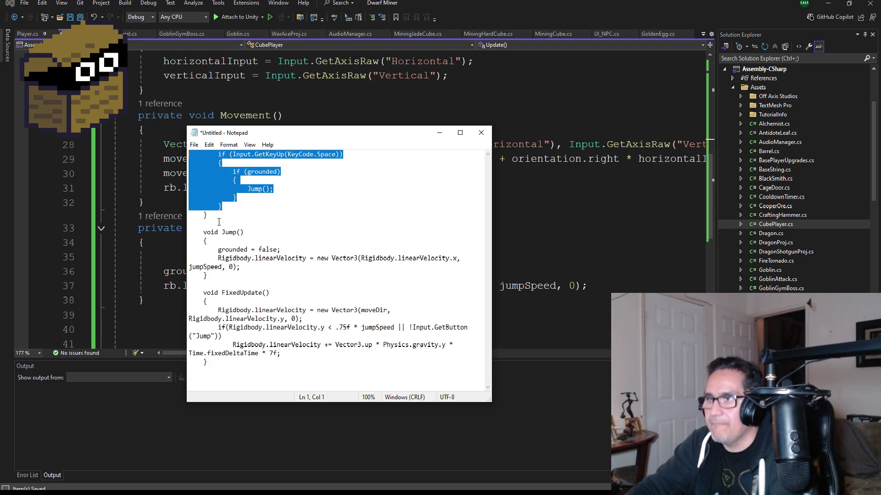
Paste the space-key grounded check into Jump() and delete its nested Jump(); call
click(438, 132)
click(216, 256)
key(ctrl+v)
drag(280, 225, 75, 228)
key(BackSpace)
key(BackSpace)
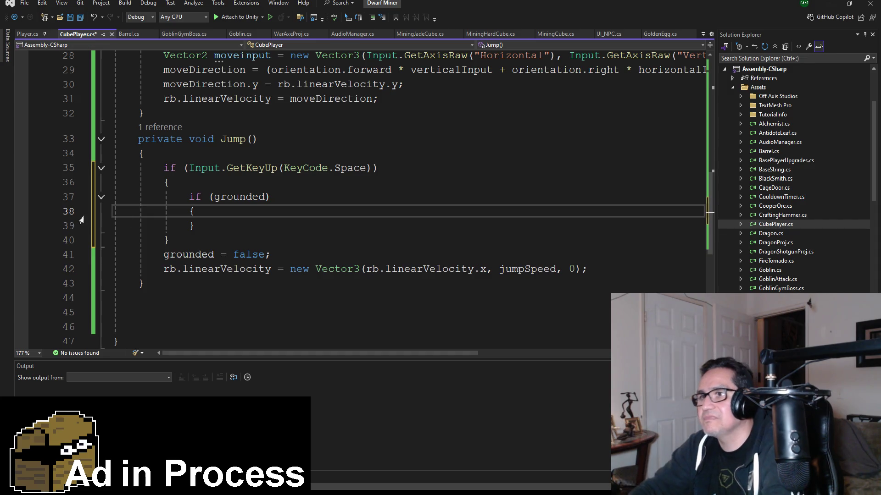
key(Return)
Move the grounded reset and jump velocity lines inside if (grounded) and remove extra blank lines
mouse_move(621, 288)
mouse_down()
mouse_move(225, 283)
mouse_move(113, 269)
mouse_up()
key(ctrl+c)
key(BackSpace)
click(221, 226)
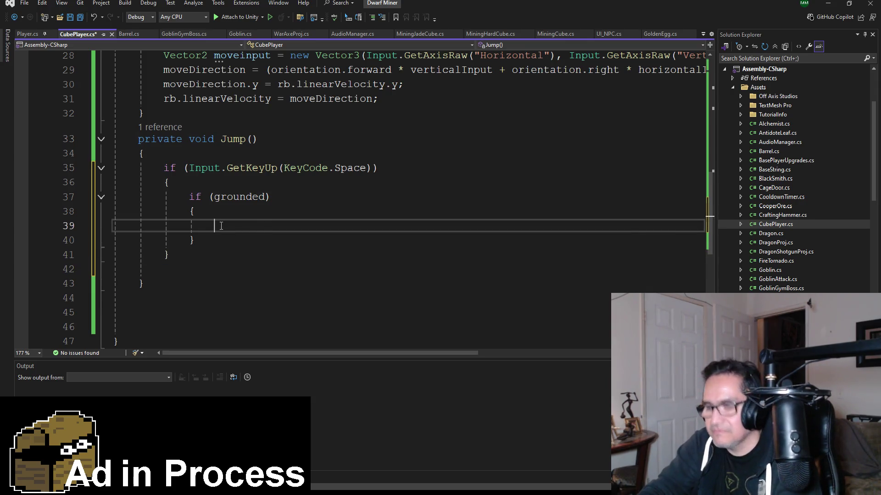
key(ctrl+v)
scroll(170, 311, down, 2)
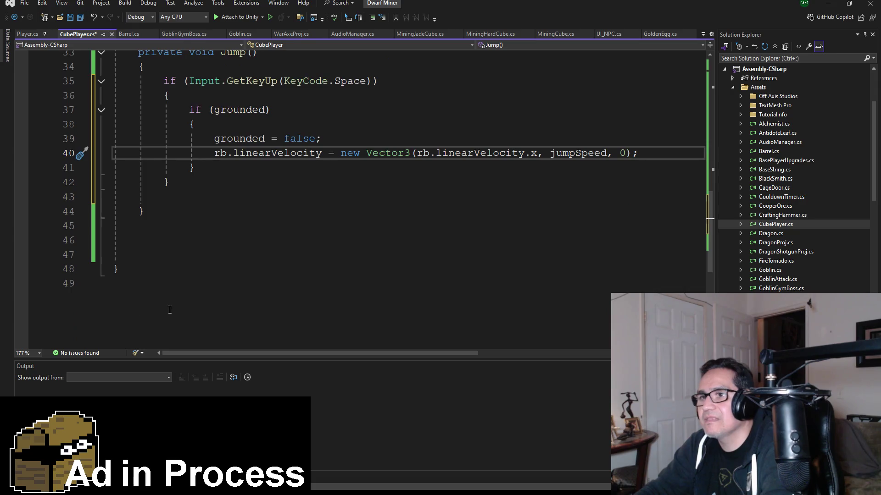
click(129, 256)
key(BackSpace)
key(BackSpace)
key(BackSpace)
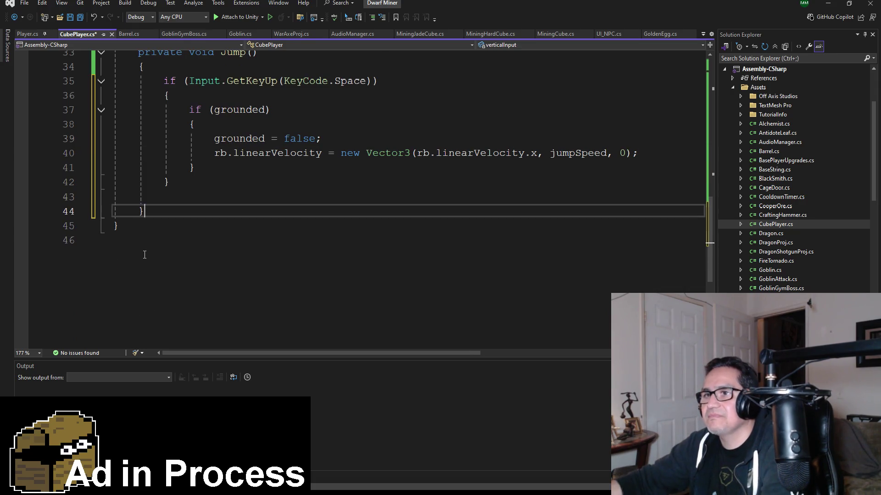
scroll(152, 210, up, 1)
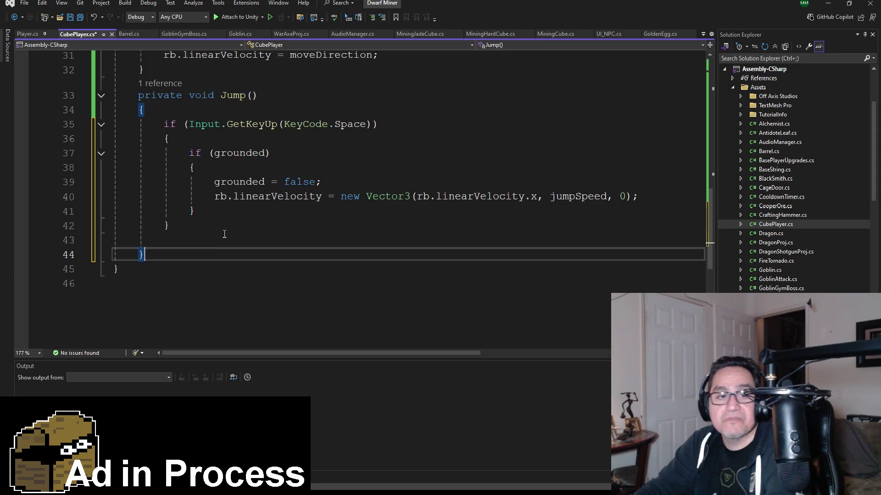
Select the code from the speed field through the start of Update, then switch to Discord
key(ctrl+a)
scroll(247, 219, up, 10)
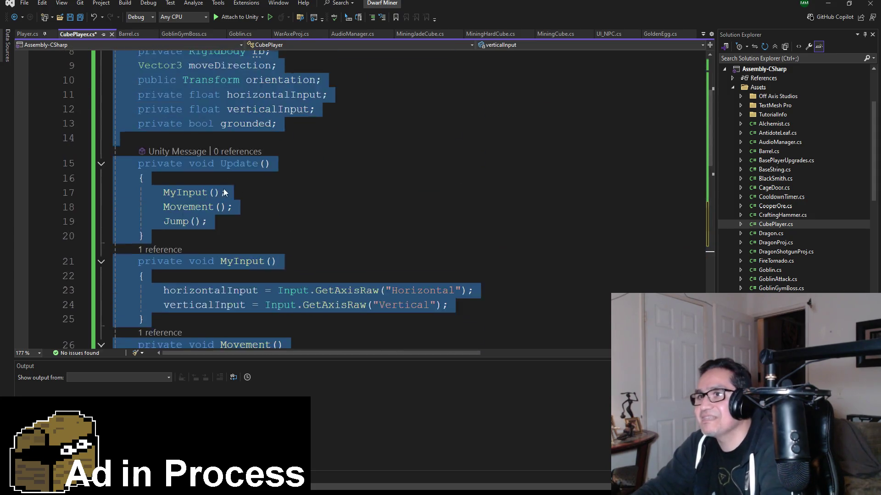
scroll(208, 161, down, 3)
scroll(199, 159, up, 3)
click(138, 140)
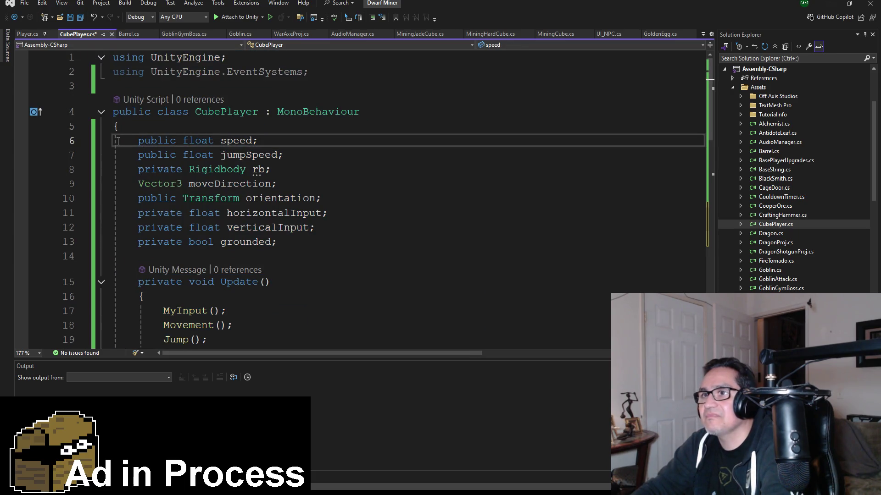
mouse_move(114, 140)
mouse_down()
mouse_move(223, 292)
mouse_move(238, 357)
mouse_move(260, 388)
mouse_move(256, 307)
mouse_up()
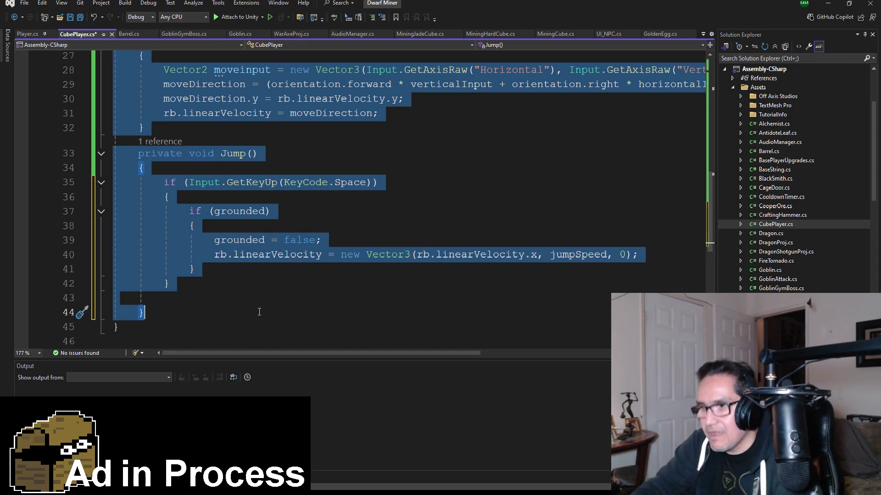
key(alt+Tab)
scroll(310, 227, down, 5)
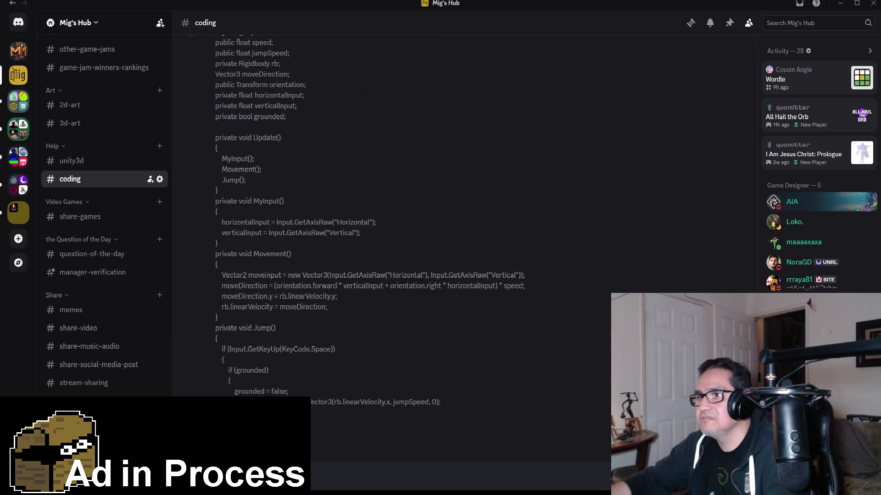
Reply 'Copy this code don't erase the class of course' in #coding, then minimize Discord
scroll(307, 280, up, 5)
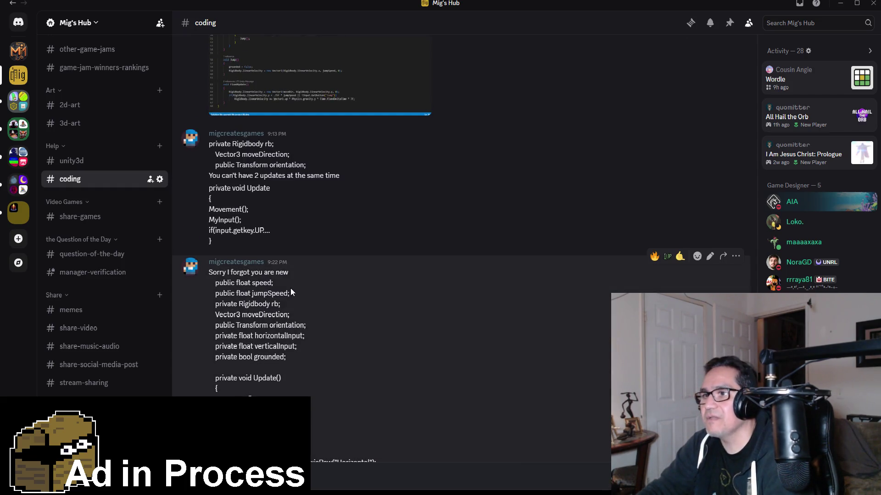
scroll(293, 291, down, 5)
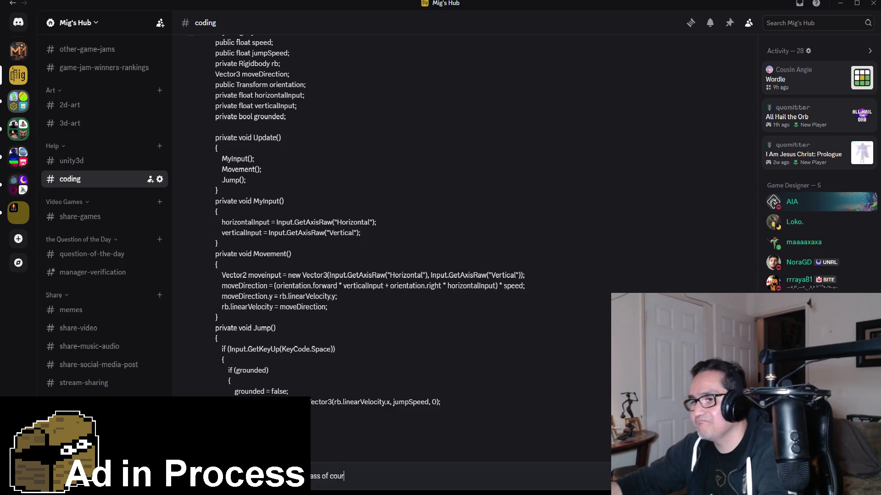
text(se)
key(Return)
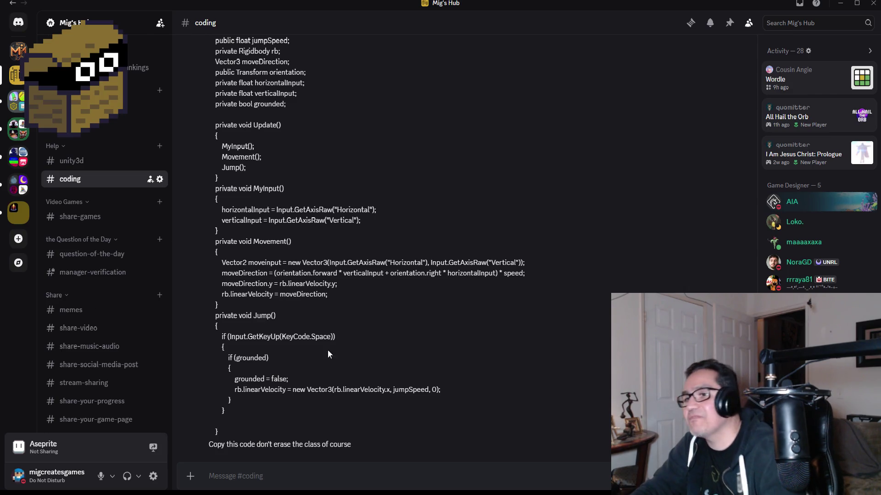
click(835, 7)
scroll(307, 240, up, 10)
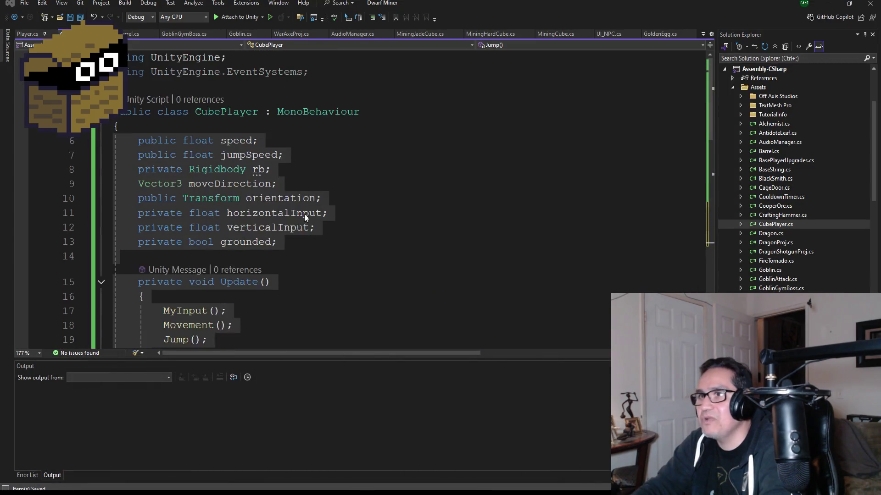
Return to the Unity editor and delete the Cube object from the Hierarchy
click(79, 18)
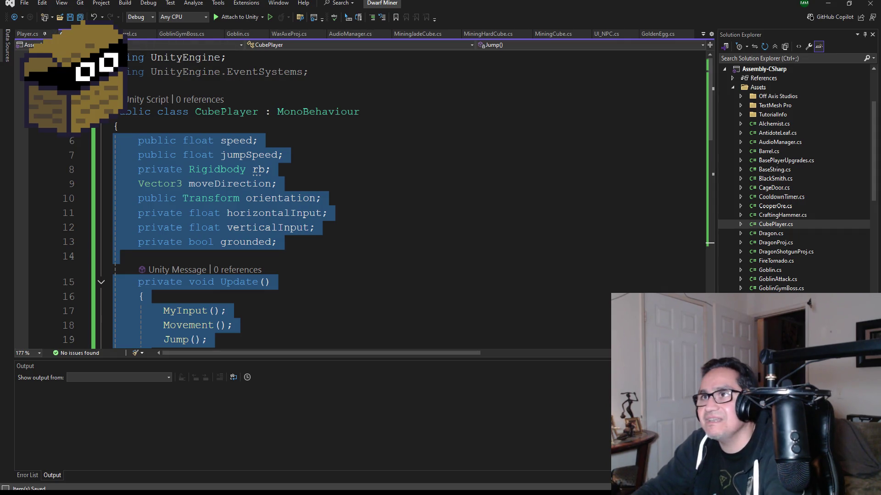
key(ctrl+Tab)
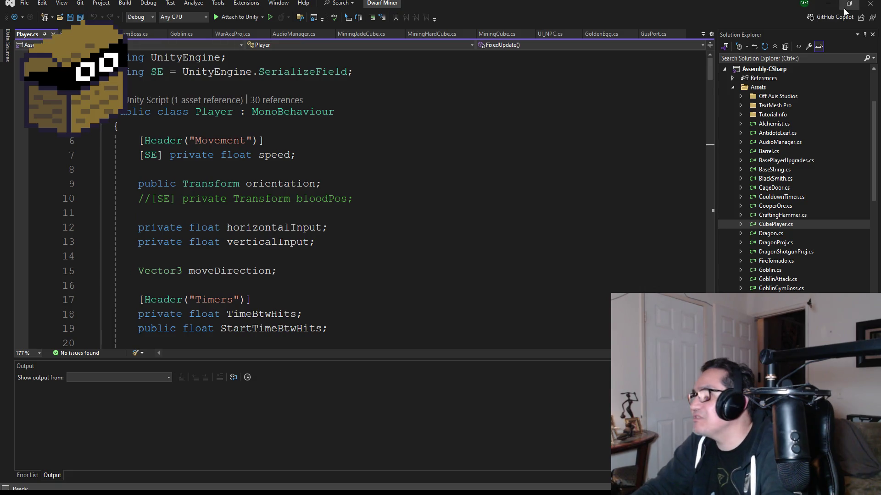
key(alt+Tab)
right_click(59, 220)
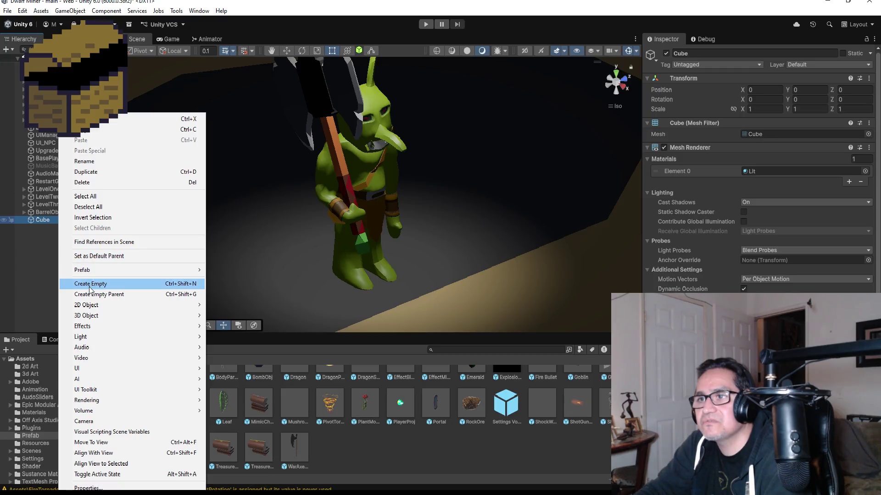
click(82, 182)
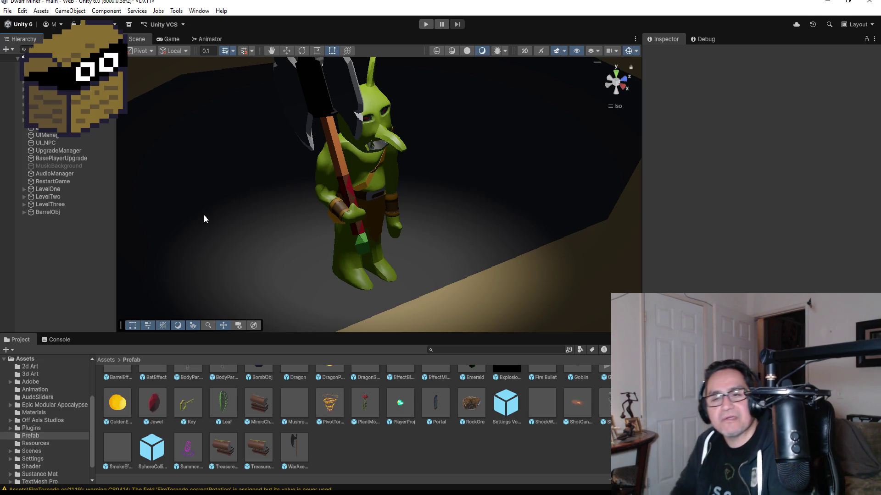
Expand LevelThree > BossArea, select GoblinGymBoss, and open the Window menu
click(59, 161)
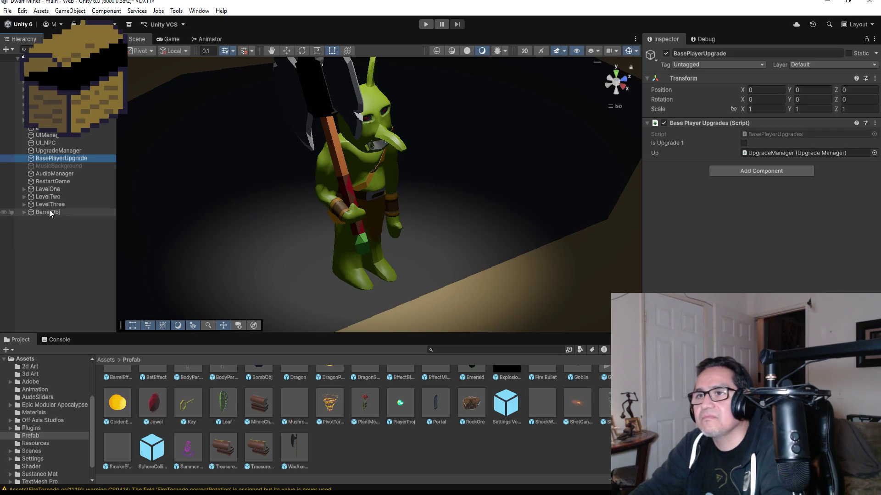
click(51, 184)
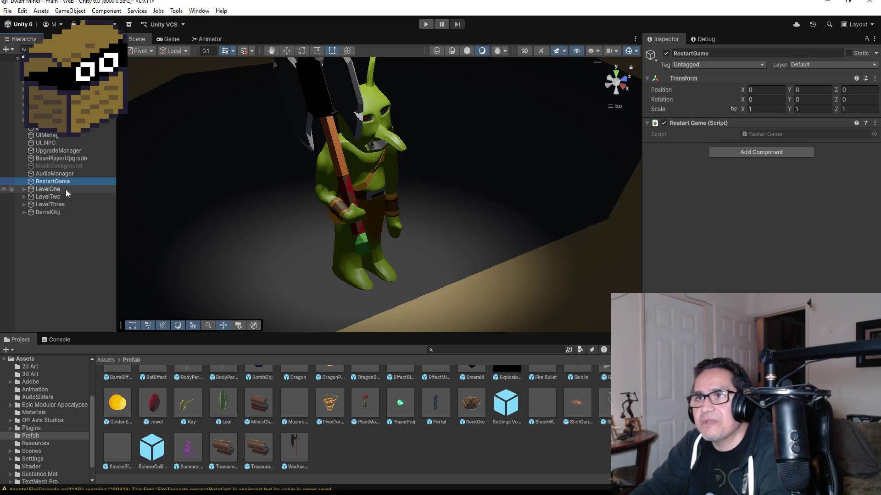
click(24, 206)
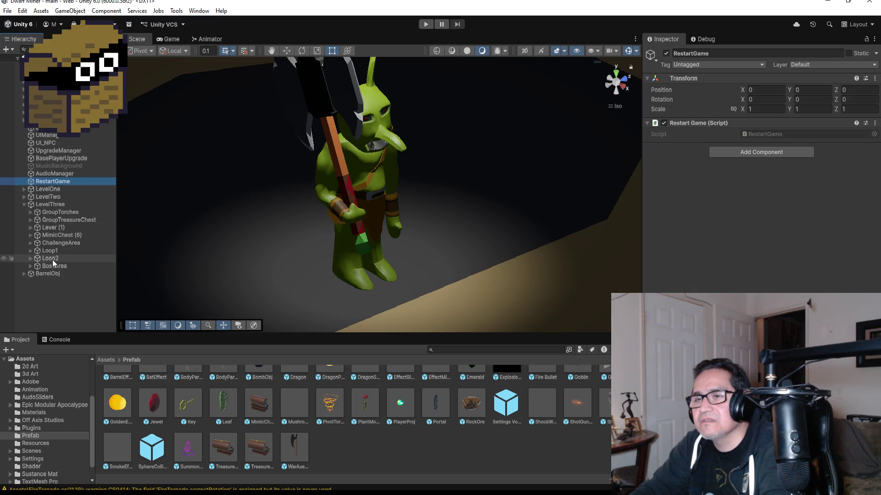
click(31, 267)
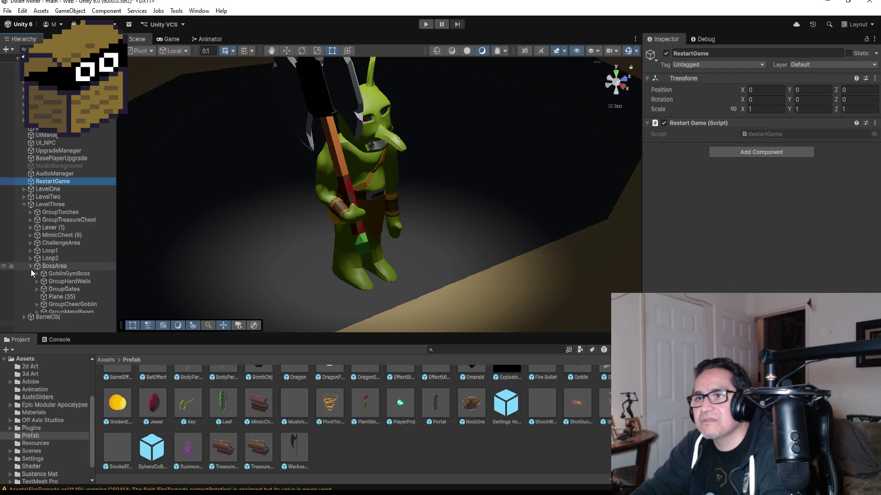
click(63, 274)
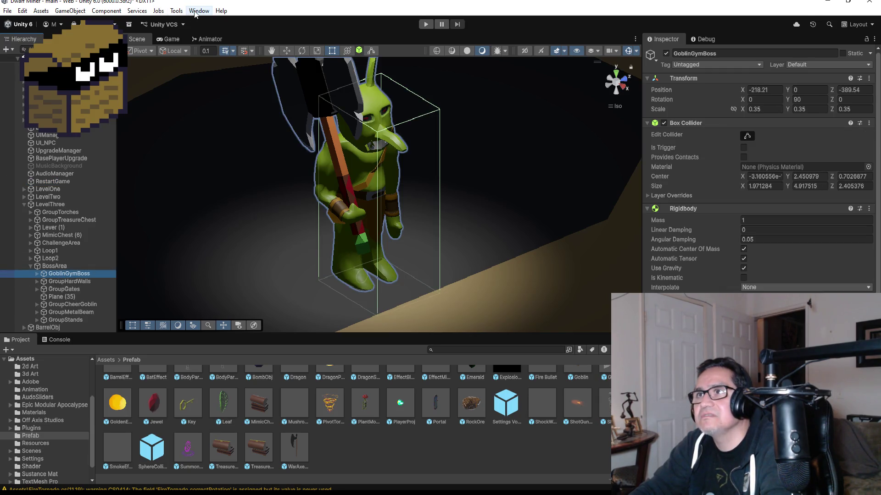
click(198, 11)
Open the Animation window and save a new clip Gym_Goblin_Tired in Assets/Animation
mouse_move(255, 197)
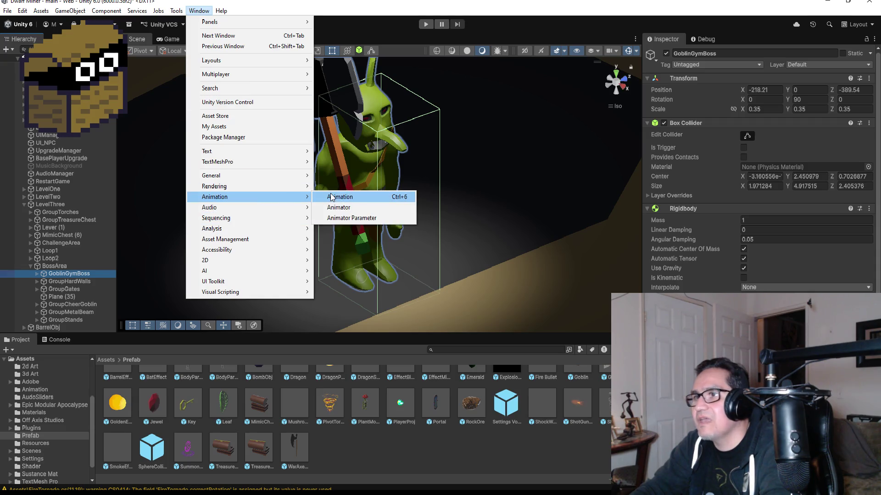
click(333, 197)
click(216, 301)
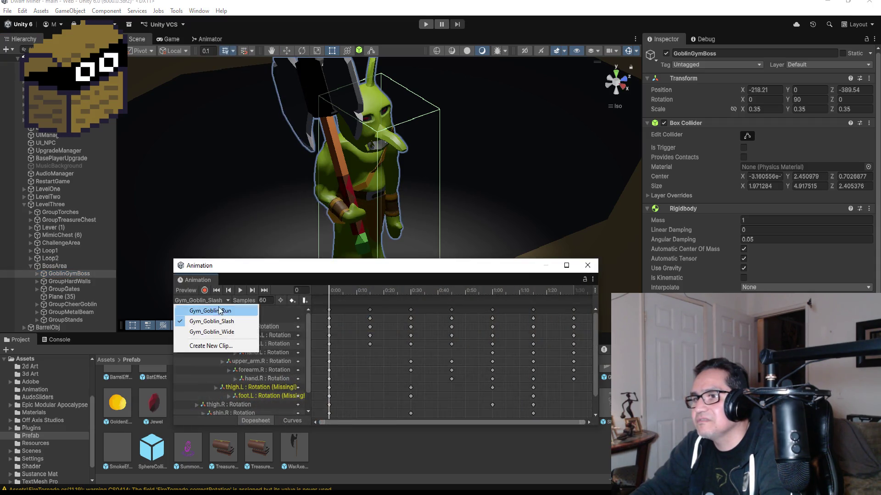
click(221, 347)
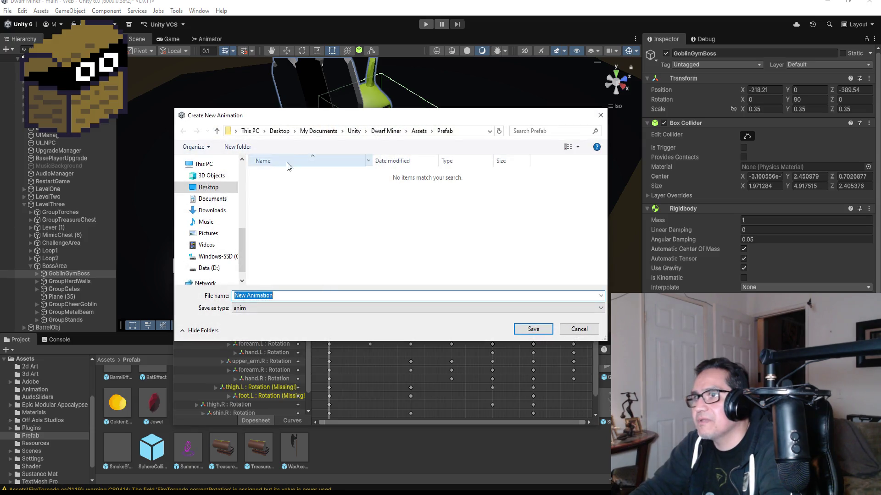
click(418, 132)
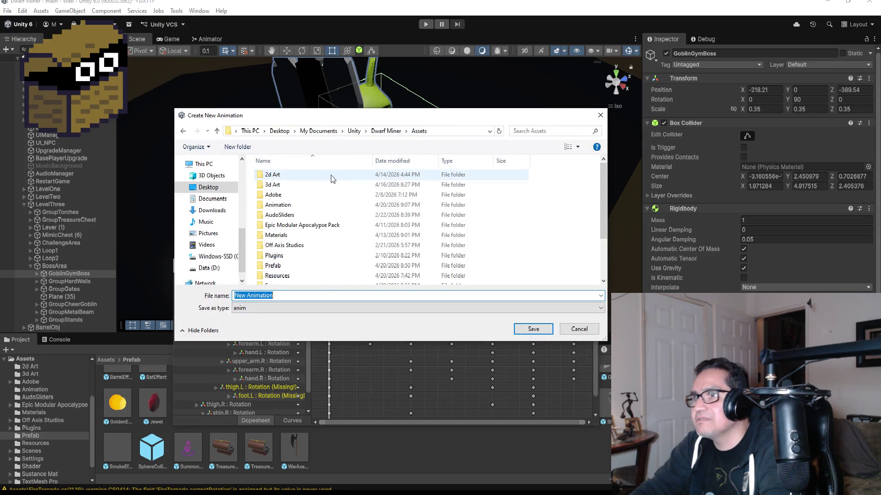
double_click(299, 205)
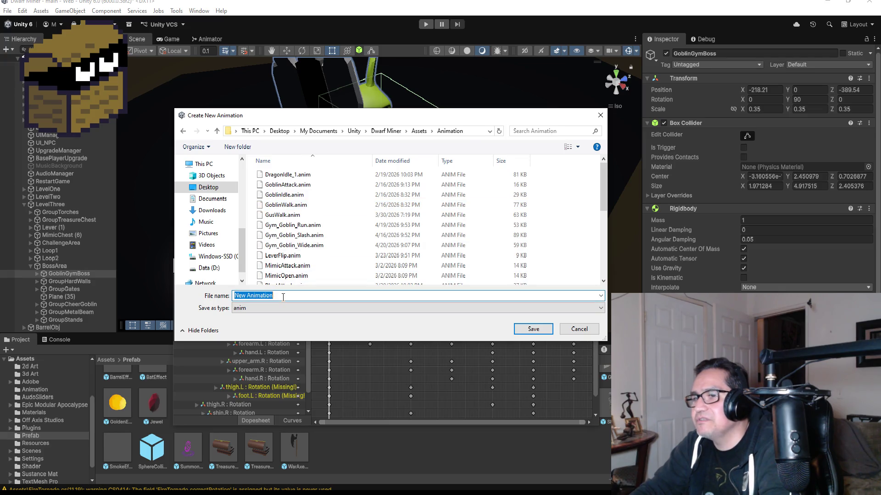
text(Gy)
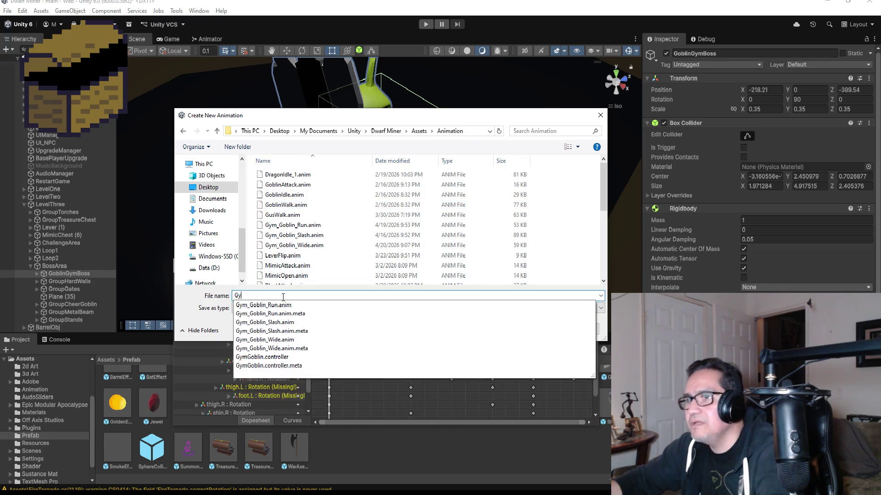
text(m_Go)
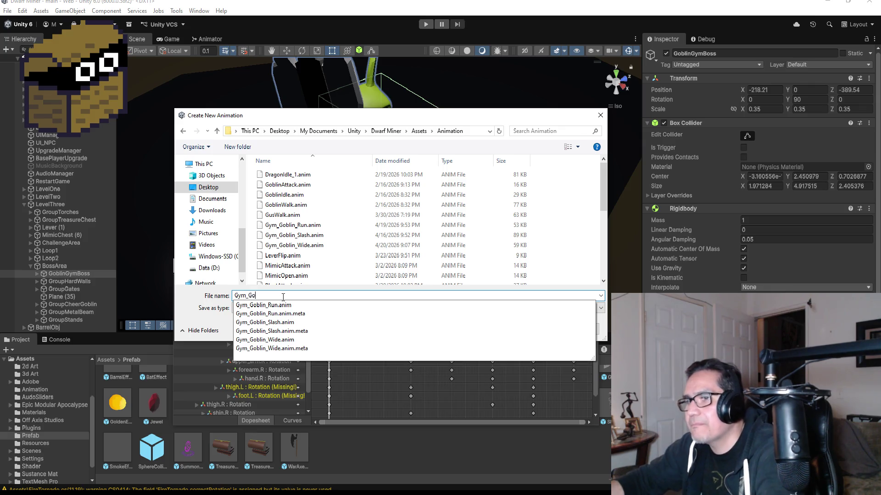
text(blinB)
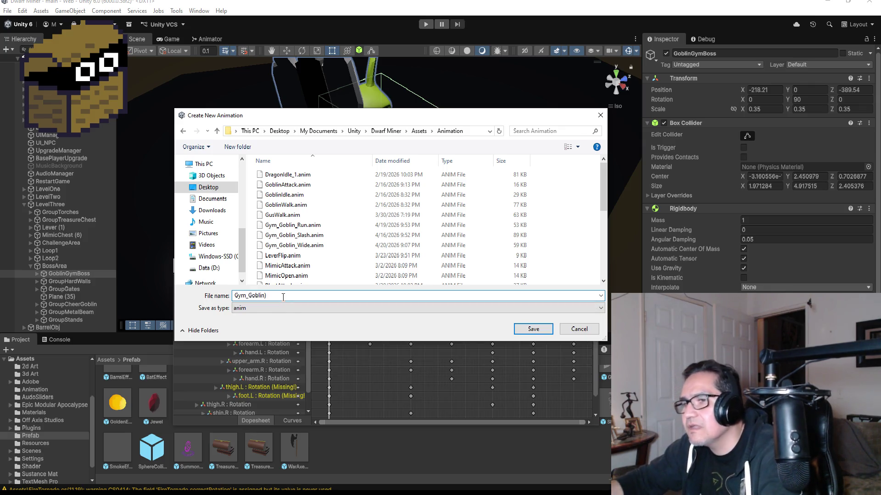
key(BackSpace)
text(Tired)
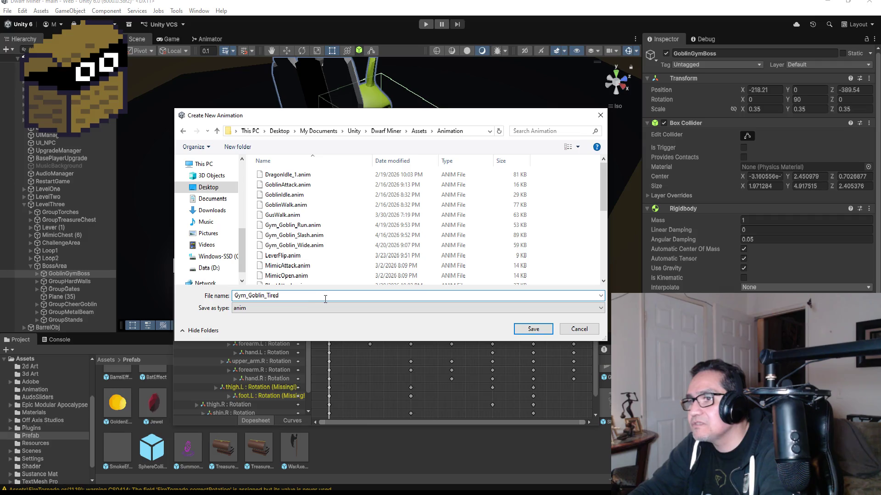
click(532, 329)
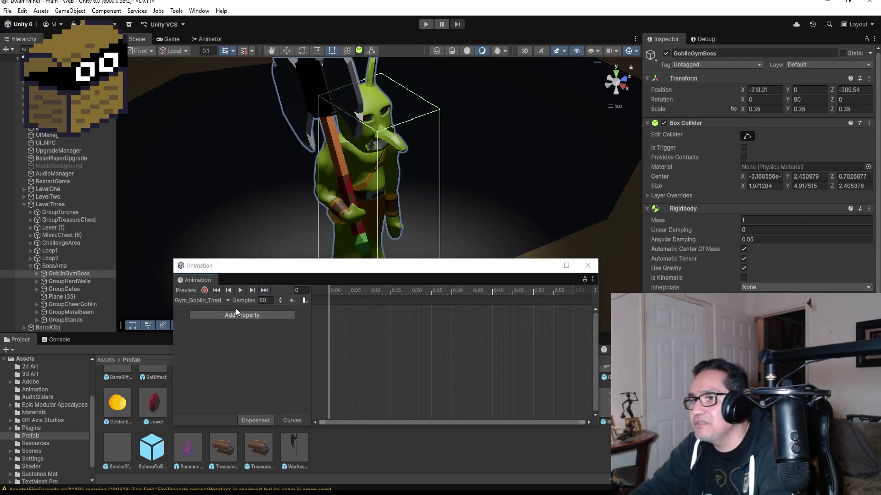
Add a metarig Transform Rotation track and drag its last key to 0:15
click(251, 312)
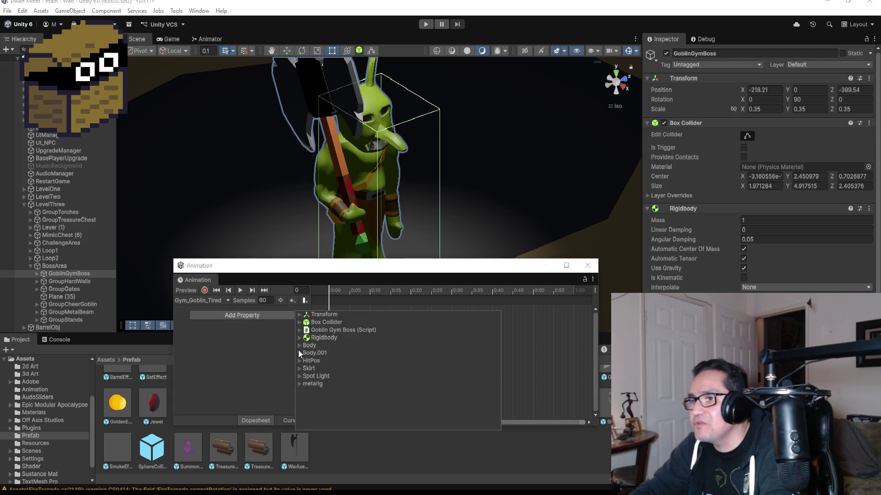
click(298, 315)
click(301, 316)
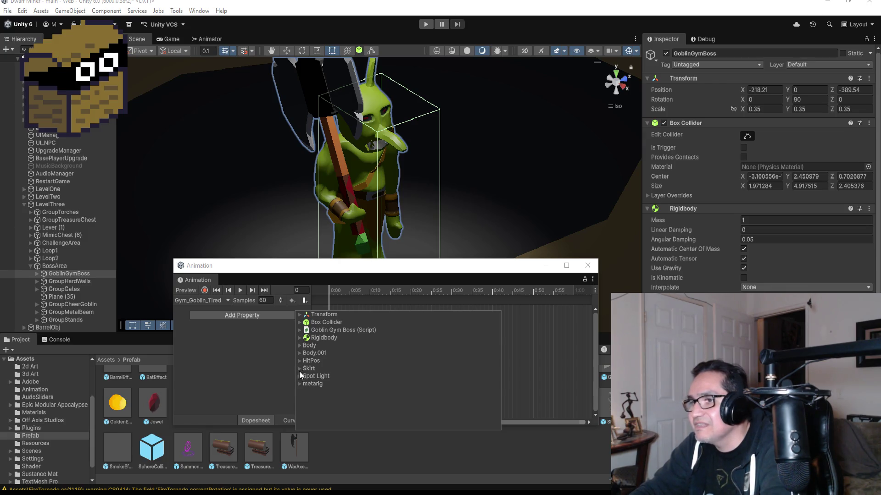
click(299, 383)
click(306, 399)
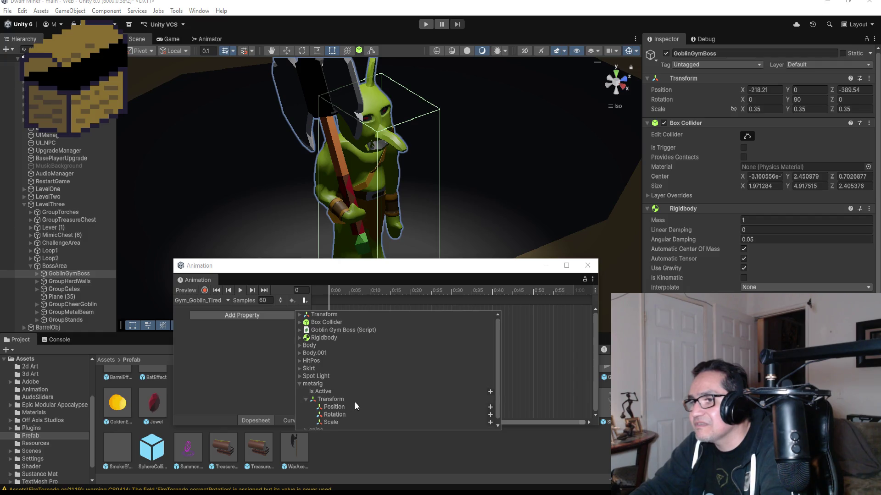
click(490, 410)
drag(574, 310, 391, 310)
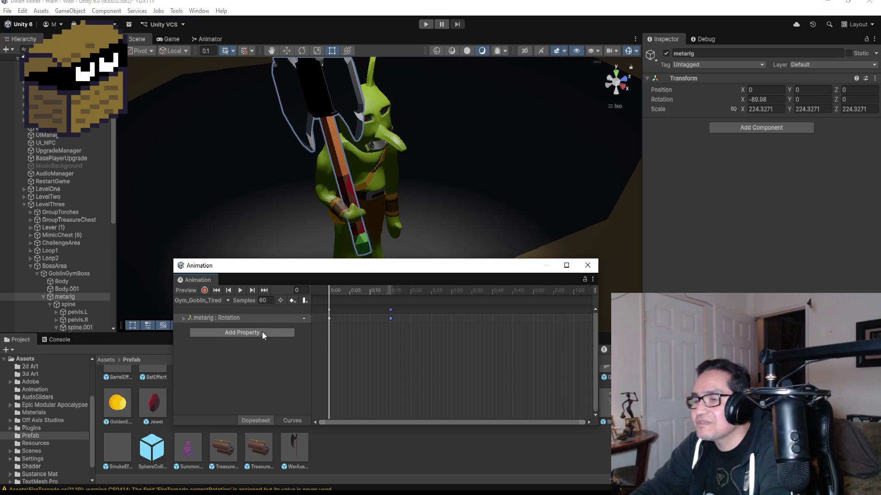
Snap the Scene view to the Back view and widen the Hierarchy to show full bone names
mouse_move(257, 202)
alt+mouse_down()
mouse_move(440, 169)
mouse_move(477, 153)
alt+mouse_up()
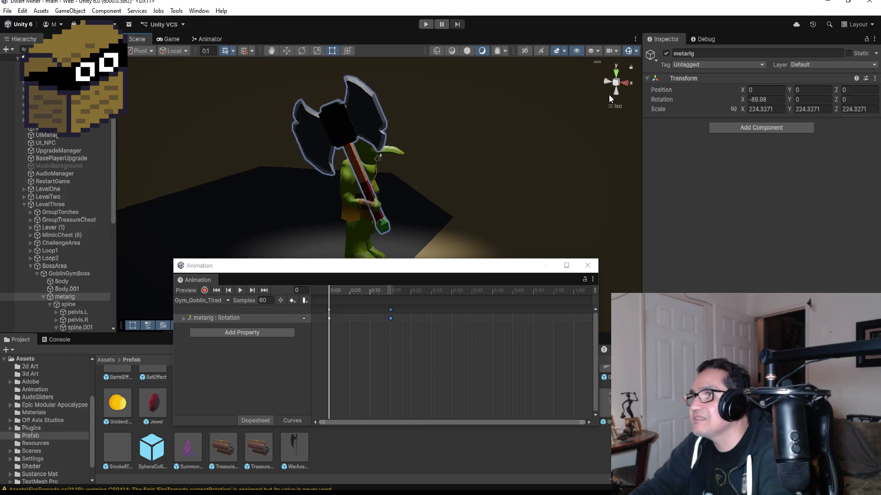
click(604, 82)
click(618, 82)
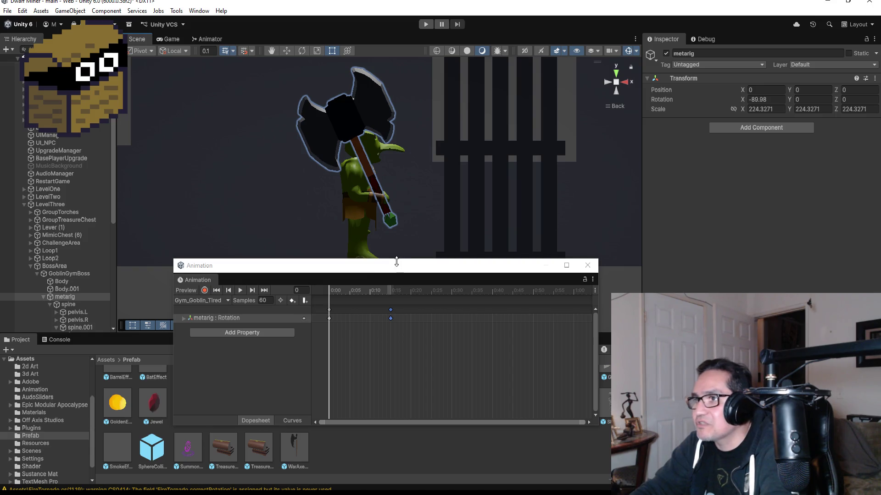
drag(397, 266, 398, 295)
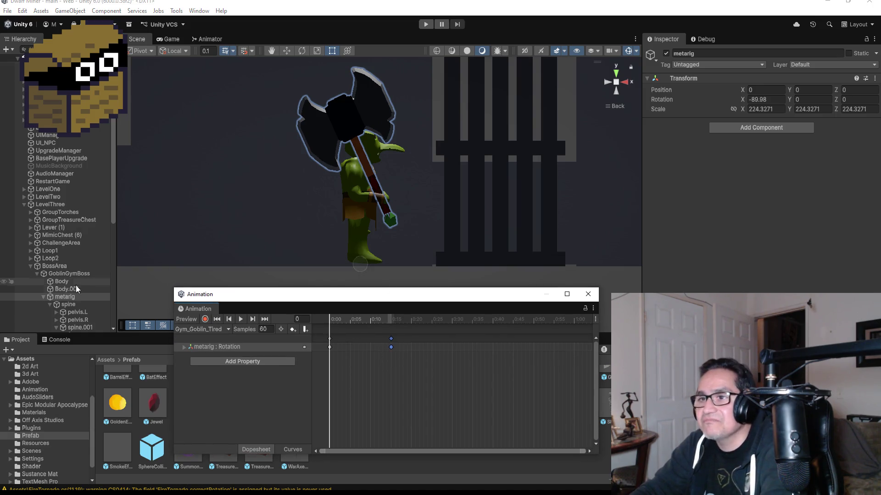
scroll(73, 306, down, 5)
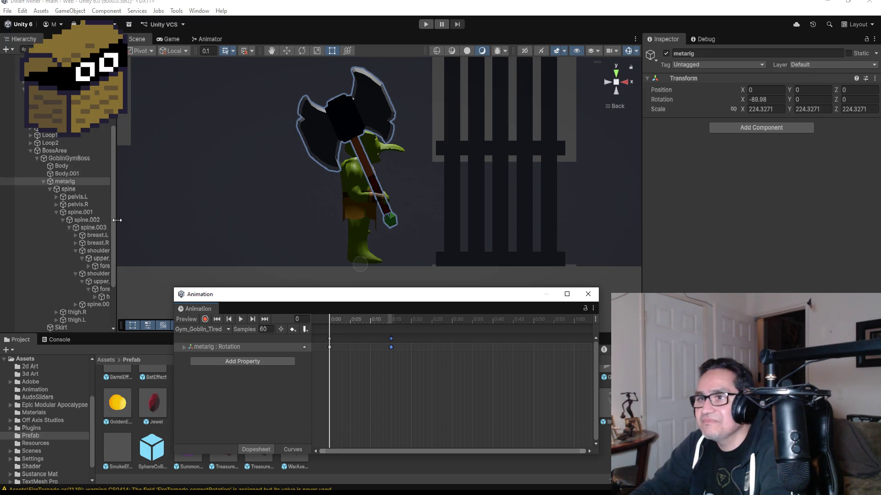
drag(118, 221, 147, 219)
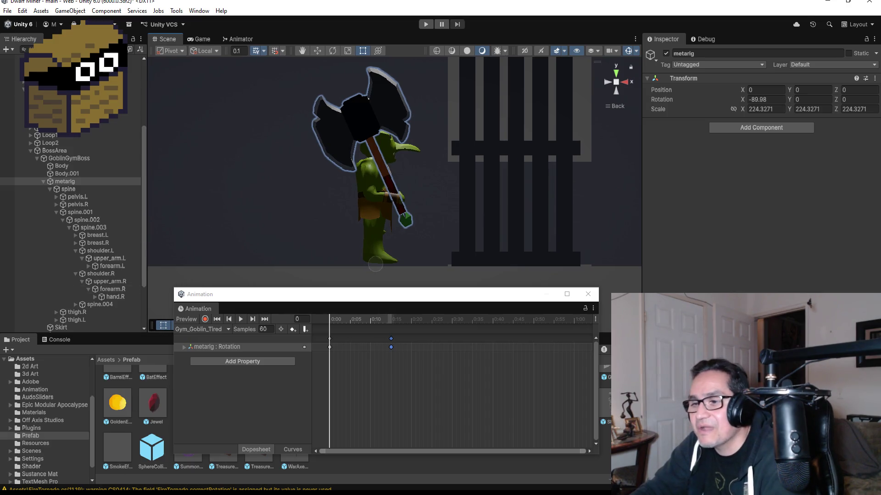
key(alt+Tab)
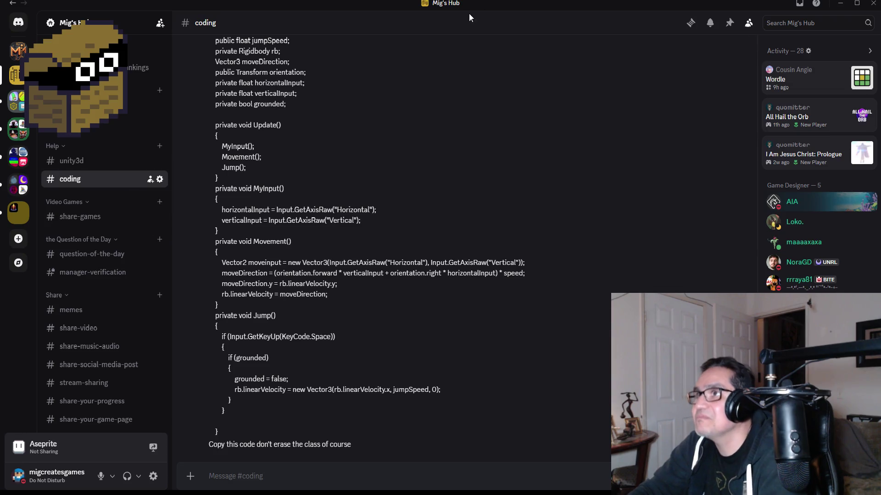
key(alt+Tab)
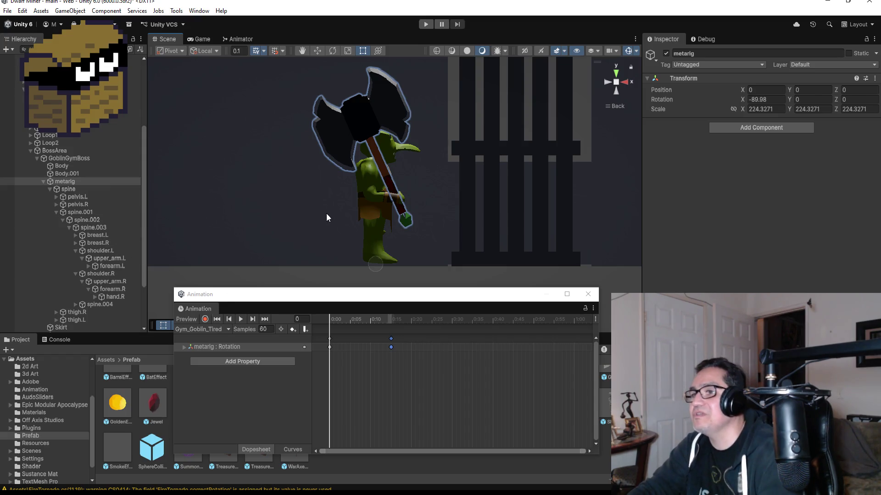
Jump to frame 15, enable recording, and try rotating upper_arm.R before undoing it
click(265, 320)
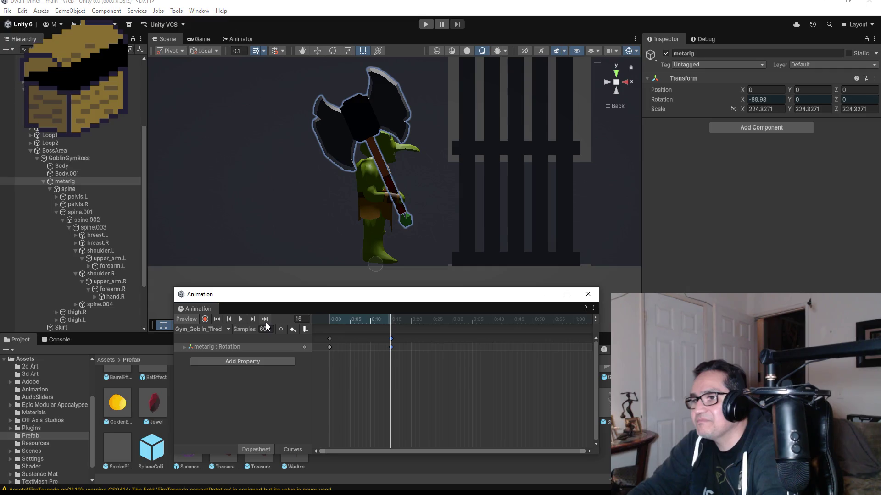
click(209, 320)
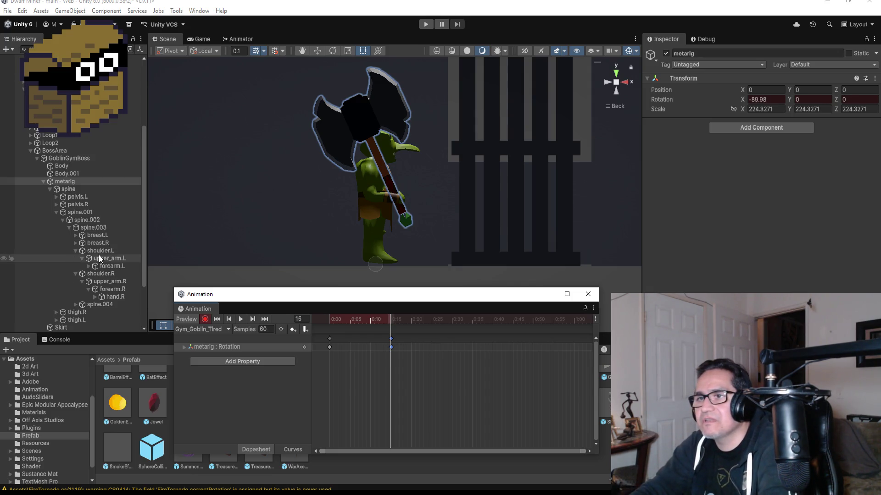
click(110, 282)
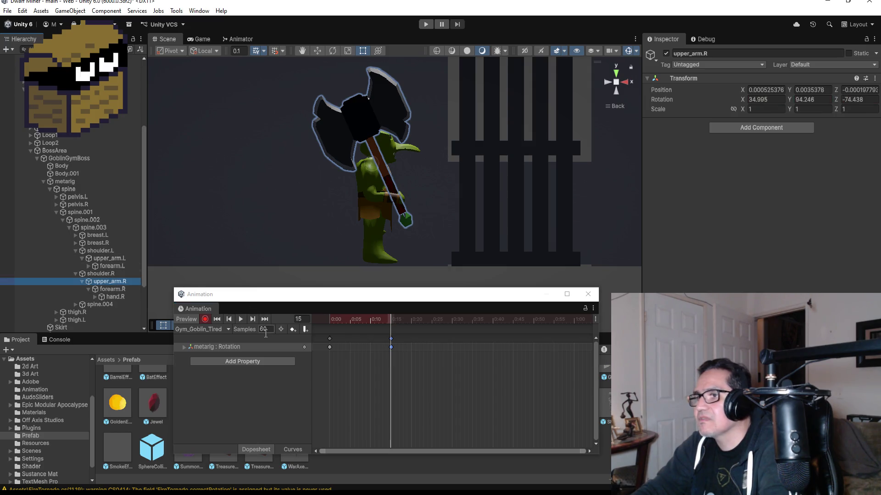
click(332, 51)
mouse_move(398, 139)
mouse_down()
mouse_move(448, 145)
mouse_move(469, 169)
mouse_up()
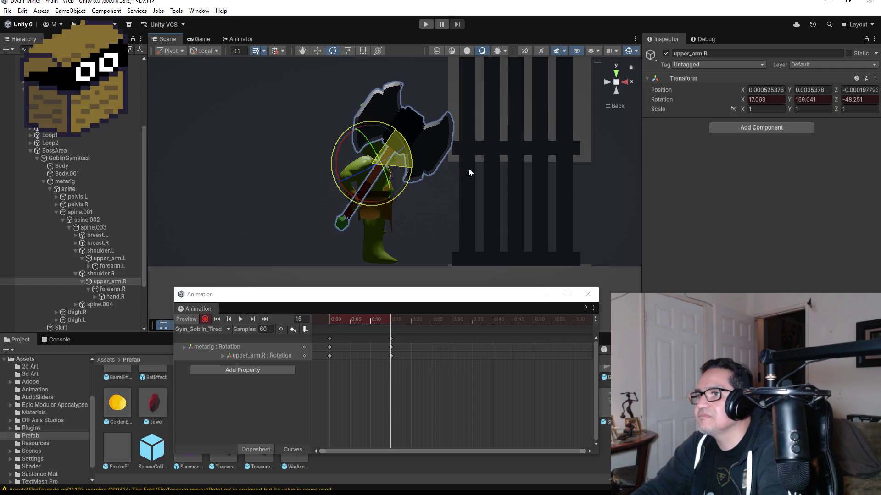
key(ctrl+z)
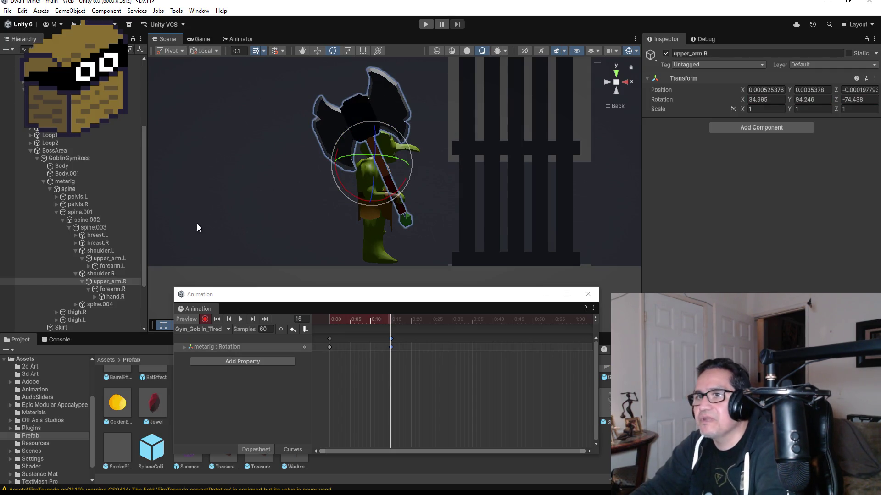
Rotate forearm.R to swing the goblin's axe forward at frame 15
click(117, 289)
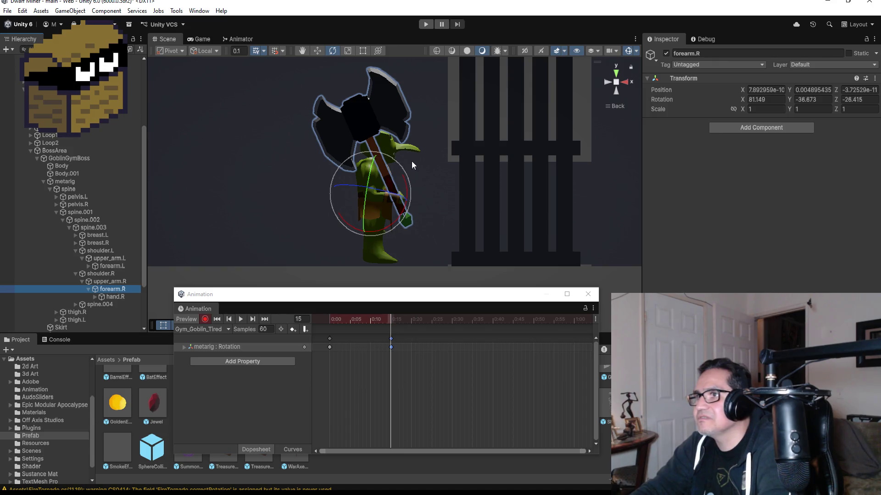
mouse_move(390, 157)
mouse_down()
mouse_move(449, 184)
mouse_move(491, 218)
mouse_move(516, 278)
mouse_move(517, 252)
mouse_up()
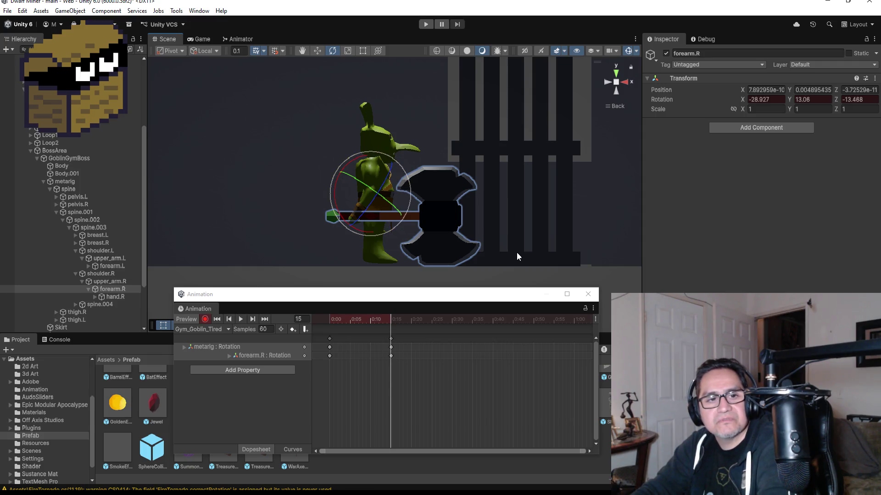
drag(560, 183, 574, 226)
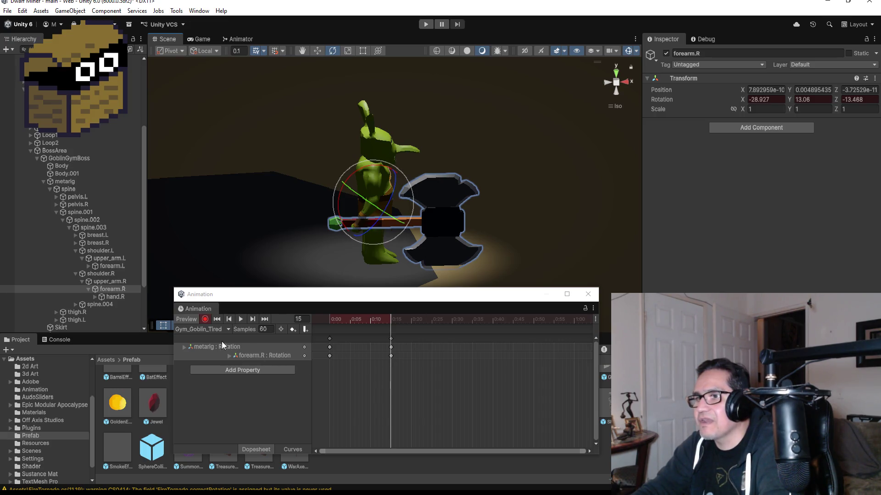
Stop recording, play back the clip, and return to frame 15
click(205, 320)
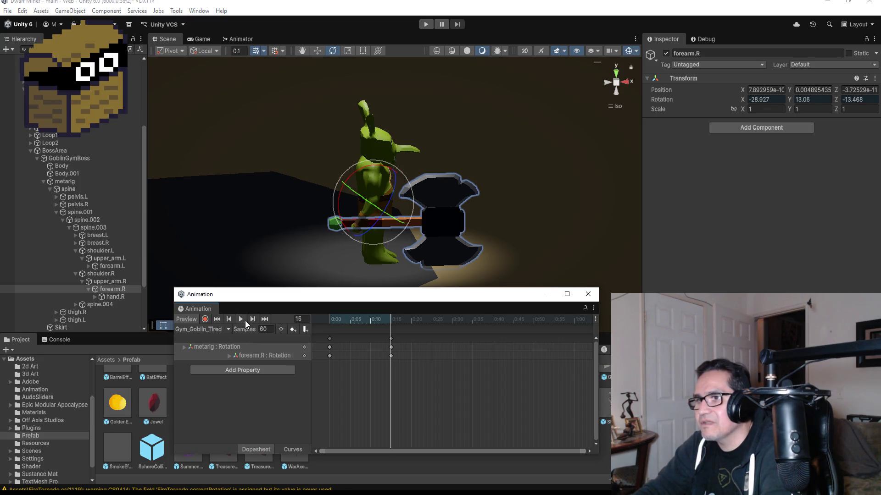
click(243, 320)
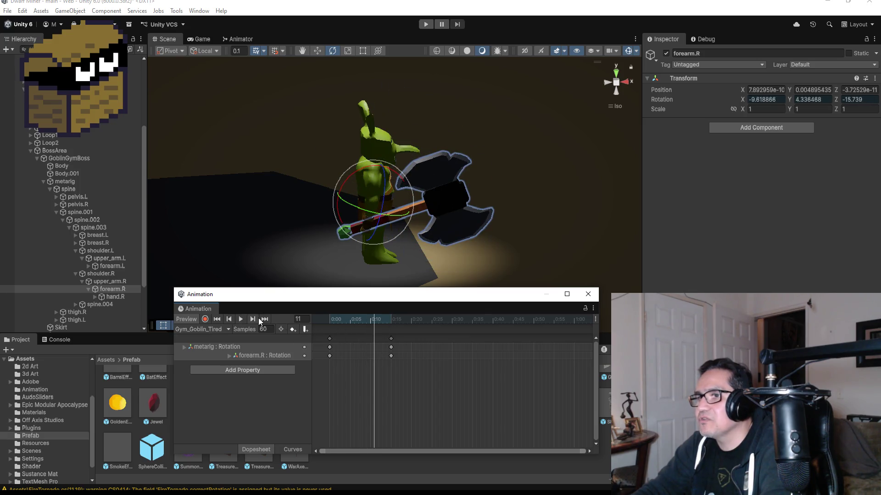
click(265, 320)
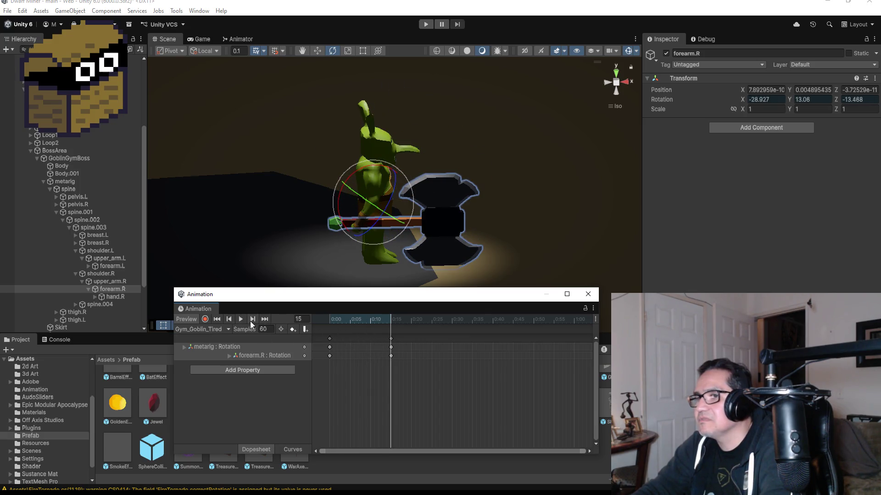
right_click(452, 341)
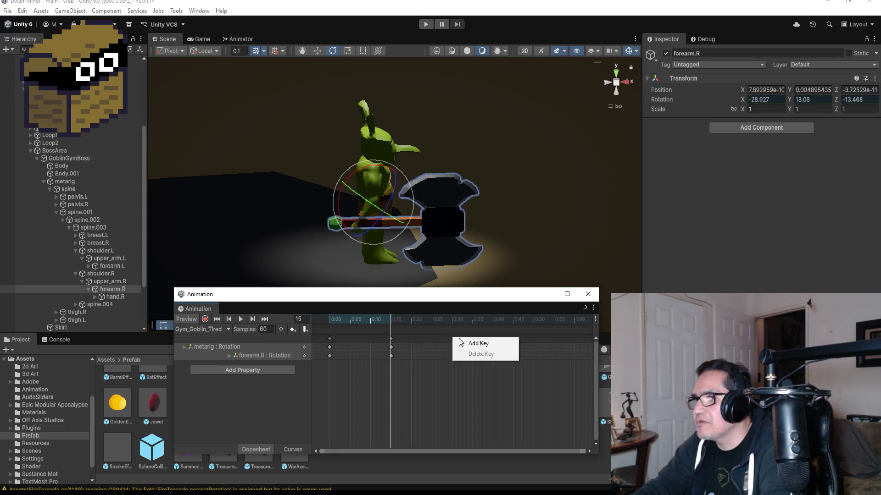
Add a key for all animated bones around 0:30 and record from frame 30
click(461, 342)
click(452, 339)
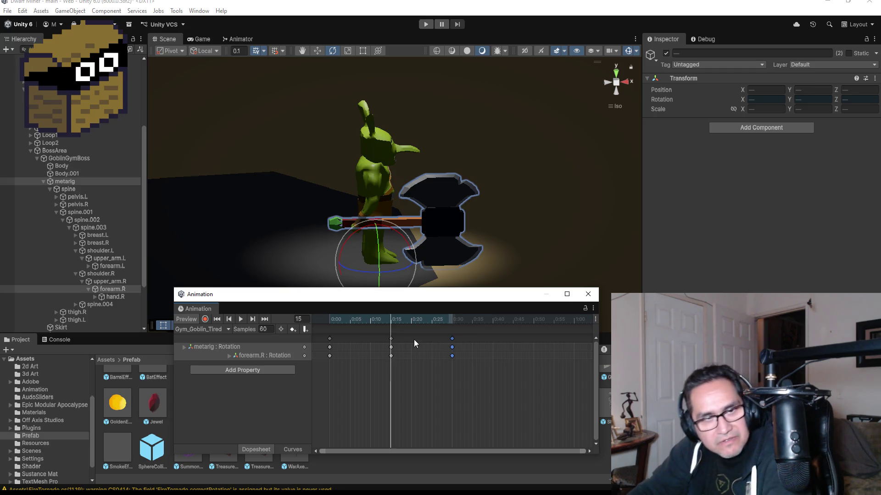
click(260, 320)
click(207, 320)
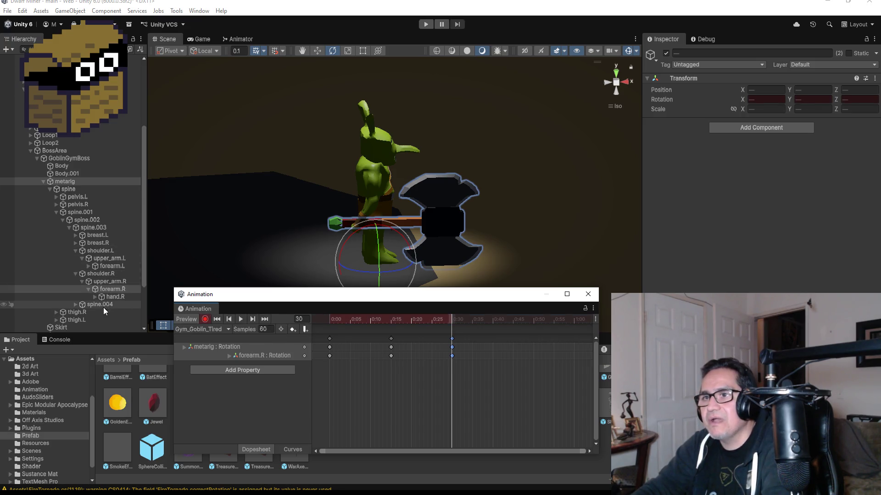
Bend the torso at spine.002 and swing upper_arm.R with the axe at frame 30
click(78, 305)
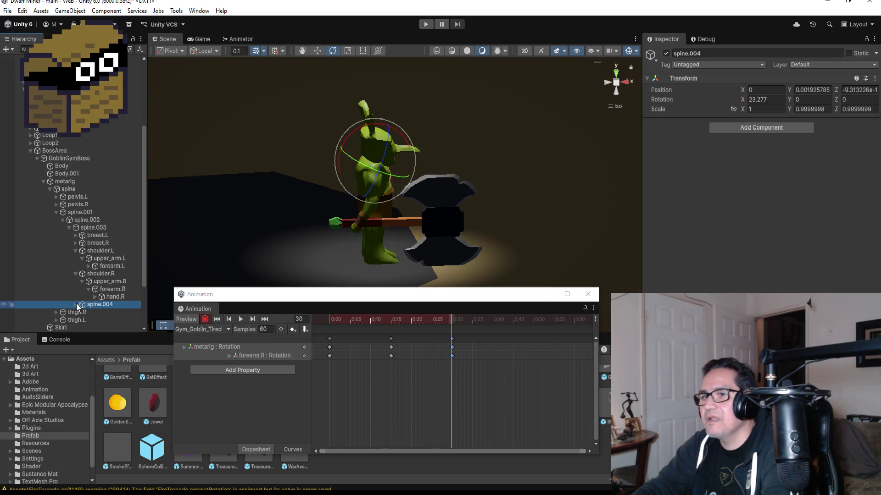
click(74, 221)
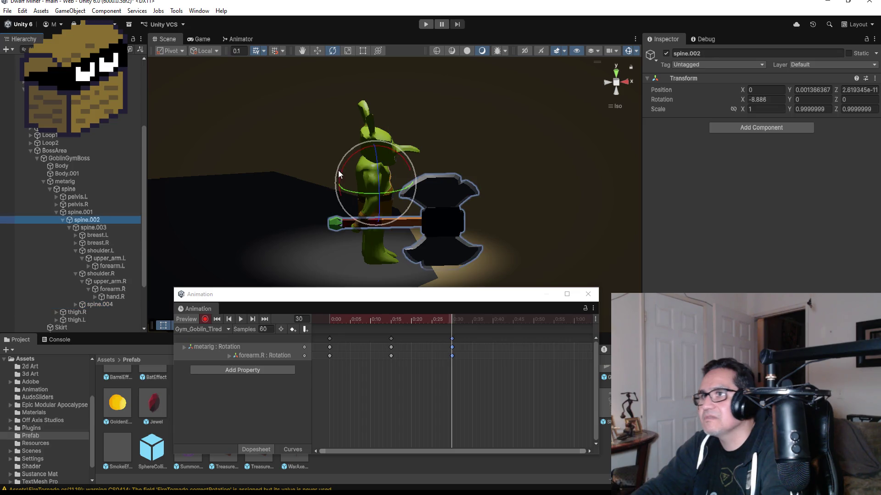
mouse_move(398, 156)
mouse_down()
mouse_move(404, 150)
mouse_move(423, 175)
mouse_up()
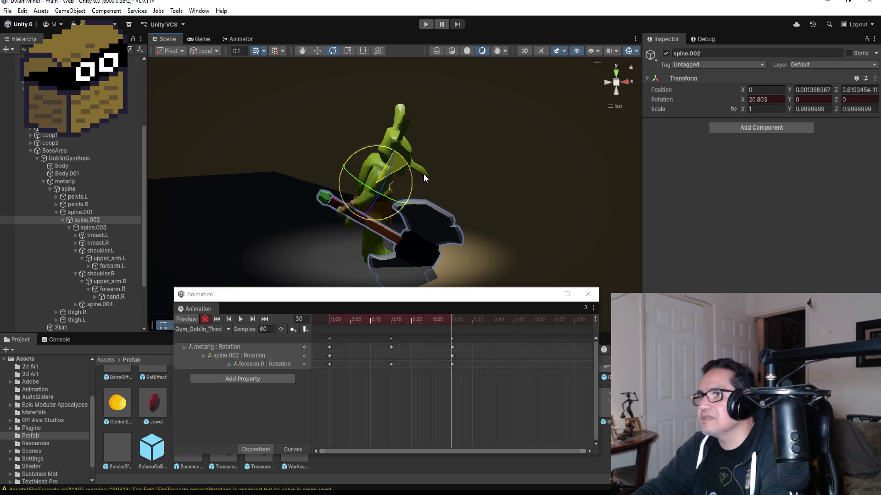
drag(525, 199, 463, 200)
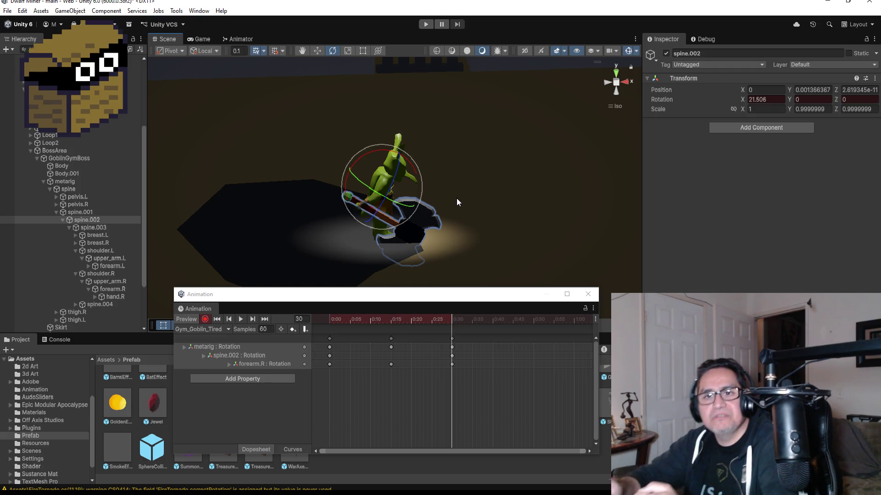
click(108, 282)
mouse_move(426, 166)
mouse_down()
mouse_move(403, 113)
mouse_move(408, 123)
mouse_up()
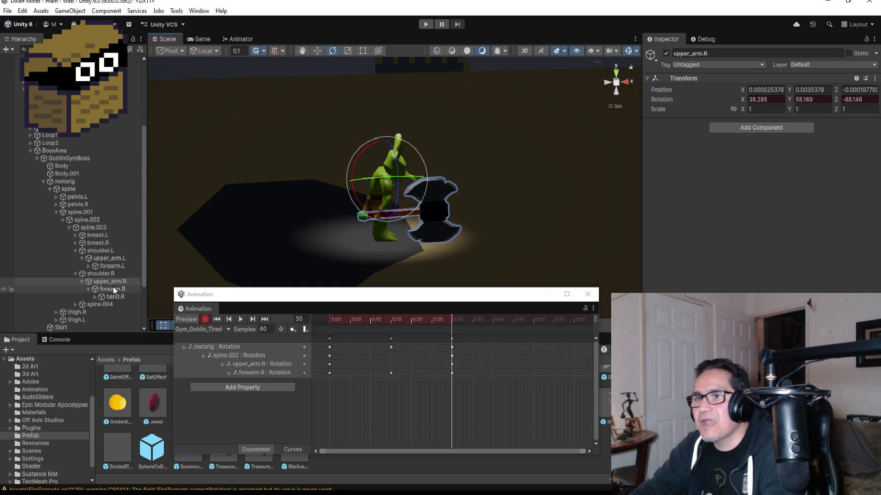
Select upper_arm.L and, in Front view, rotate the left arm into pose at frame 30
click(111, 252)
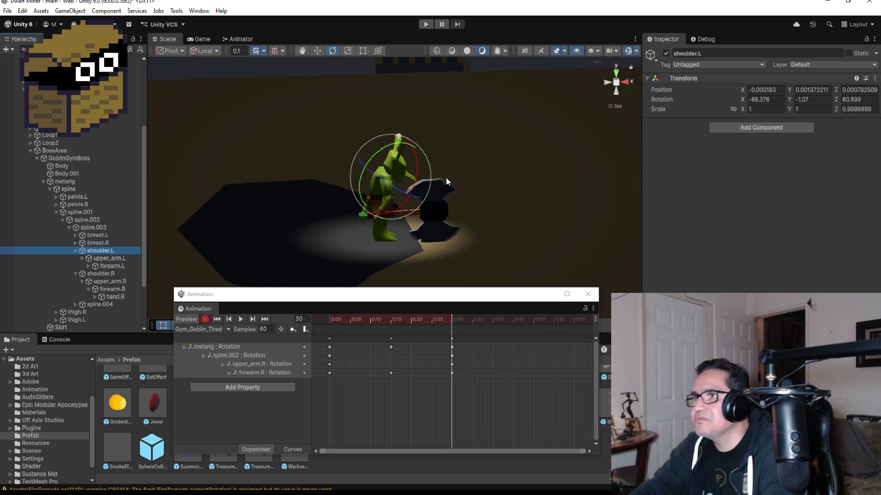
click(117, 258)
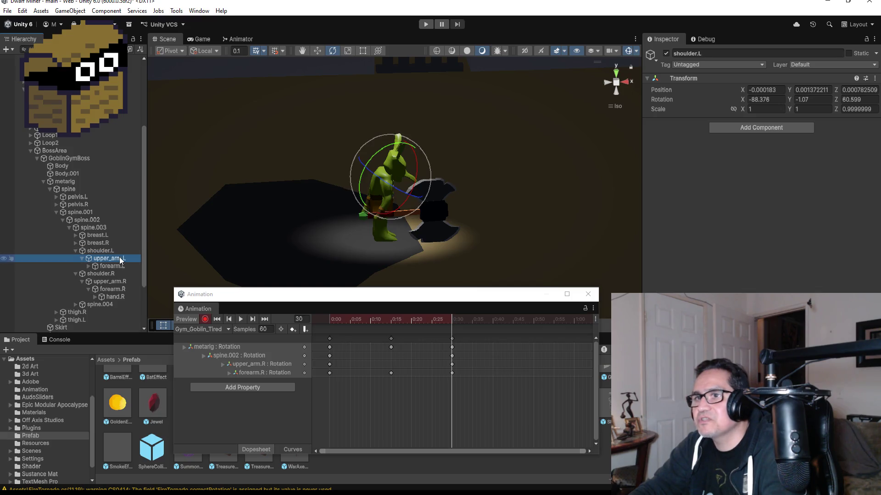
click(627, 84)
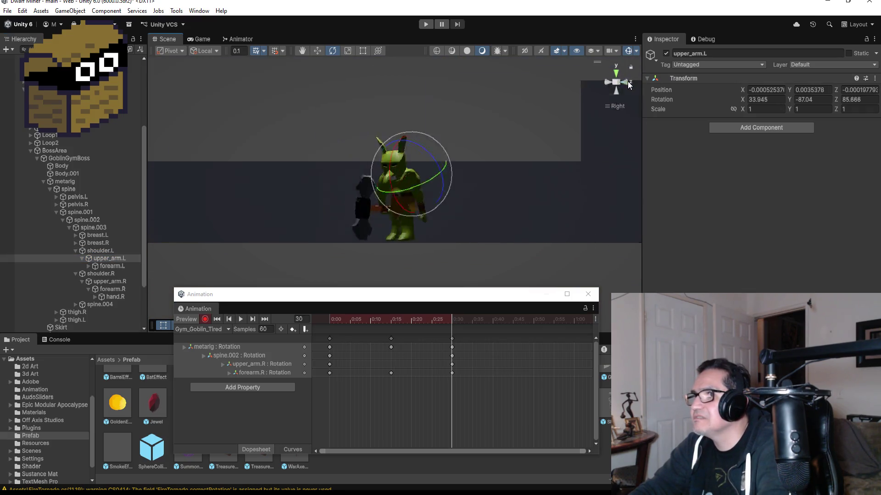
drag(410, 132, 465, 139)
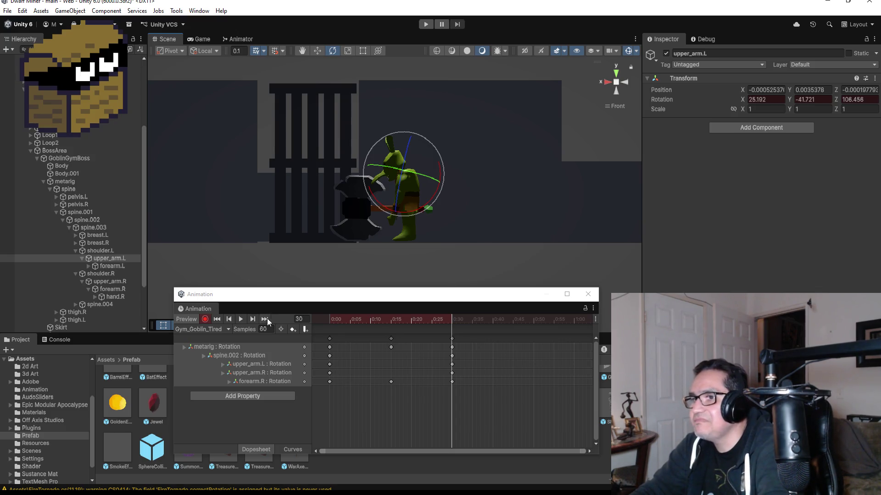
Stop recording, play back the clip, and select all keyframes at frame 30
click(204, 319)
click(240, 318)
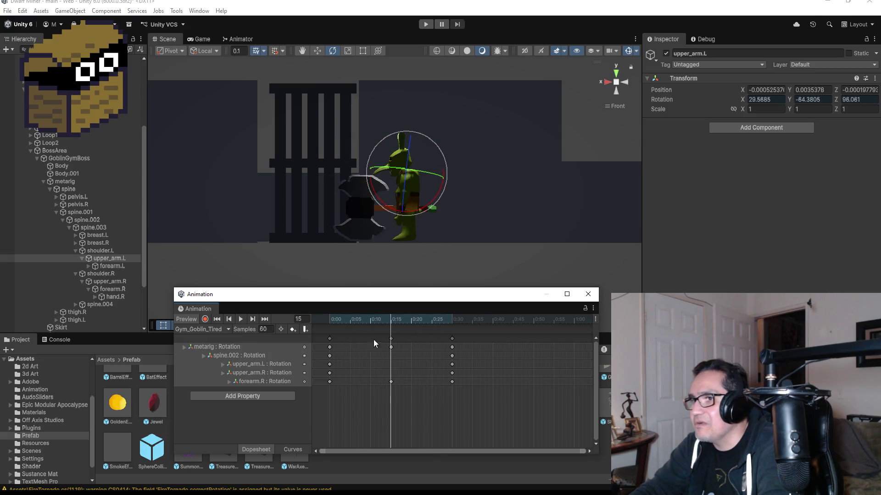
click(268, 319)
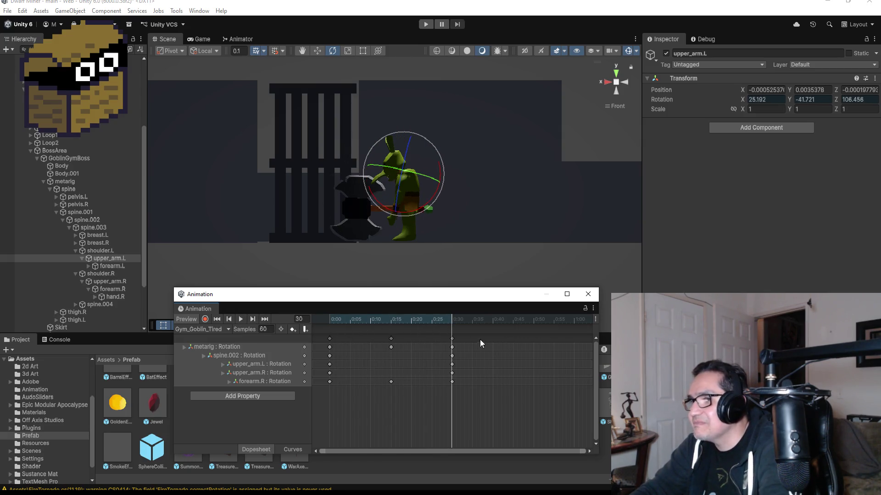
click(451, 338)
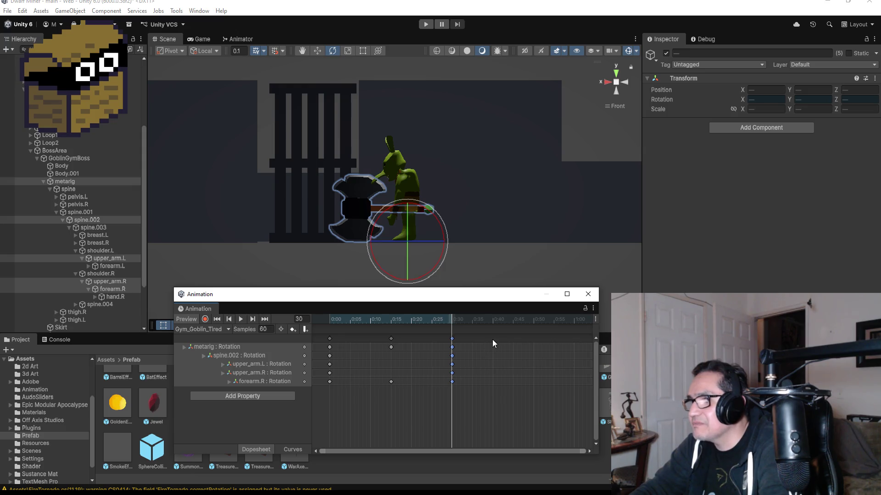
Duplicate the frame-30 keyframes and move them to frame 45
right_click(511, 342)
click(513, 346)
drag(511, 341, 521, 341)
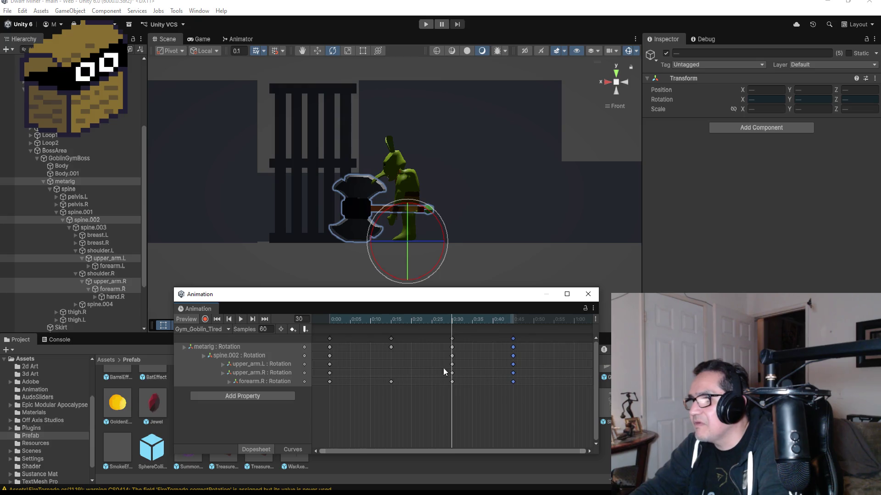
click(265, 319)
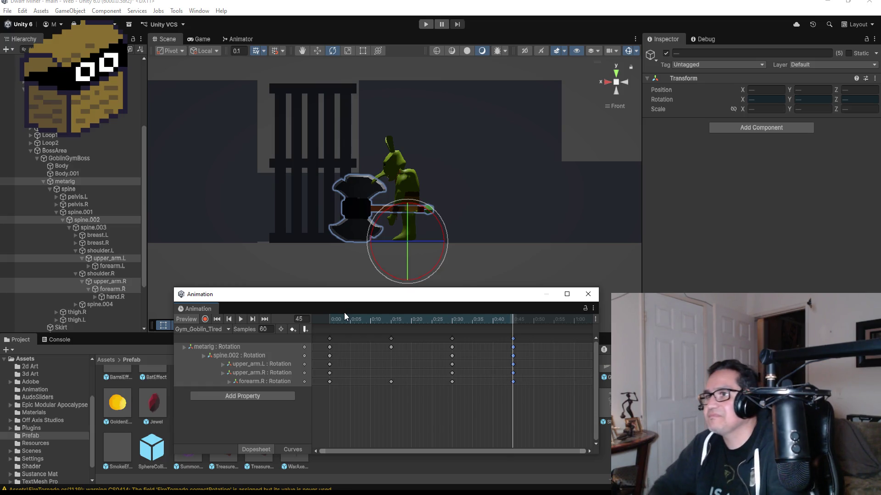
scroll(431, 161, up, 1)
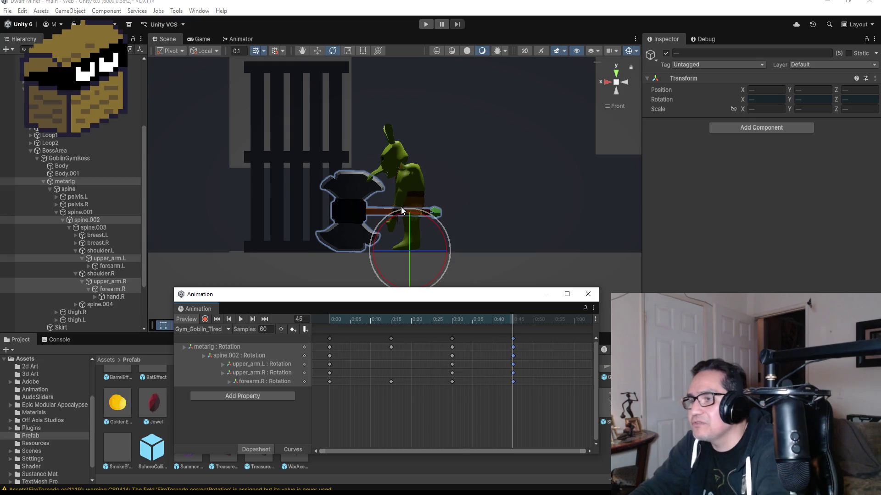
Record new rotations for spine.002, upper_arm.L and shoulder.R at frame 45, then play the clip
click(88, 221)
click(205, 319)
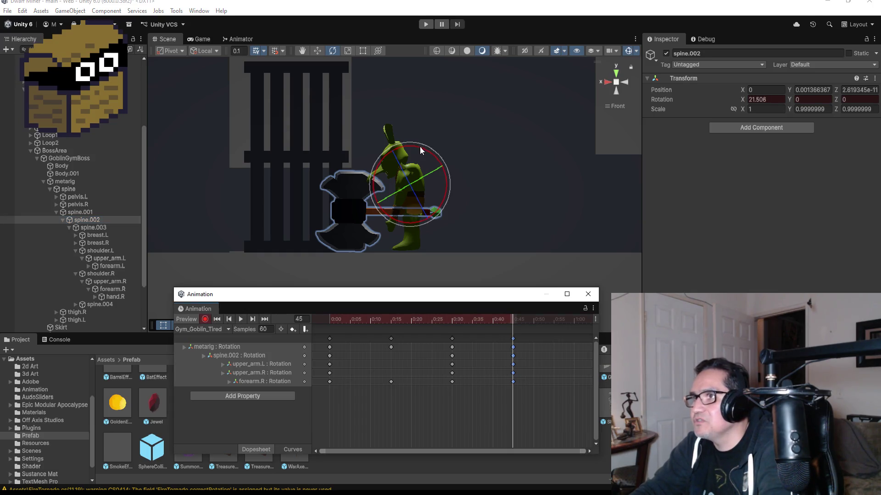
drag(423, 143, 437, 142)
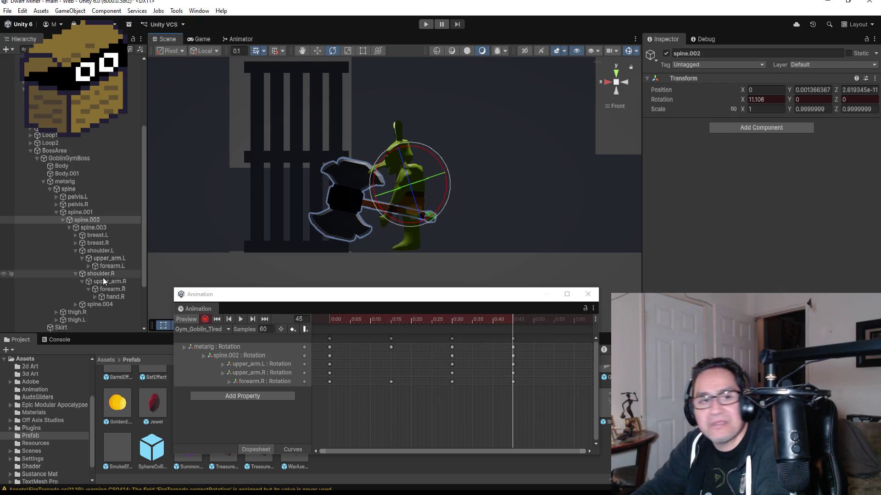
click(106, 260)
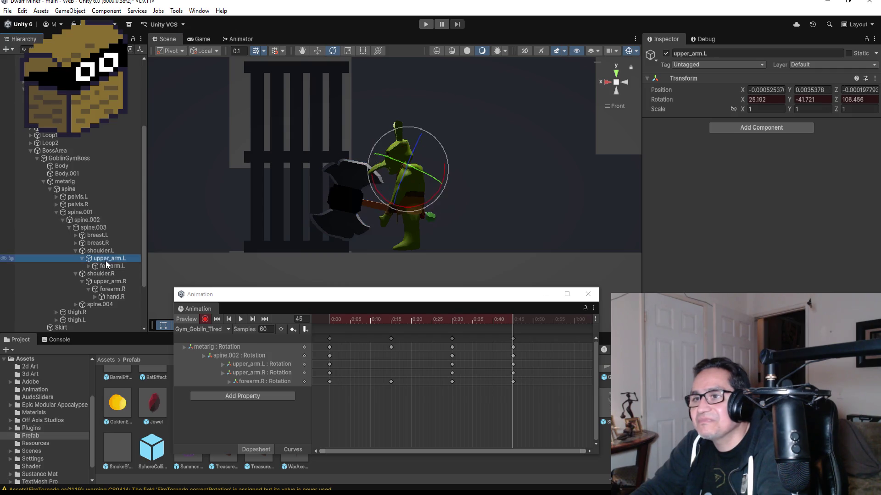
mouse_move(445, 142)
mouse_down()
mouse_move(430, 121)
mouse_move(428, 144)
mouse_move(418, 131)
mouse_move(446, 135)
mouse_move(420, 120)
mouse_up()
click(106, 275)
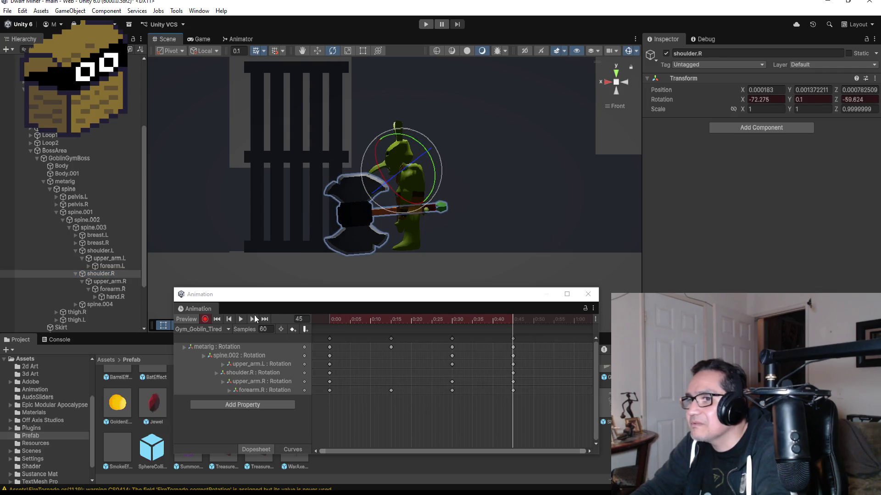
click(205, 319)
click(241, 318)
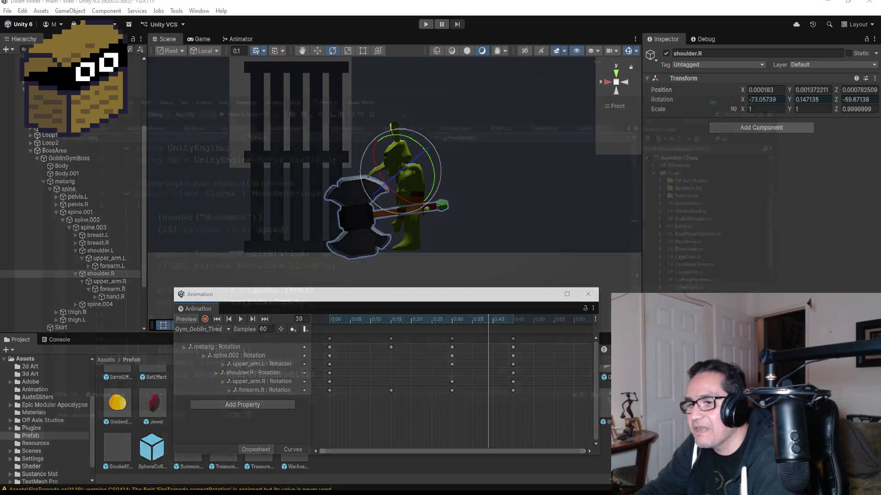
In Visual Studio, open CubePlayer.cs from the Assets folder in Solution Explorer
key(alt+Tab)
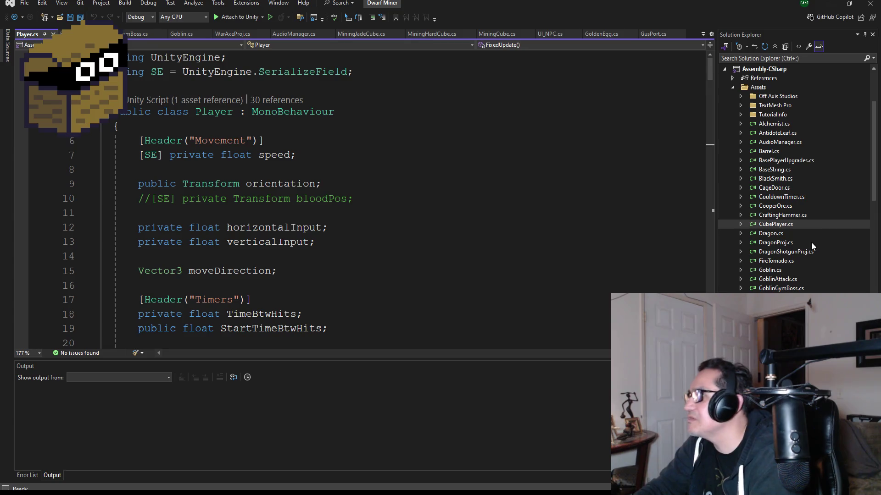
scroll(803, 256, down, 6)
scroll(787, 275, up, 9)
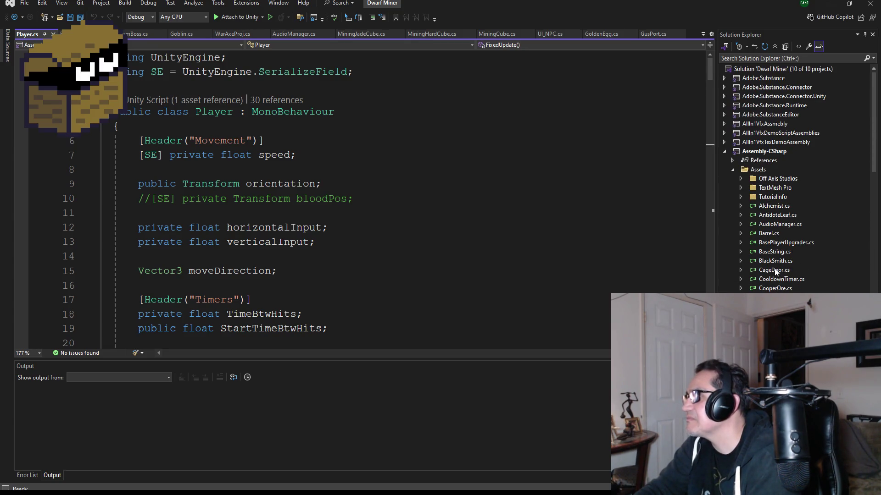
scroll(774, 271, down, 1)
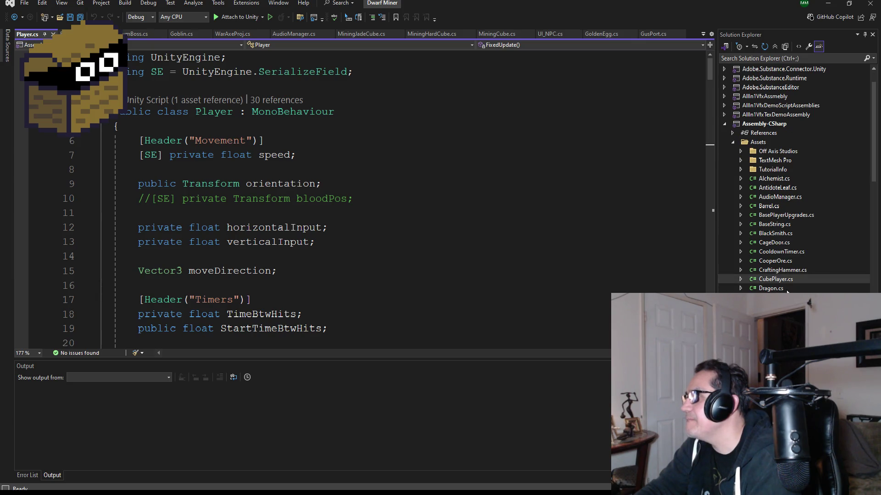
scroll(788, 290, down, 15)
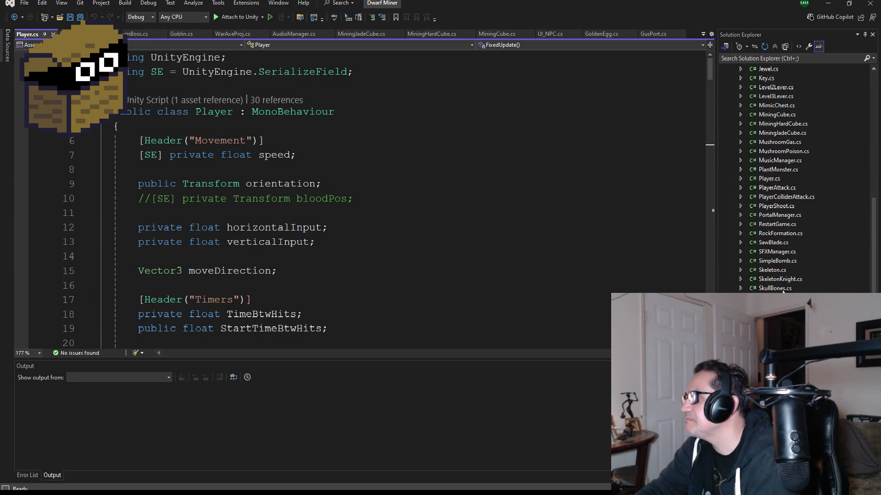
scroll(791, 291, up, 15)
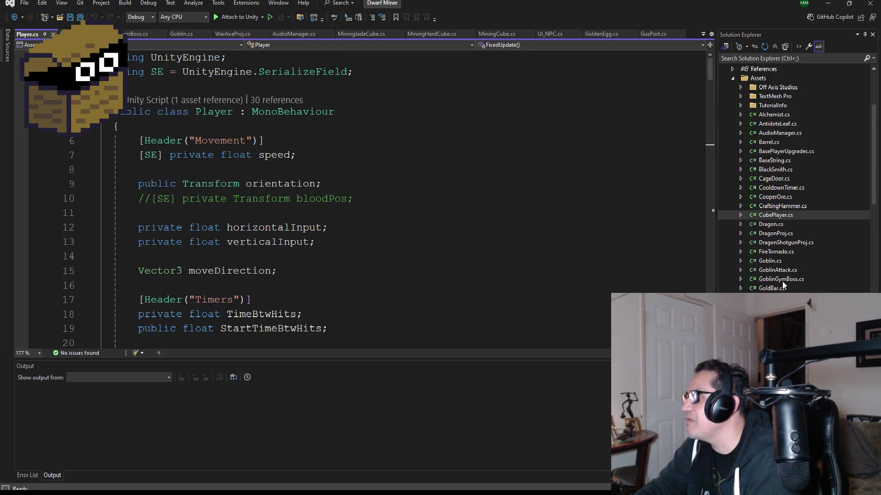
double_click(764, 213)
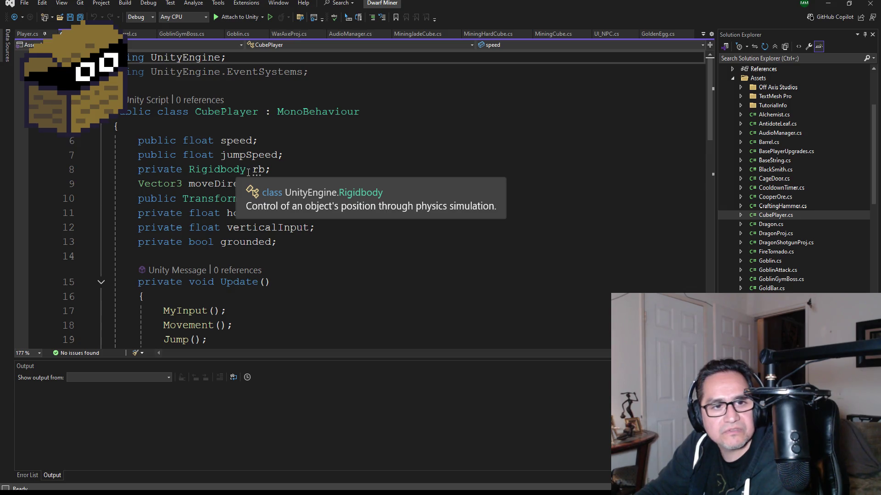
Save all scripts, then enlarge the code screenshot in Discord's coding chat
click(80, 18)
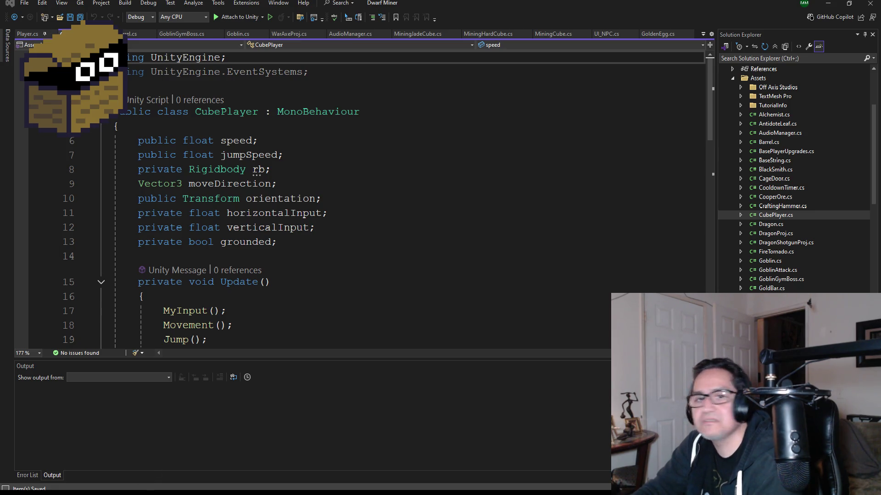
key(alt+Tab)
scroll(309, 321, down, 5)
click(309, 363)
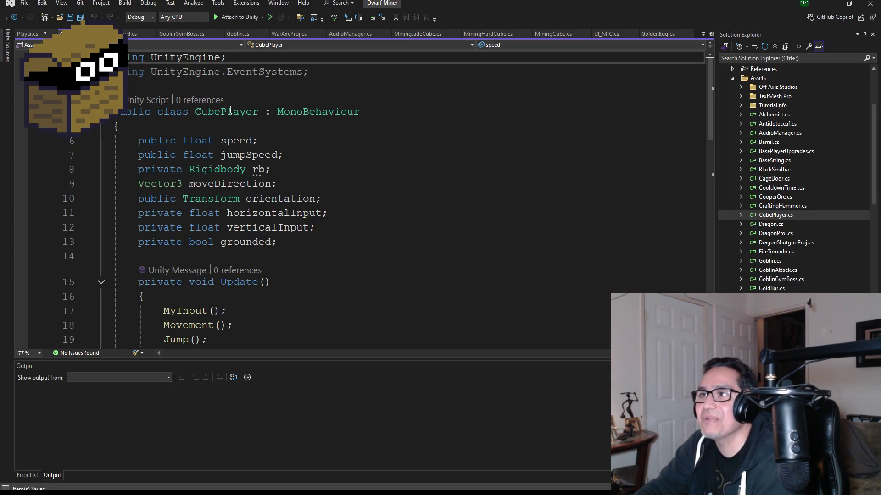
mouse_move(281, 116)
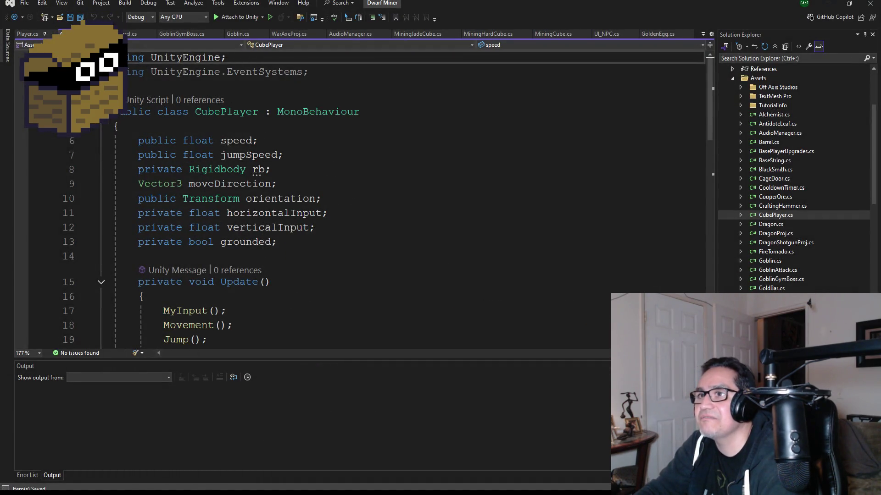
Back in Visual Studio, select the 'public class CubePlayer : MonoBehaviour' line
drag(120, 112, 360, 112)
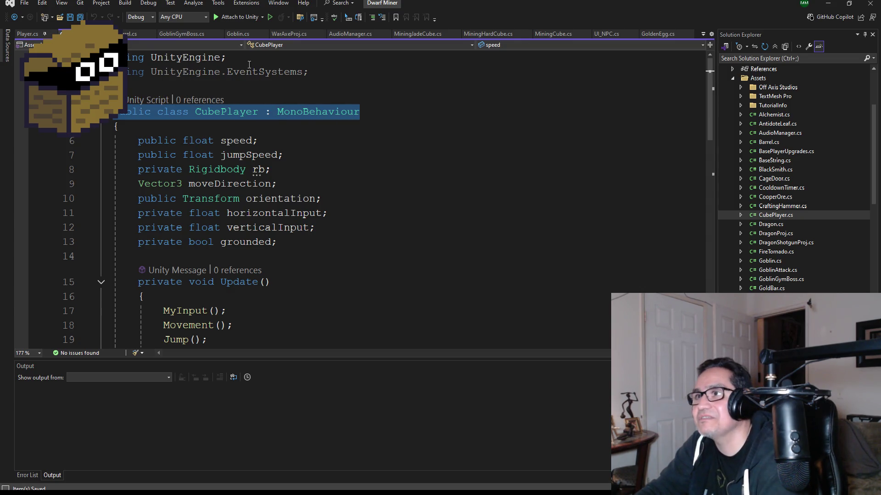
Scroll through CubePlayer.cs and highlight the Update and MyInput methods
scroll(125, 131, down, 2)
scroll(125, 131, up, 2)
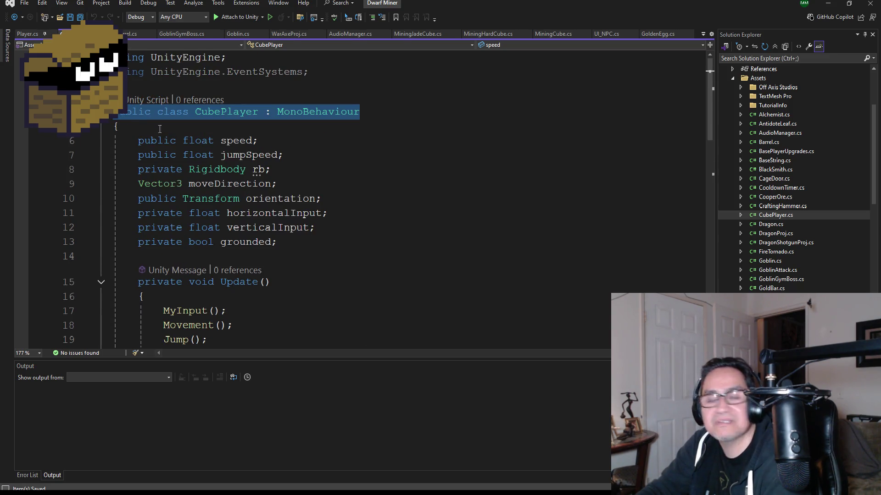
scroll(171, 156, down, 4)
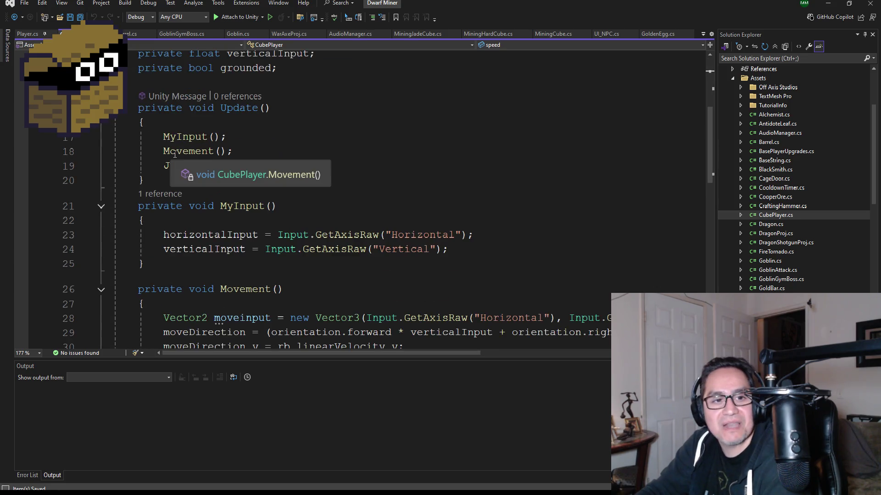
scroll(174, 154, up, 4)
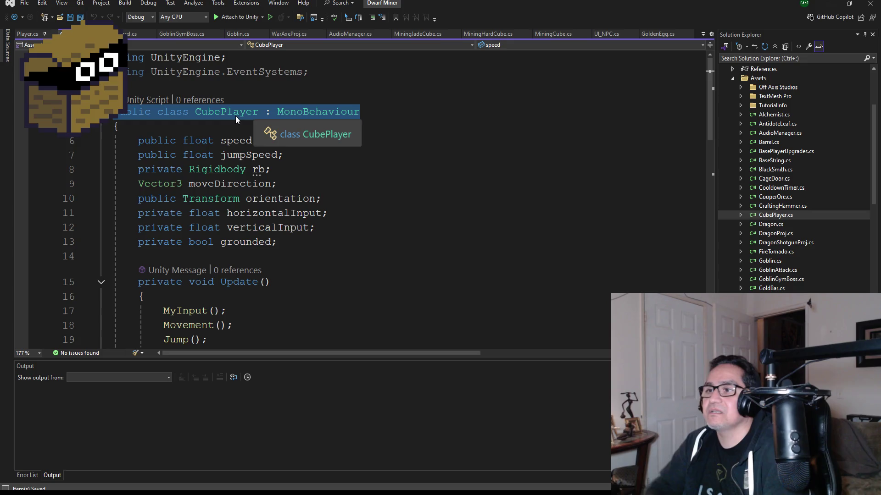
scroll(264, 117, down, 3)
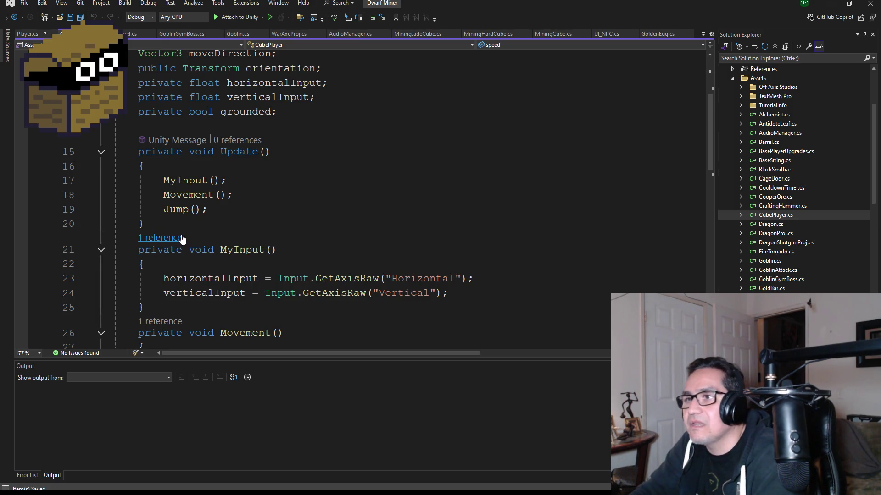
scroll(185, 169, up, 2)
scroll(185, 170, up, 1)
scroll(191, 172, down, 3)
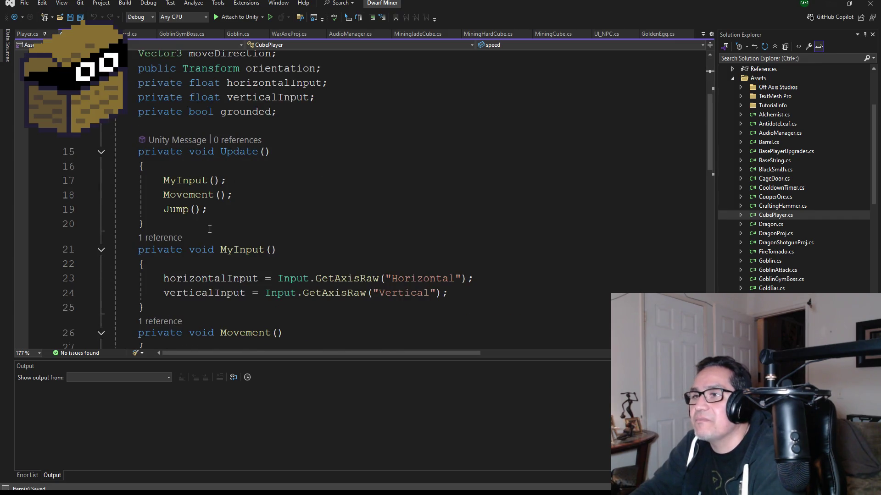
scroll(210, 229, down, 6)
scroll(246, 202, up, 4)
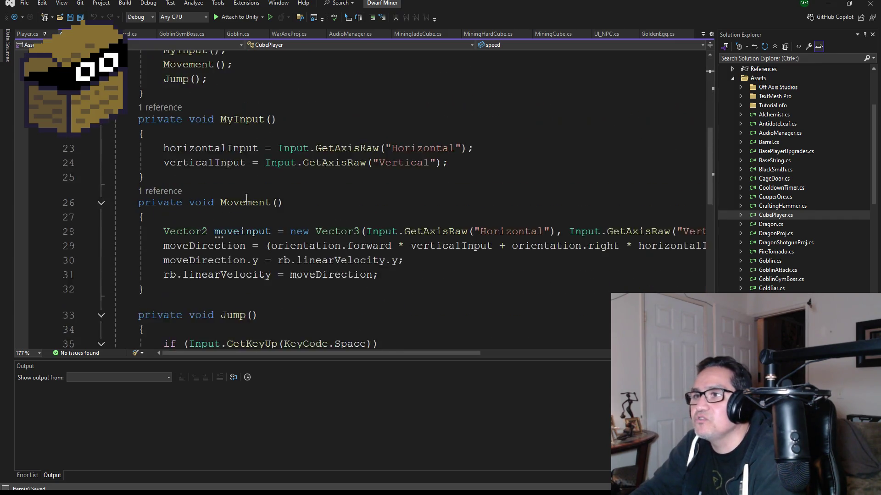
scroll(247, 197, up, 3)
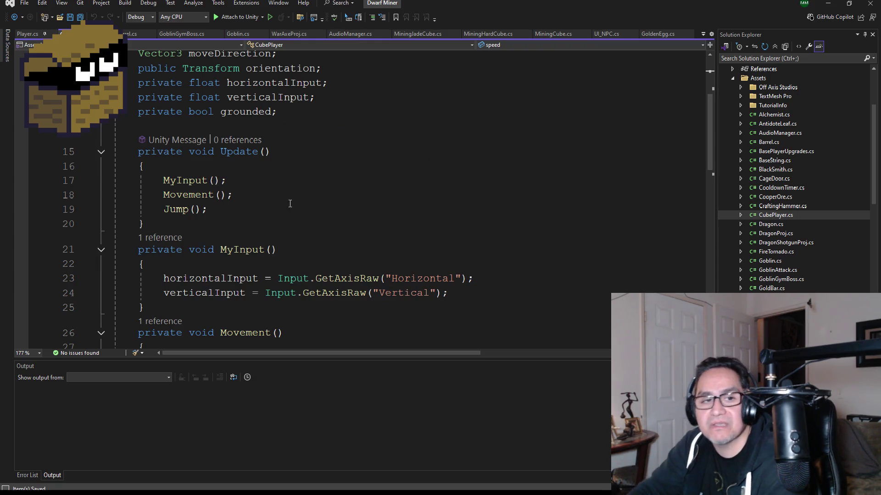
scroll(225, 180, down, 1)
scroll(225, 181, up, 1)
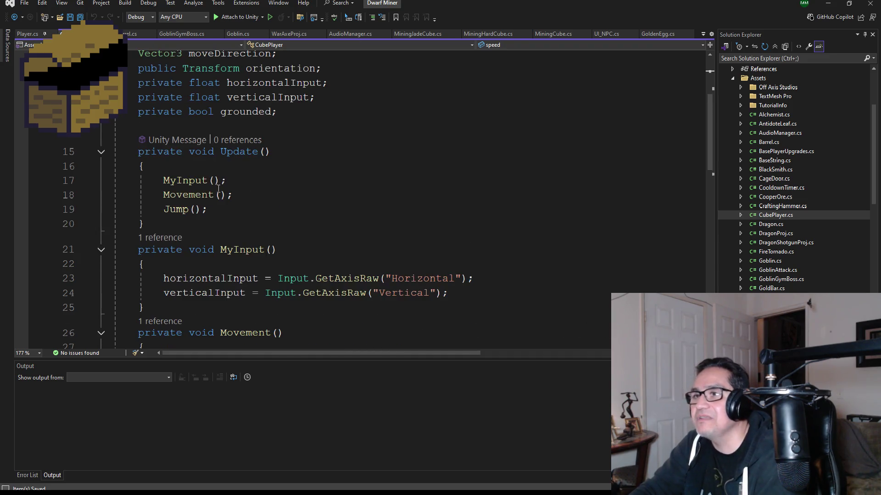
double_click(233, 152)
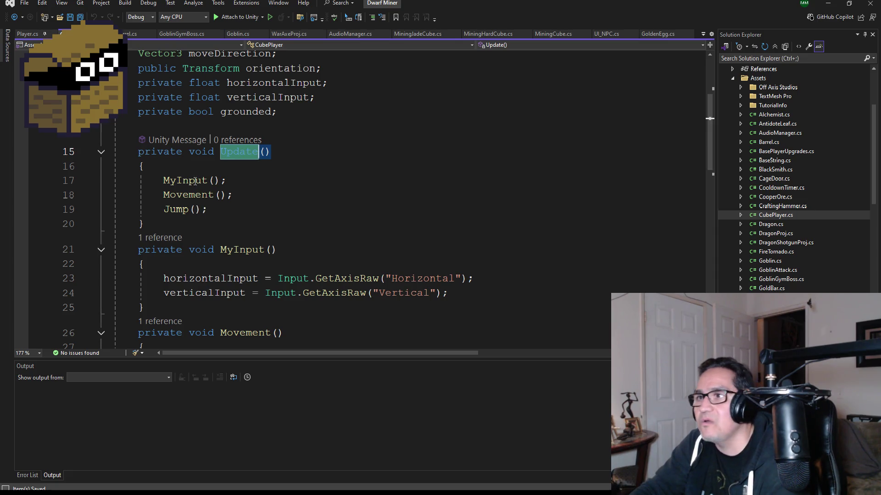
double_click(184, 181)
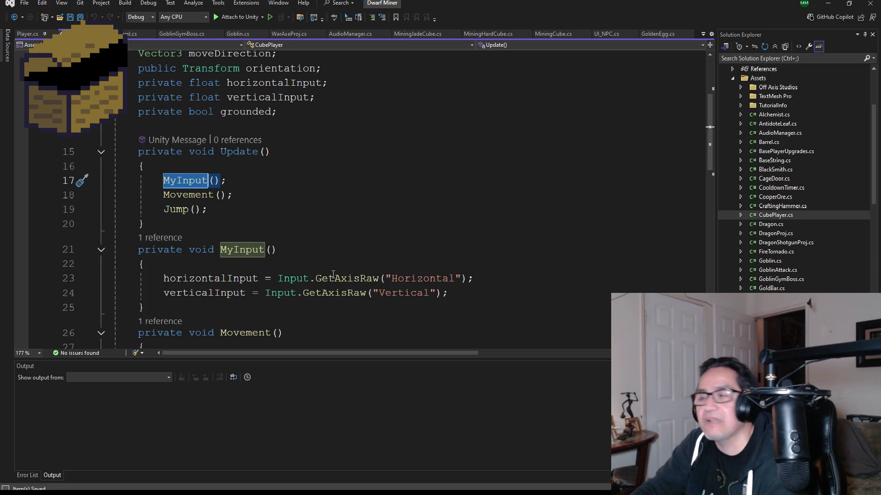
Close Discord's enlarged screenshot, move the Discord window aside, and return to Unity
click(828, 3)
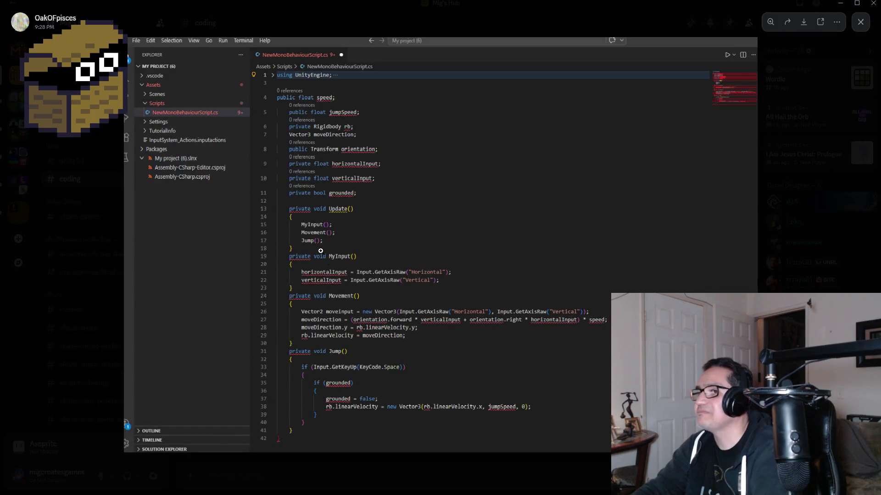
click(82, 137)
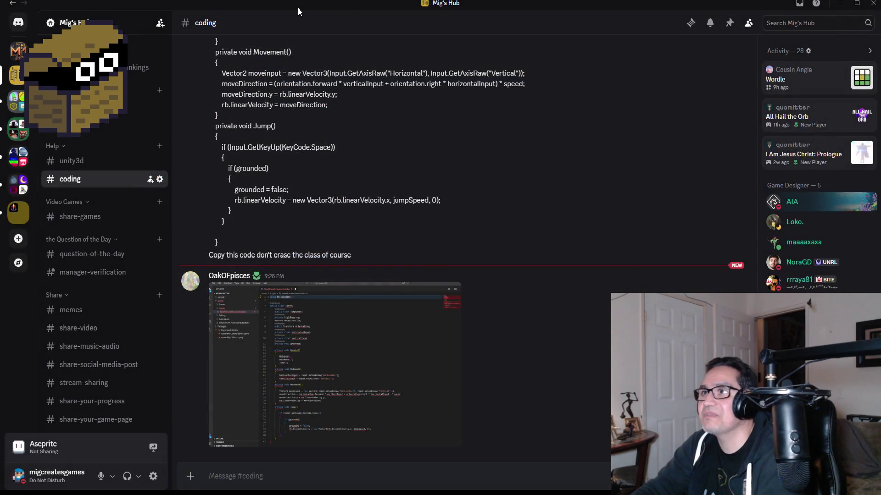
drag(298, 7, 242, 12)
key(alt+Tab)
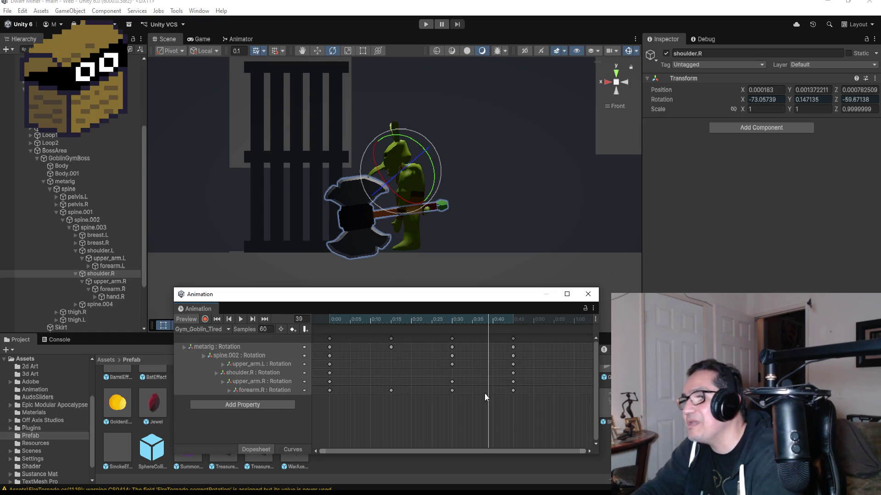
Select the 0:30 keyframe column, add keys on every bone at 1:00, and preview
click(232, 318)
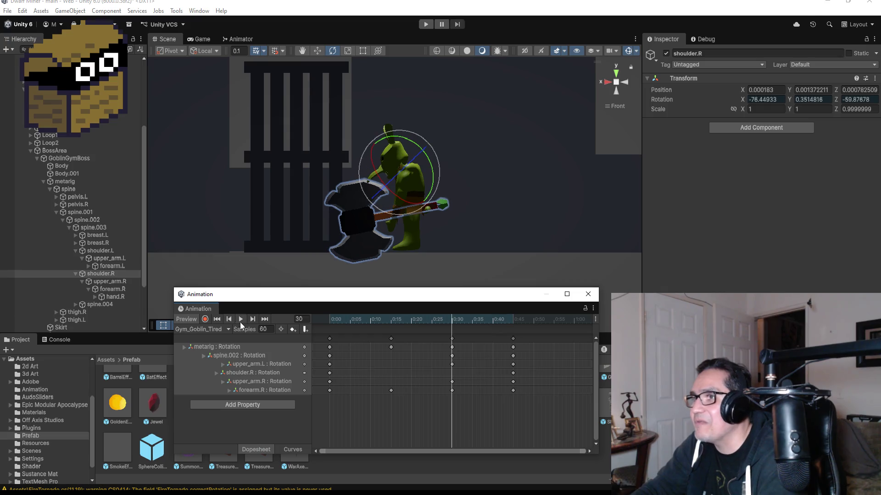
scroll(535, 373, down, 3)
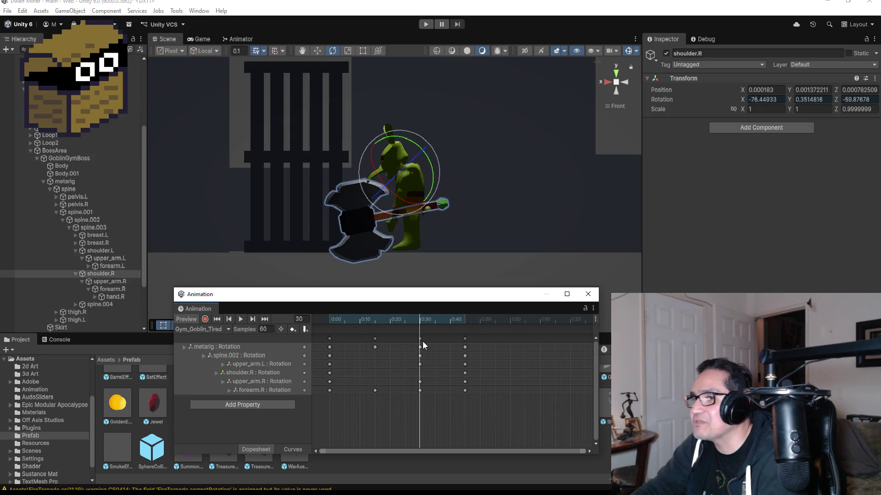
click(420, 339)
right_click(419, 339)
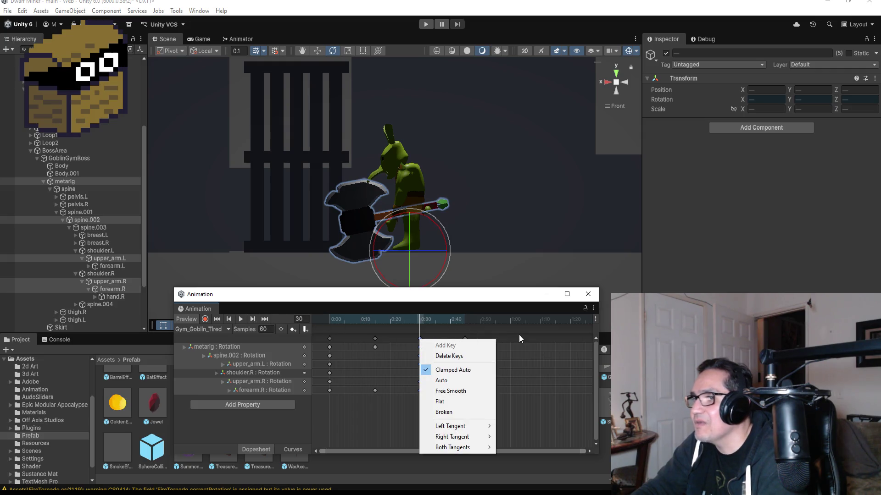
click(518, 334)
click(518, 334)
click(418, 340)
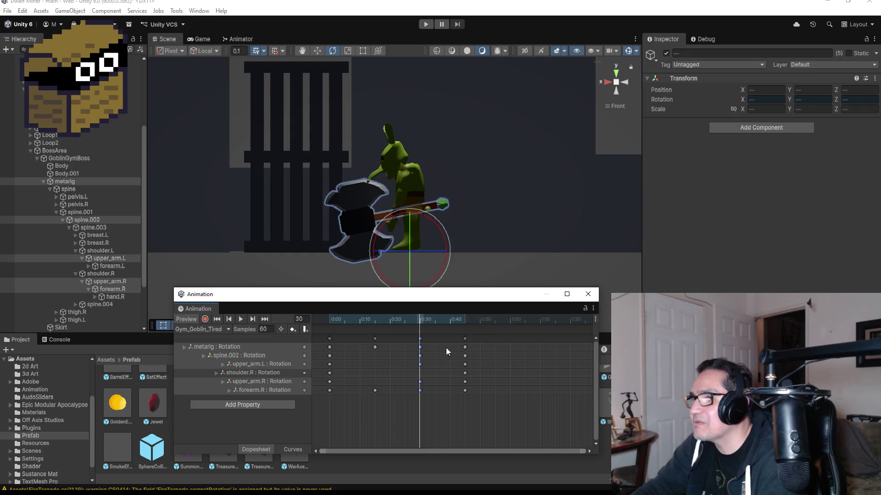
right_click(512, 338)
click(527, 343)
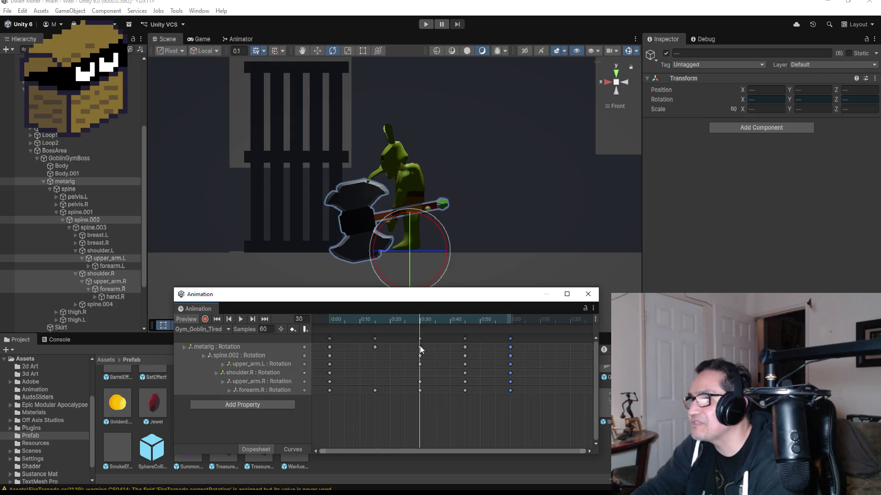
click(268, 318)
click(242, 318)
click(253, 319)
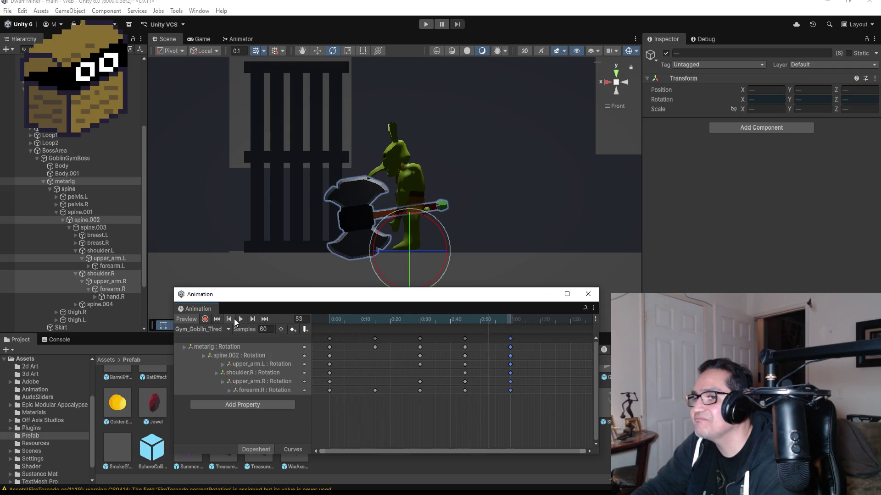
Select the 0:45 keys, add keys on every bone at about 1:10, and play the clip
click(234, 319)
click(466, 338)
scroll(560, 362, down, 2)
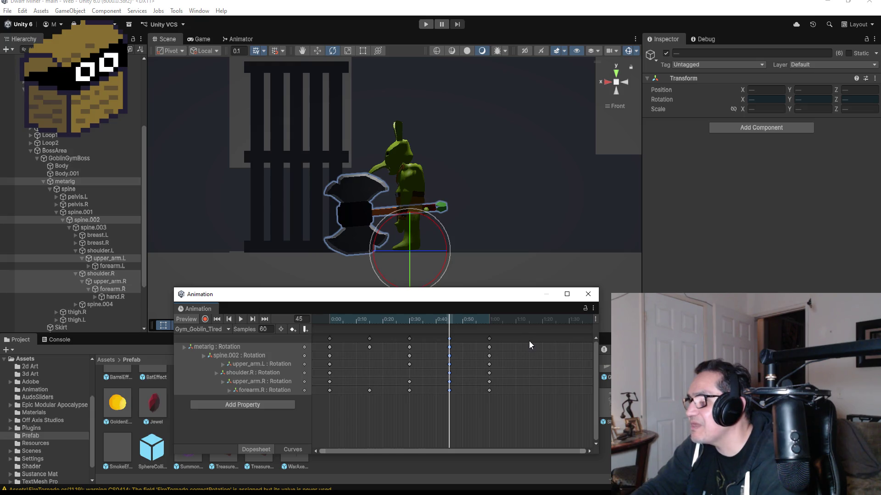
right_click(528, 340)
click(541, 346)
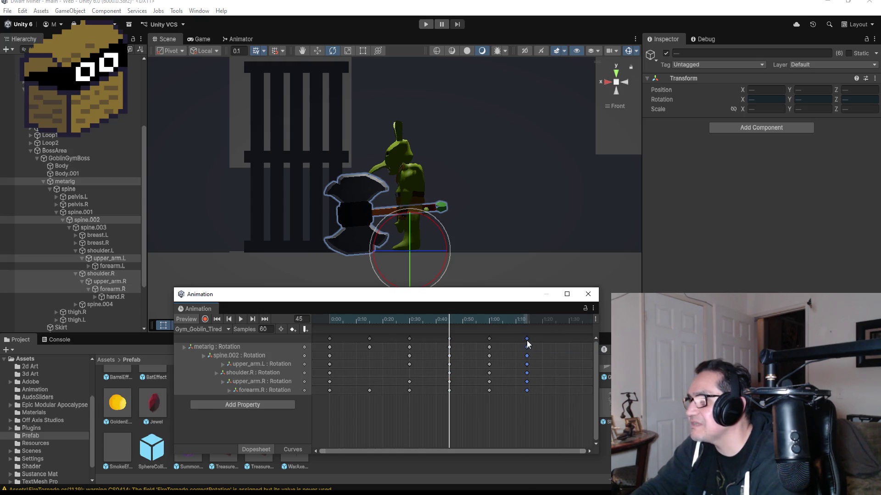
scroll(510, 353, down, 3)
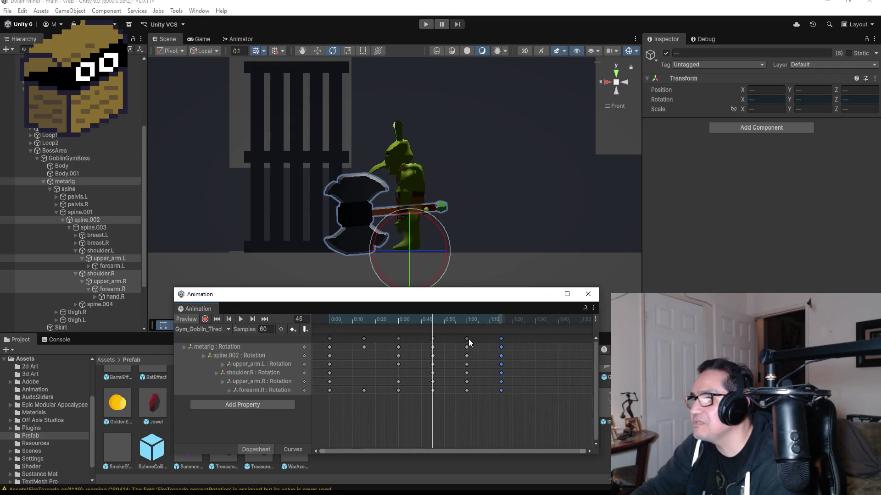
click(244, 321)
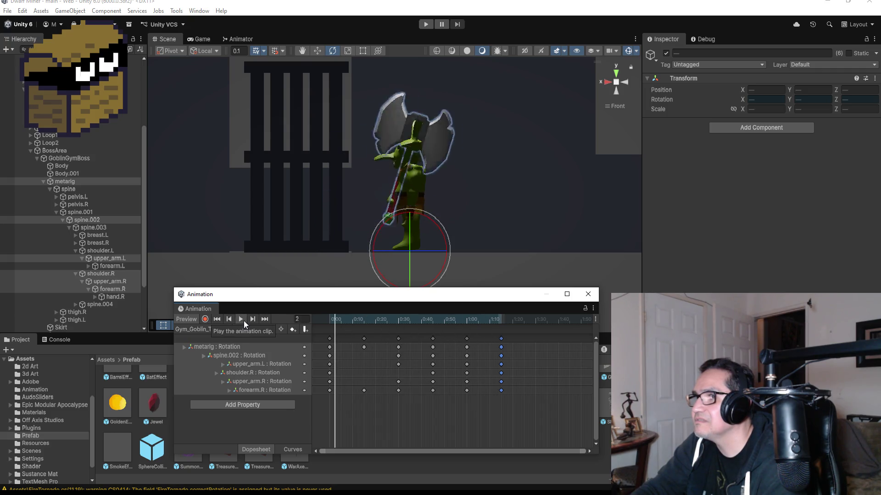
Step through the clip's keyframes to the end and back one
click(253, 319)
click(257, 319)
click(257, 319)
click(257, 319)
click(257, 319)
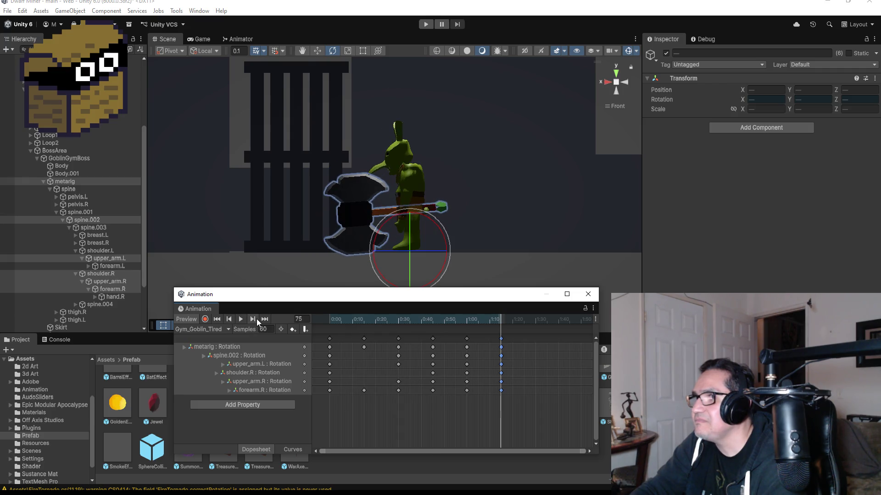
click(234, 320)
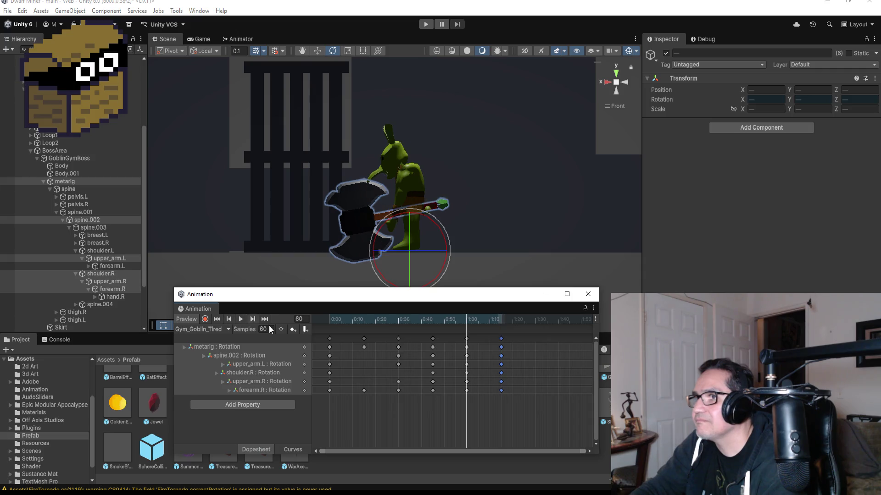
Select the 1:00 and last keyframe columns together, undoing a cleared selection
click(470, 348)
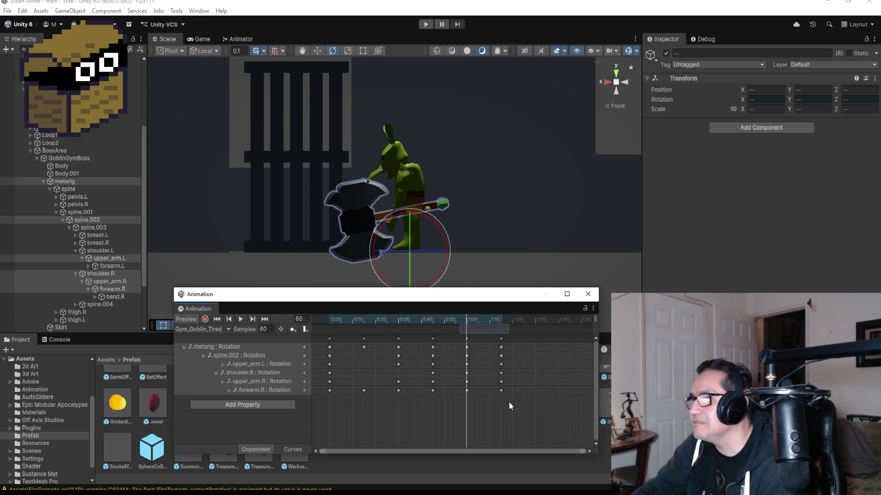
click(466, 339)
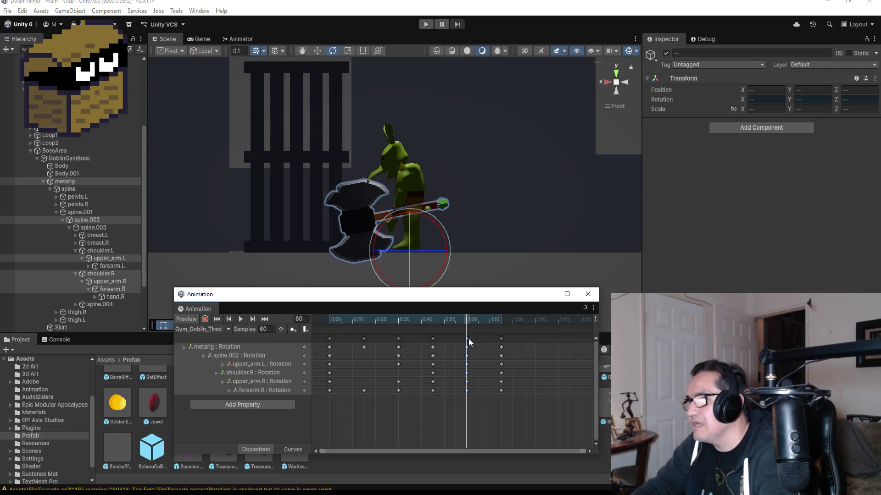
shift+click(502, 339)
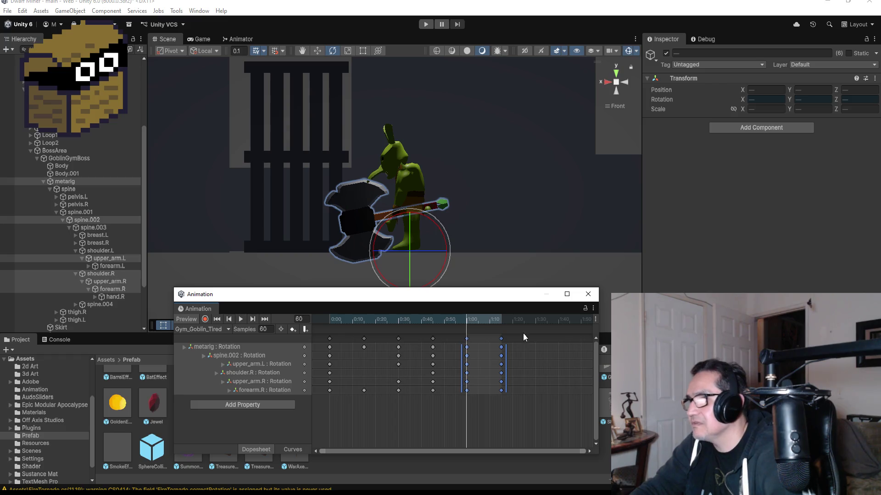
click(534, 339)
right_click(533, 339)
click(535, 338)
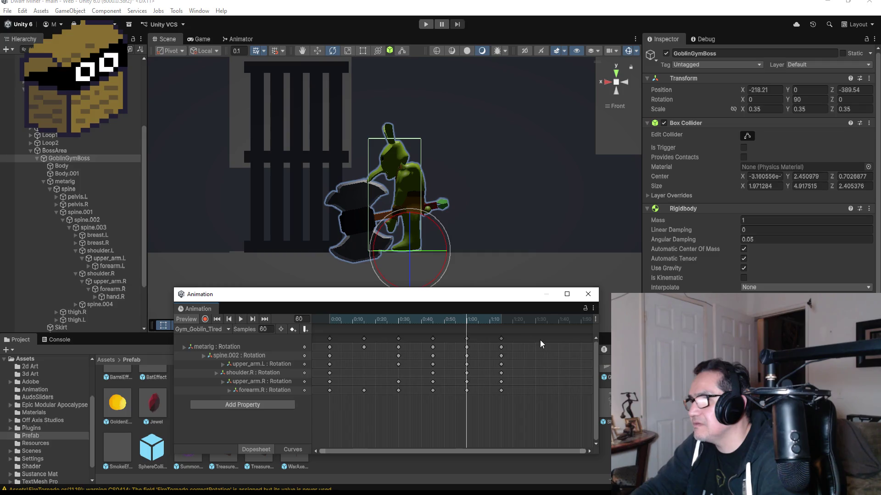
drag(546, 348, 458, 394)
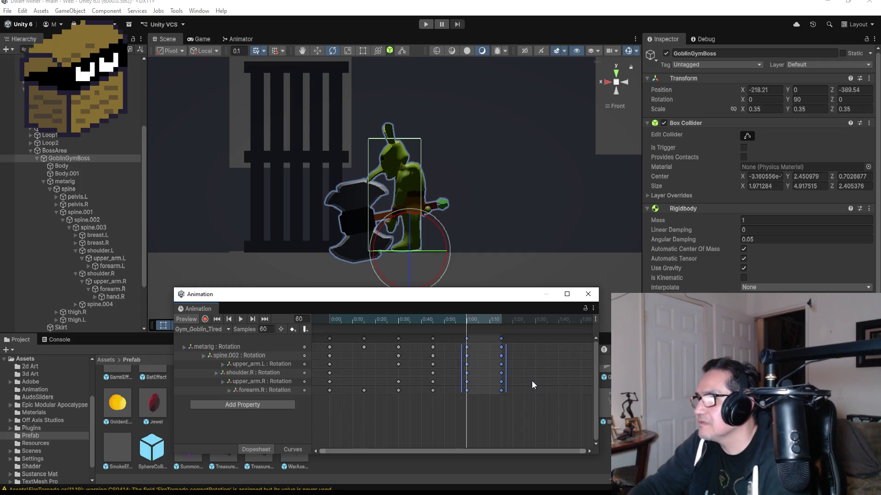
mouse_move(466, 344)
mouse_down()
mouse_move(504, 340)
mouse_move(474, 353)
mouse_up()
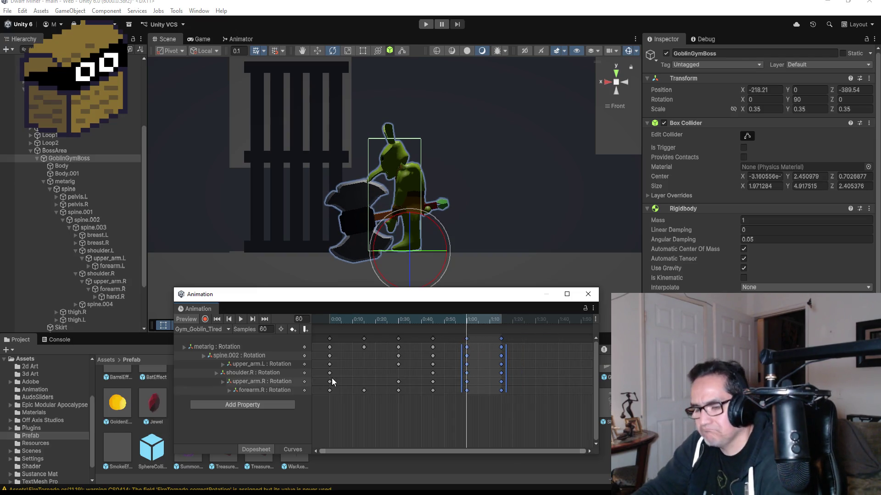
right_click(531, 339)
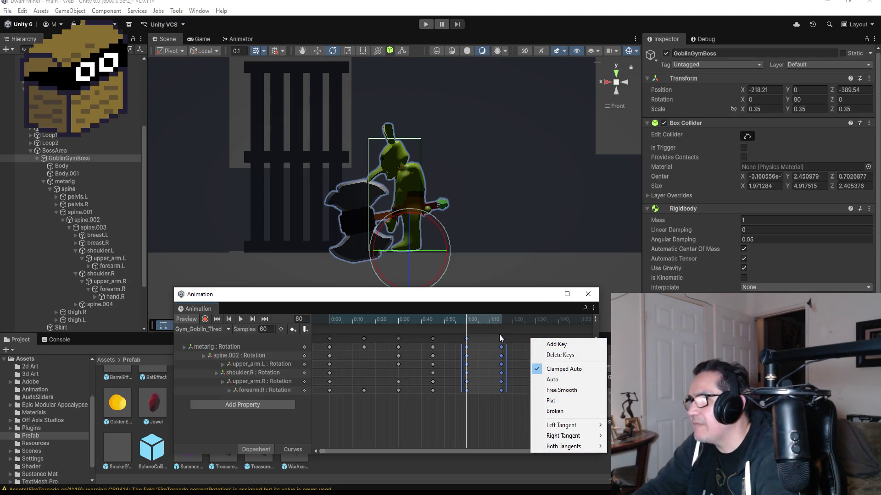
click(523, 334)
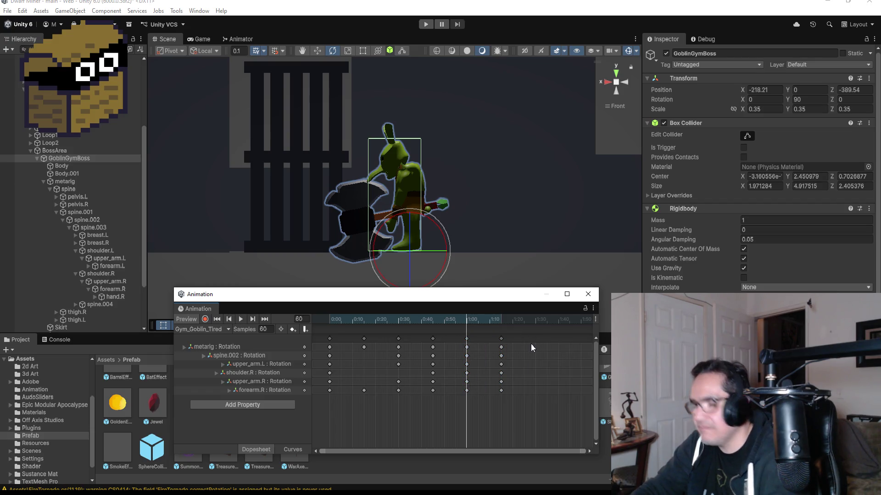
key(ctrl+z)
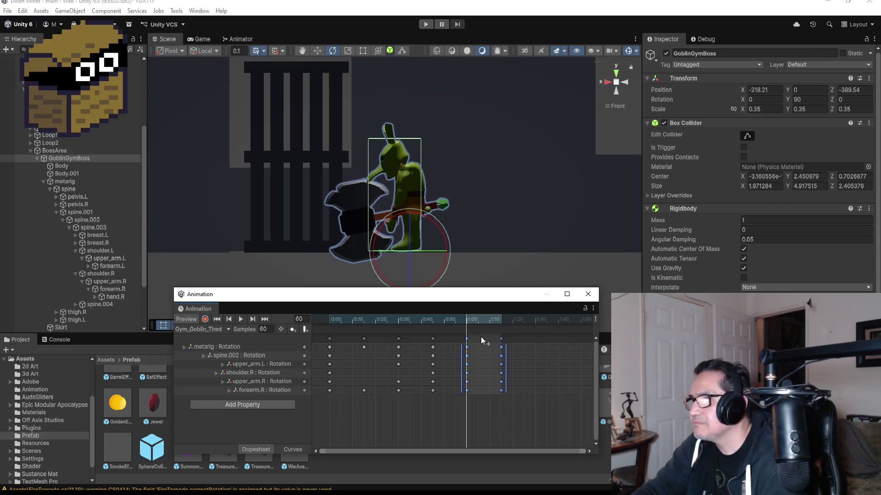
Add a keyframe column past the clip's end, then delete the misplaced column
click(479, 344)
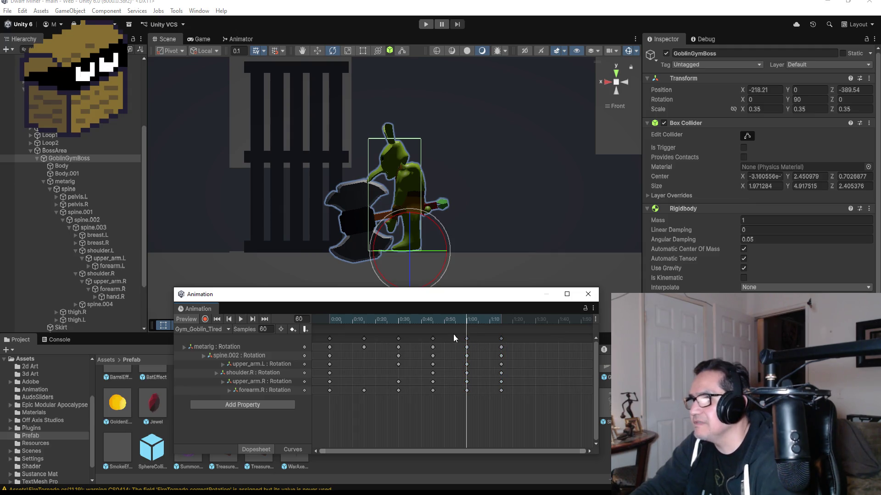
click(467, 339)
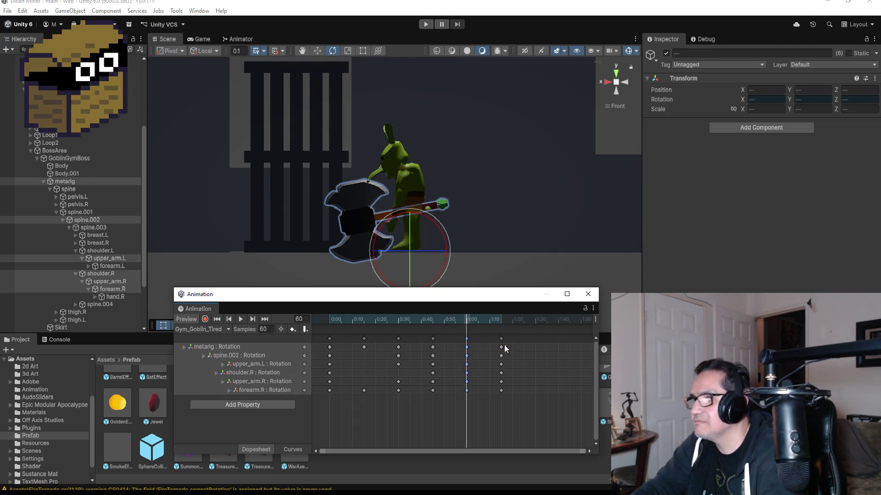
right_click(531, 341)
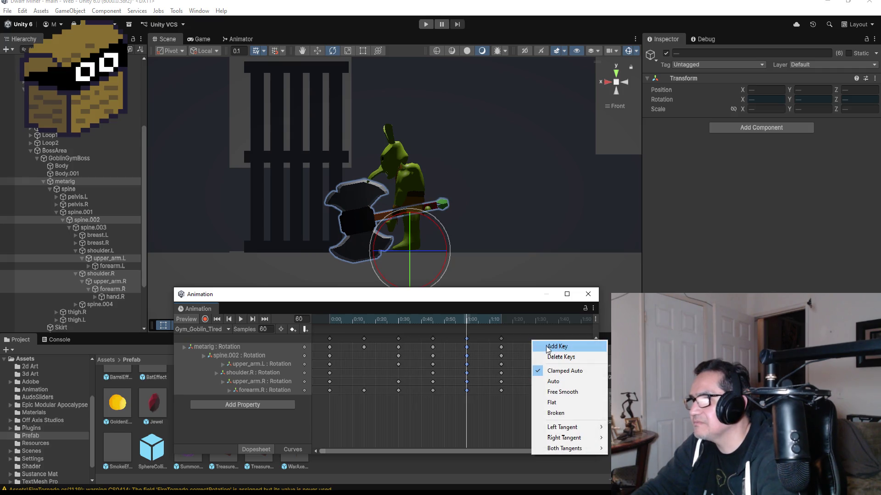
click(477, 337)
click(474, 337)
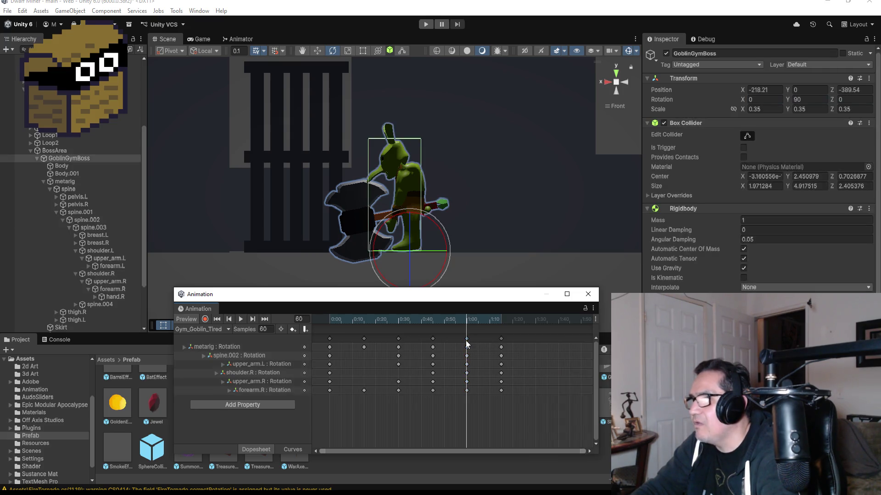
click(467, 339)
shift+click(500, 338)
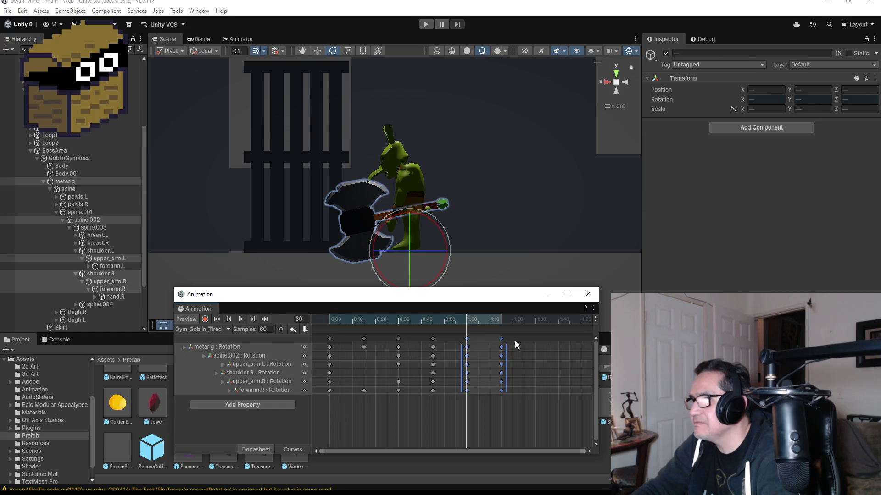
right_click(535, 340)
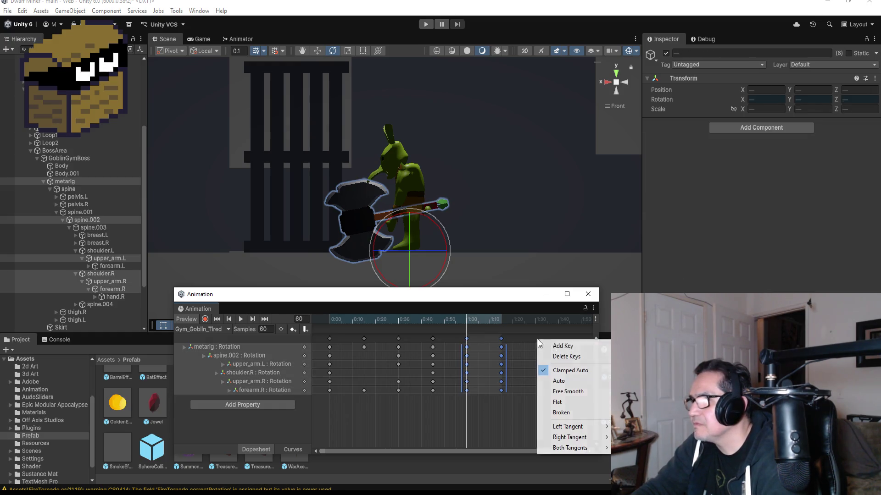
click(551, 347)
drag(537, 341, 535, 341)
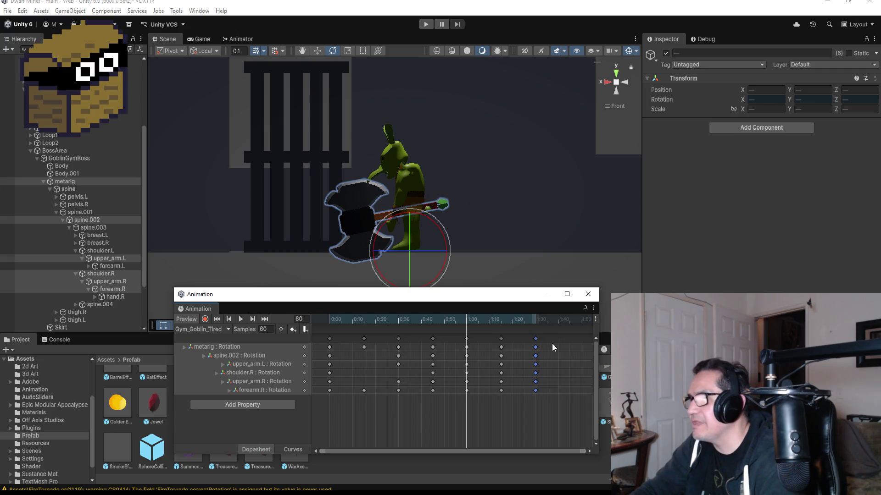
key(Delete)
Add a keyframe column at 1:30 from the 1:00 keys and play the extended clip
click(469, 338)
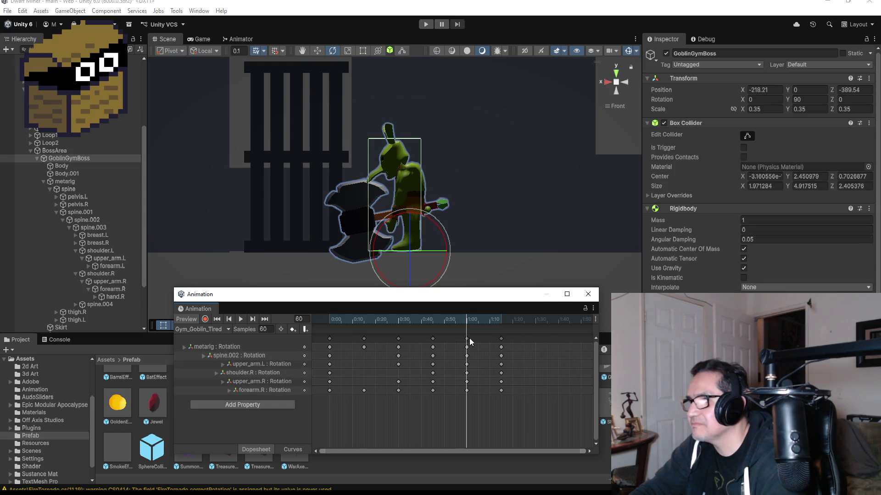
right_click(533, 340)
click(535, 352)
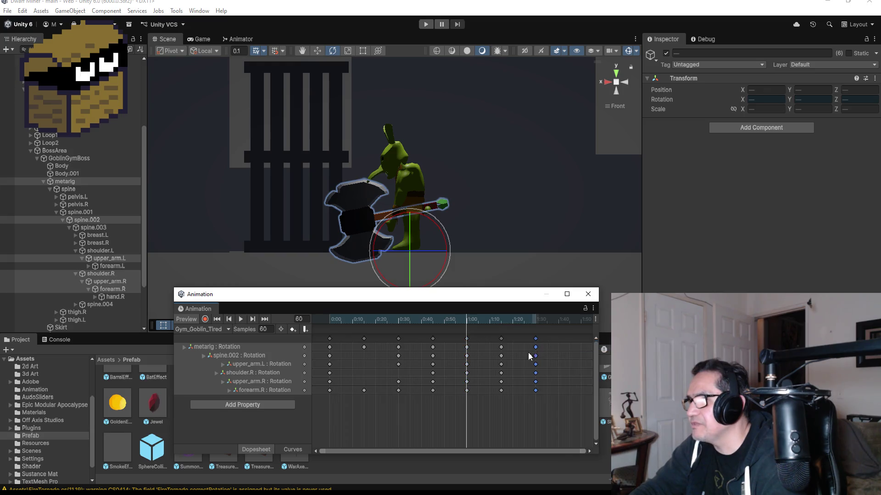
click(501, 339)
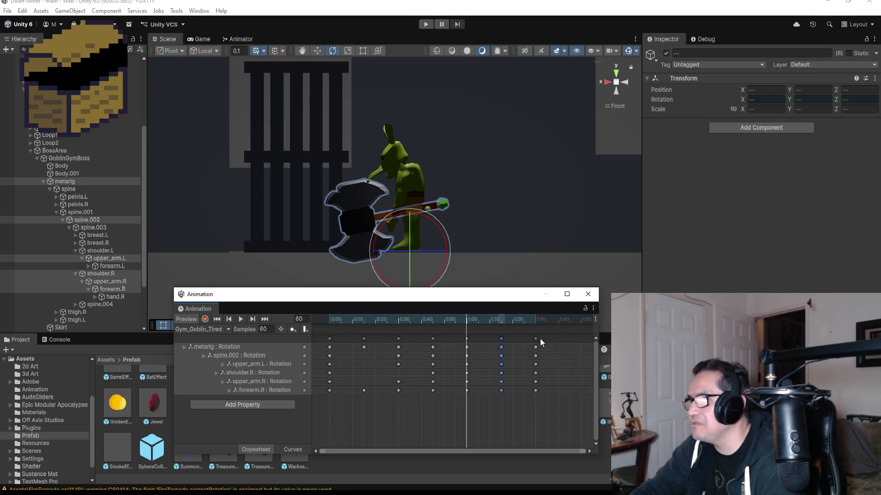
click(264, 320)
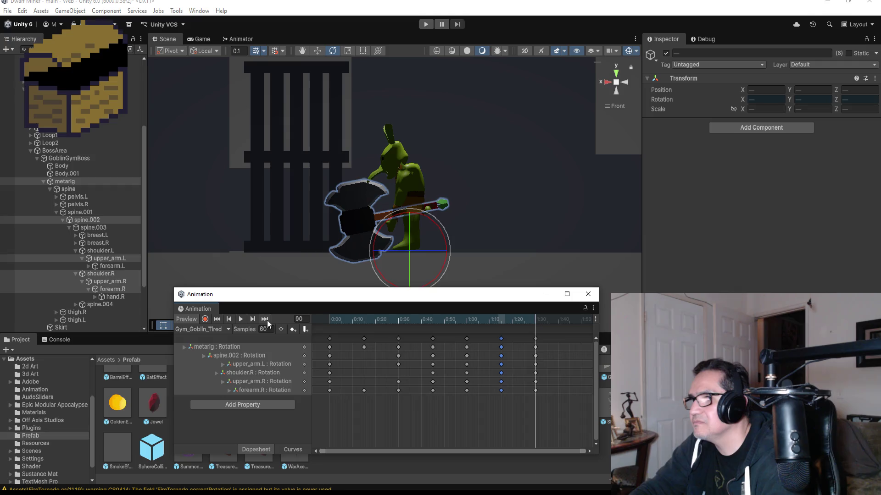
click(238, 319)
scroll(571, 356, down, 2)
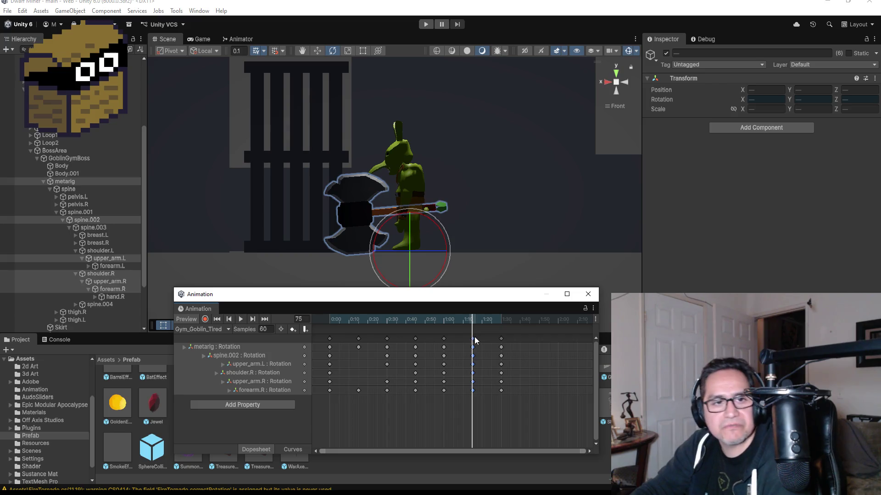
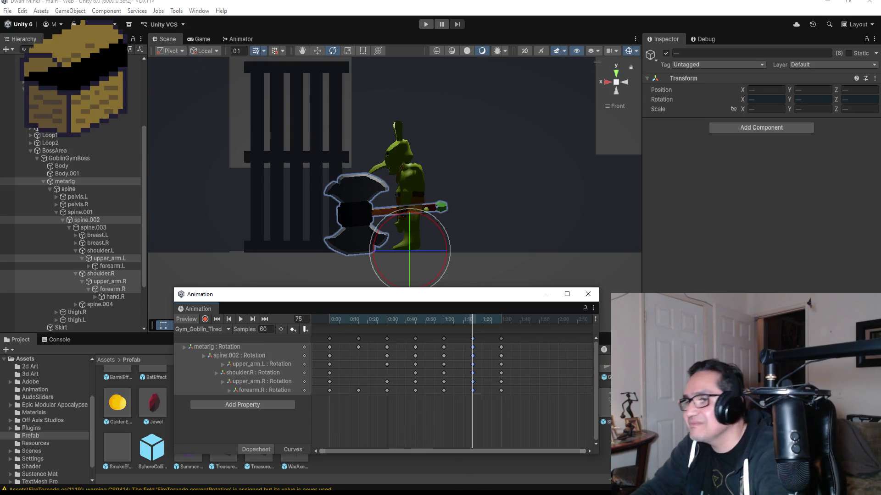
Preview the Gym_Goblin_Tired clip, then add a rotation keyframe column at 1:45
click(242, 320)
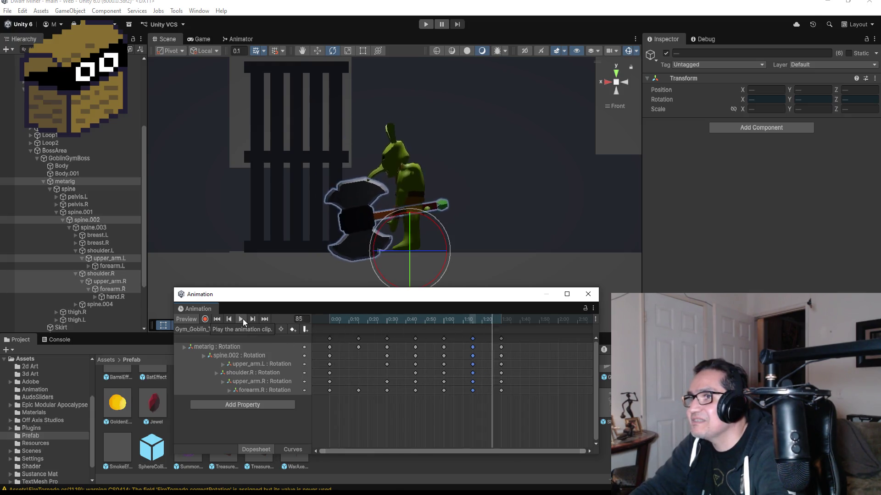
click(264, 319)
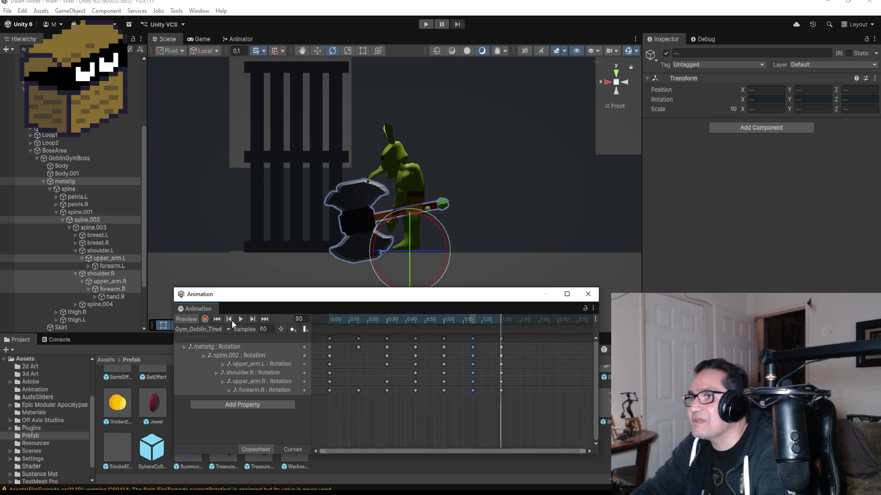
click(230, 320)
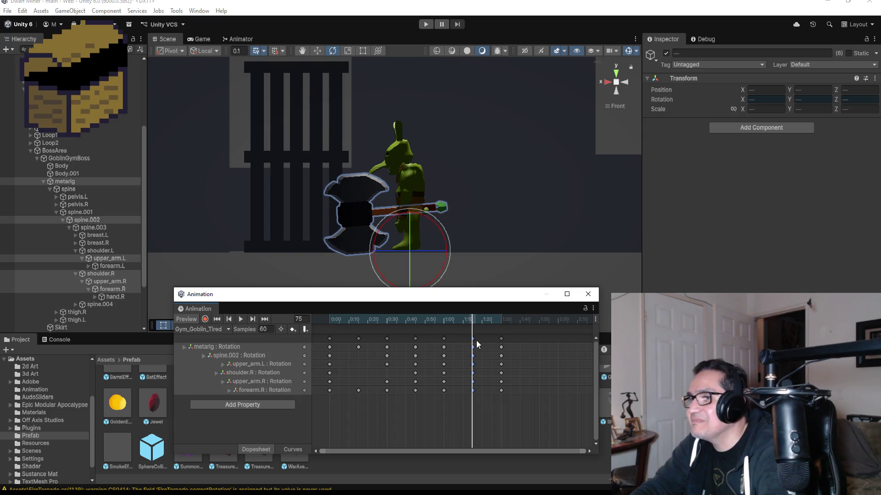
right_click(530, 340)
click(531, 345)
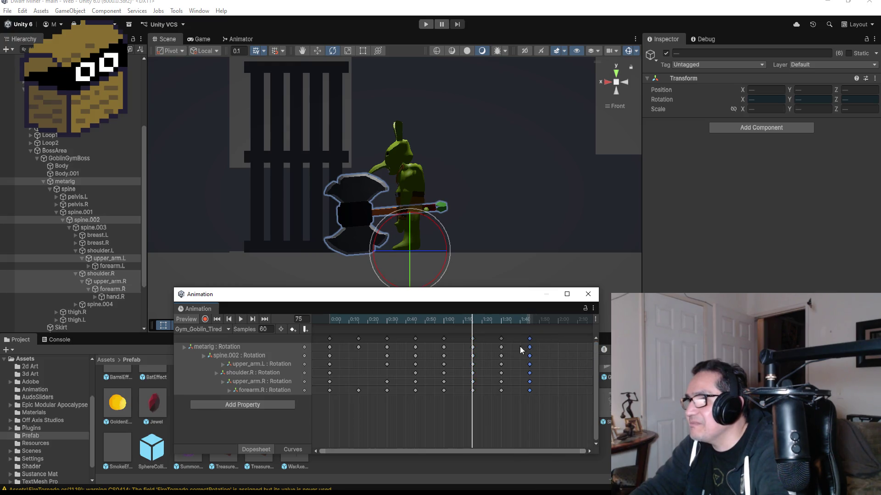
Go to the 1:30 keys and add another keyframe column near 2:00
click(500, 339)
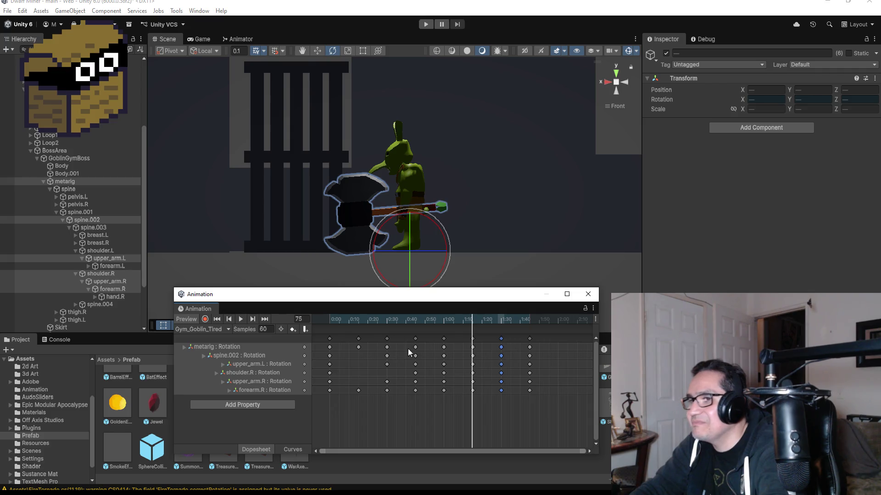
click(253, 320)
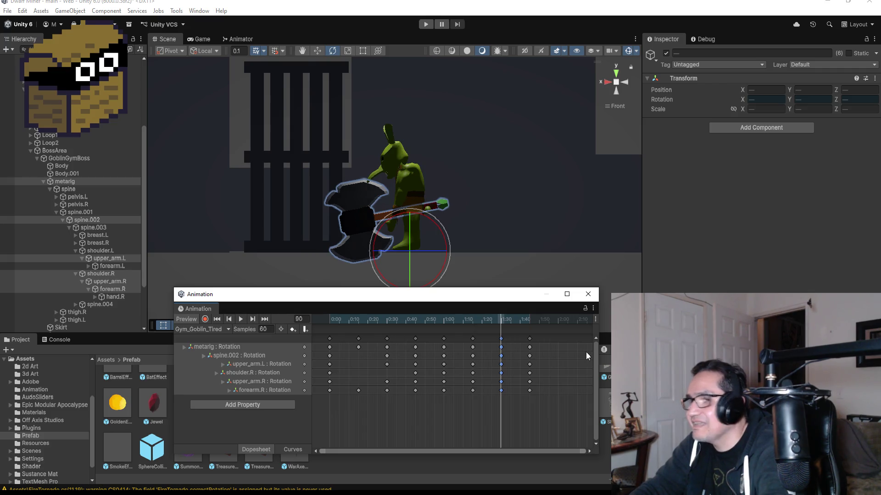
scroll(568, 351, down, 2)
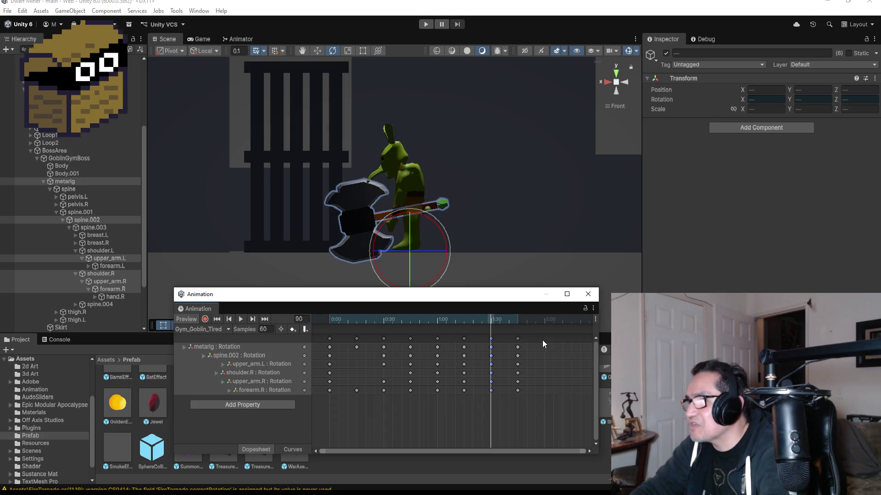
scroll(541, 339, up, 2)
right_click(547, 340)
click(550, 343)
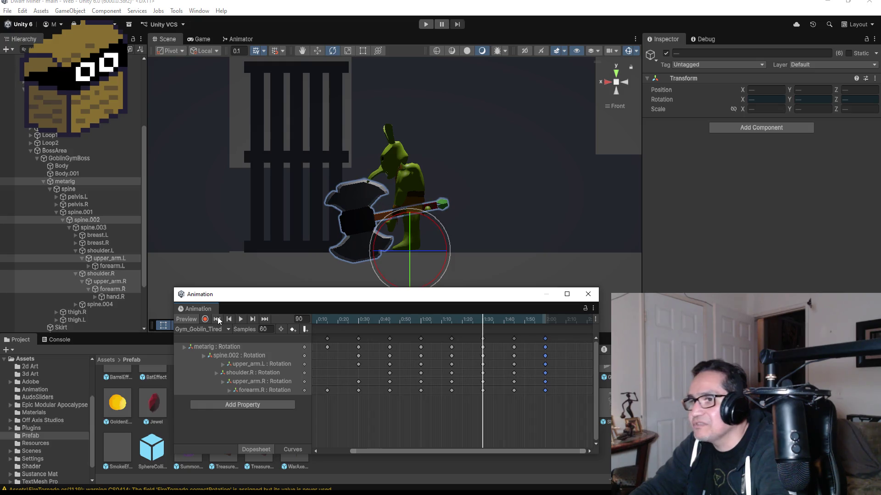
Play the extended goblin animation to preview the motion
click(242, 319)
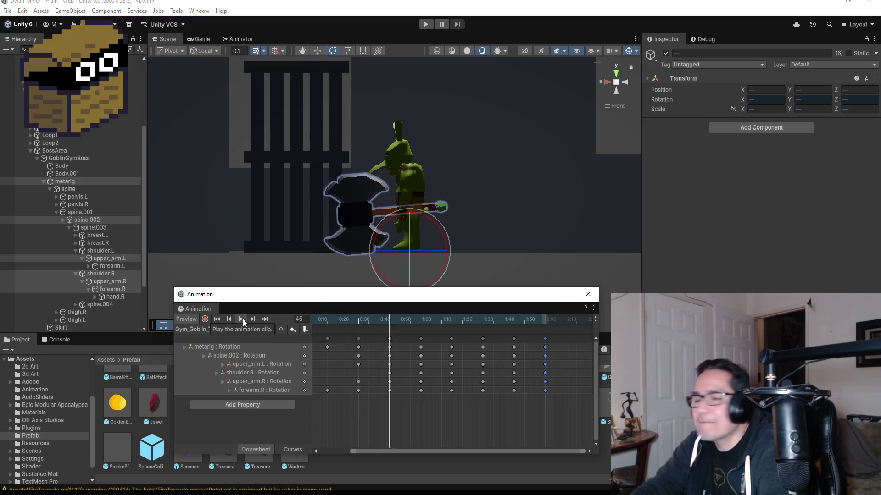
scroll(556, 355, up, 3)
scroll(557, 356, up, 2)
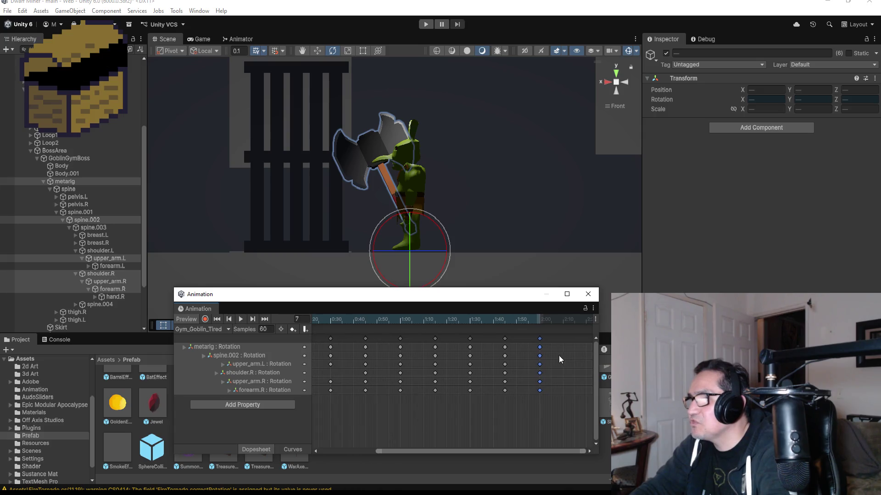
Select the last two keyframe columns and try shifting them later, then undo the move
click(589, 451)
click(588, 450)
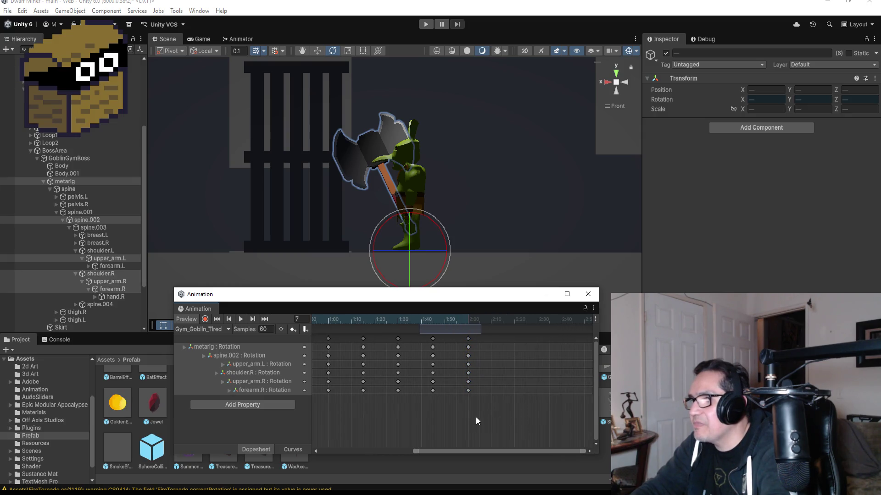
drag(433, 340, 469, 339)
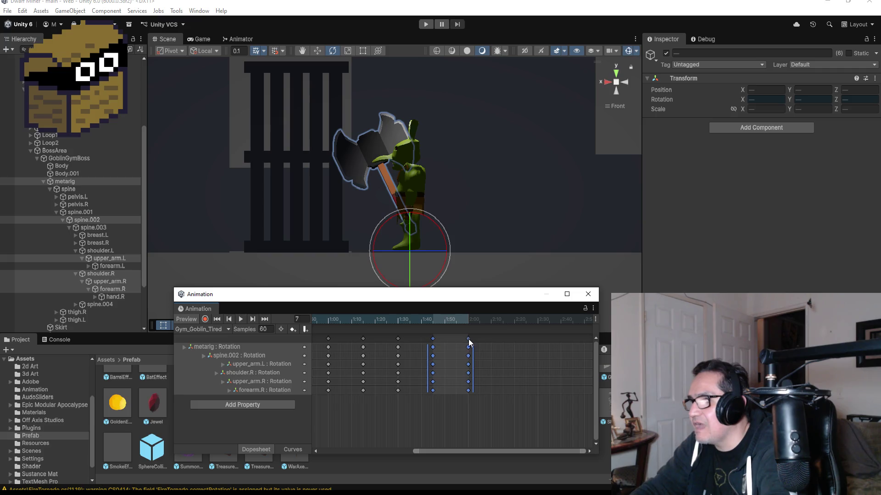
ctrl+click(434, 338)
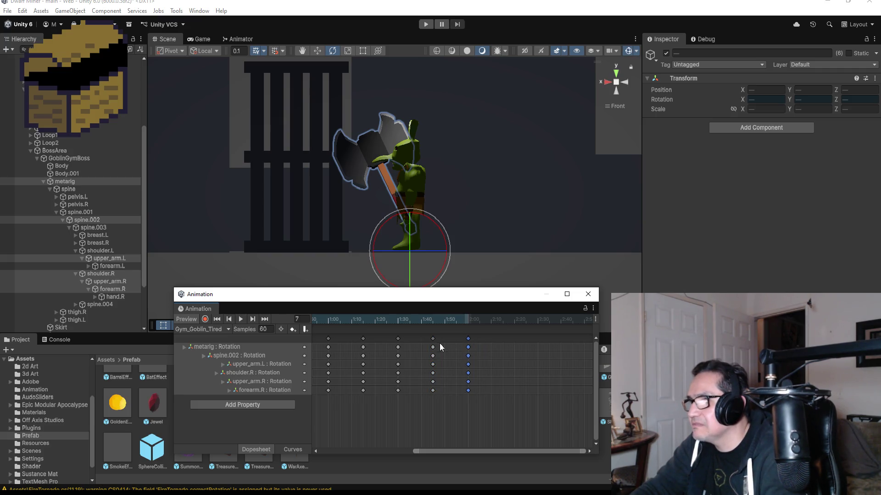
drag(421, 335, 475, 396)
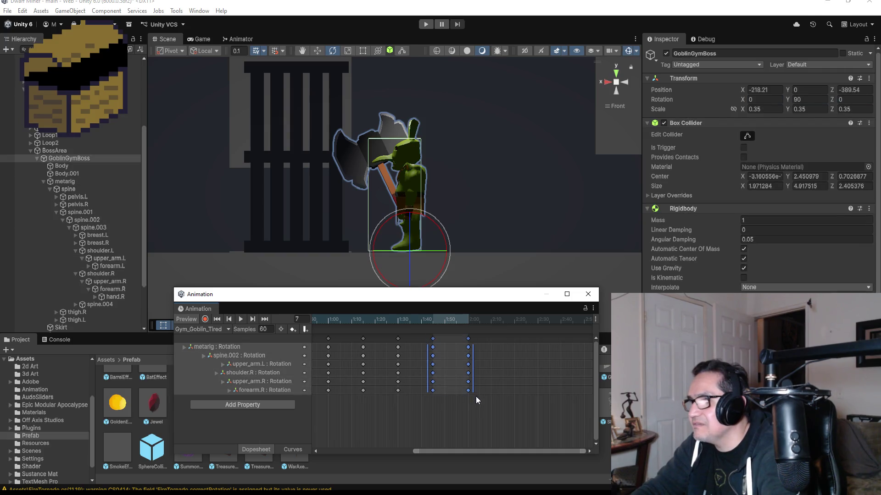
right_click(433, 340)
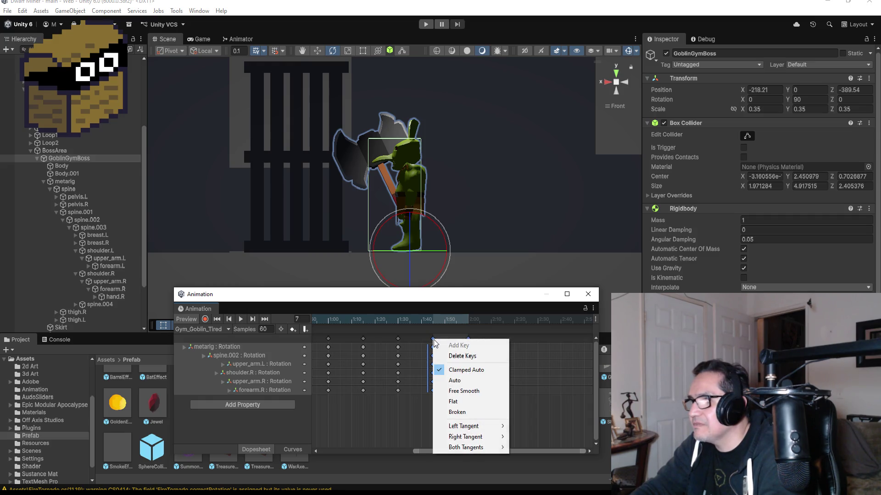
click(430, 343)
drag(429, 340, 473, 400)
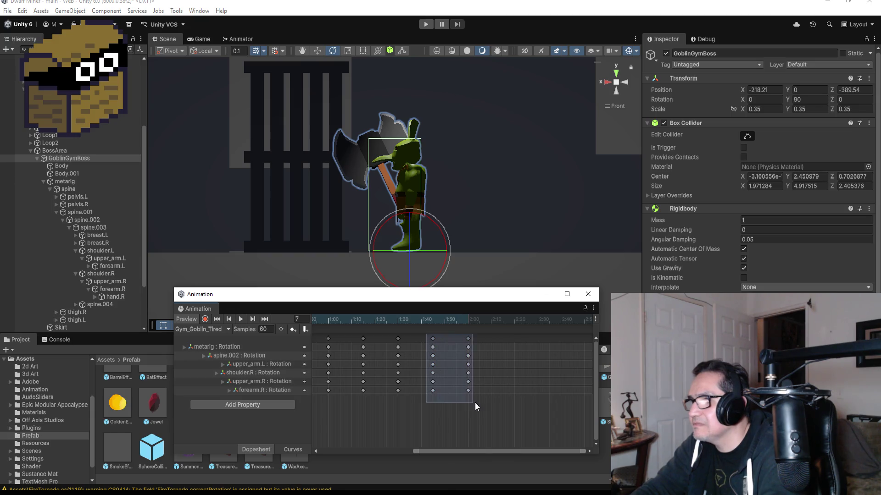
click(469, 347)
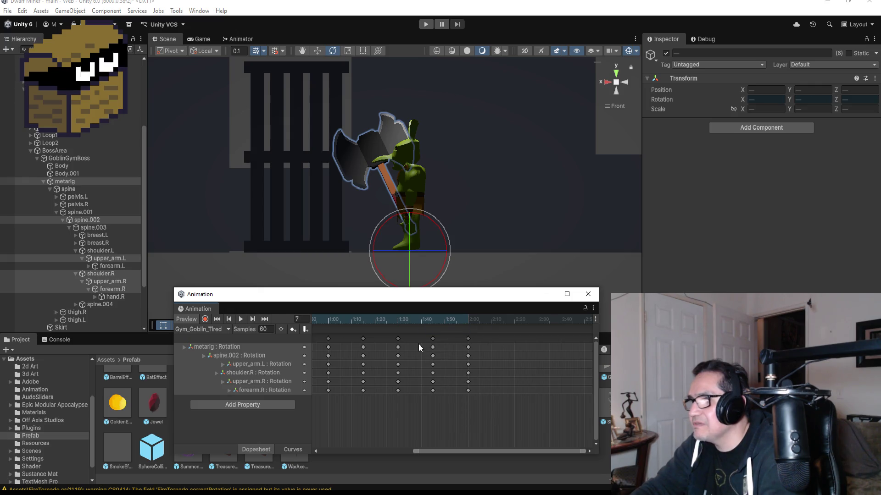
click(431, 360)
drag(426, 341, 477, 405)
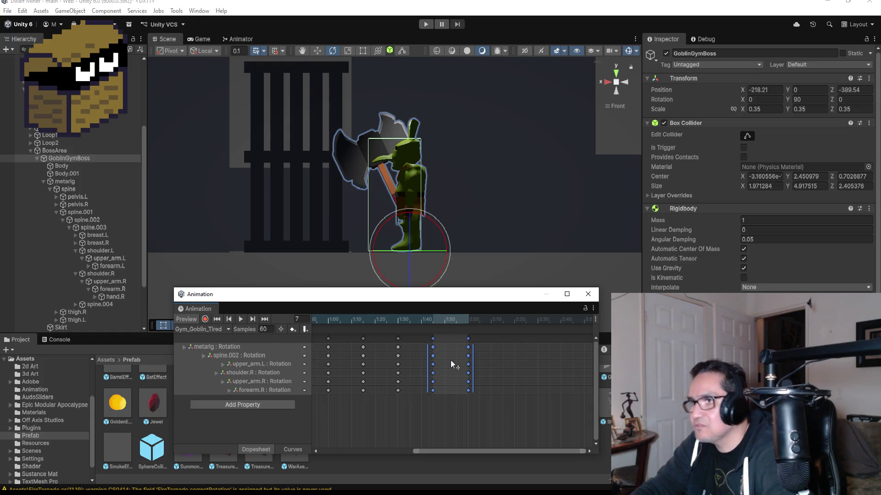
drag(451, 361, 484, 362)
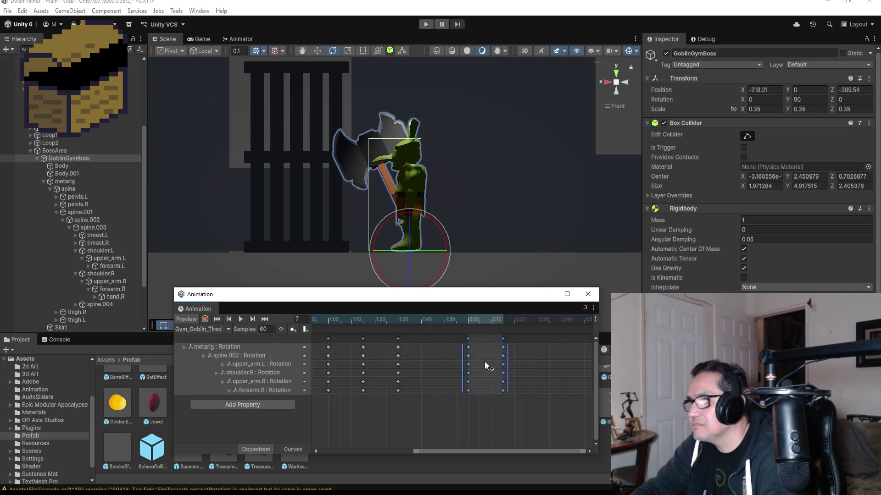
key(ctrl+z)
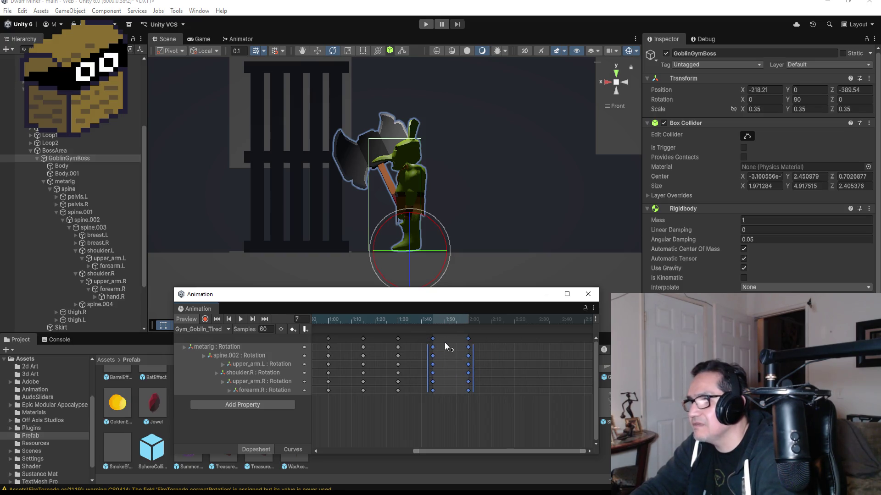
From the 1:40 keys, add a new keyframe column near 2:10
click(500, 345)
click(434, 338)
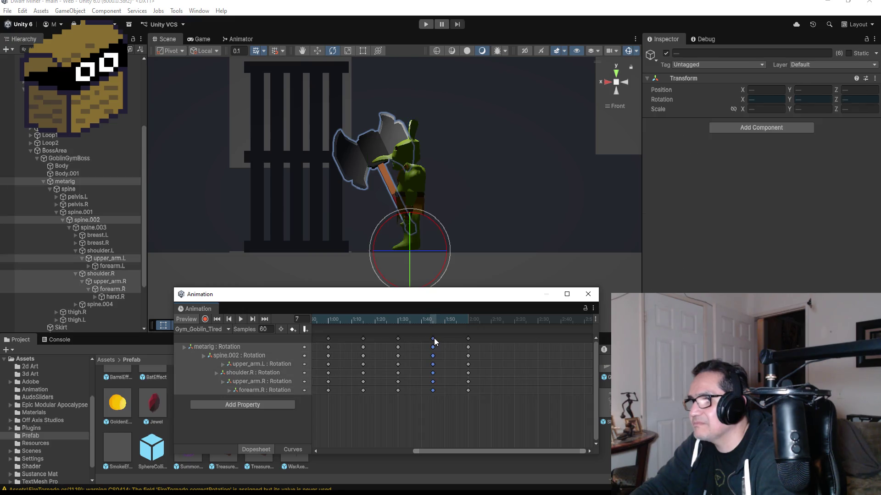
click(265, 319)
click(228, 318)
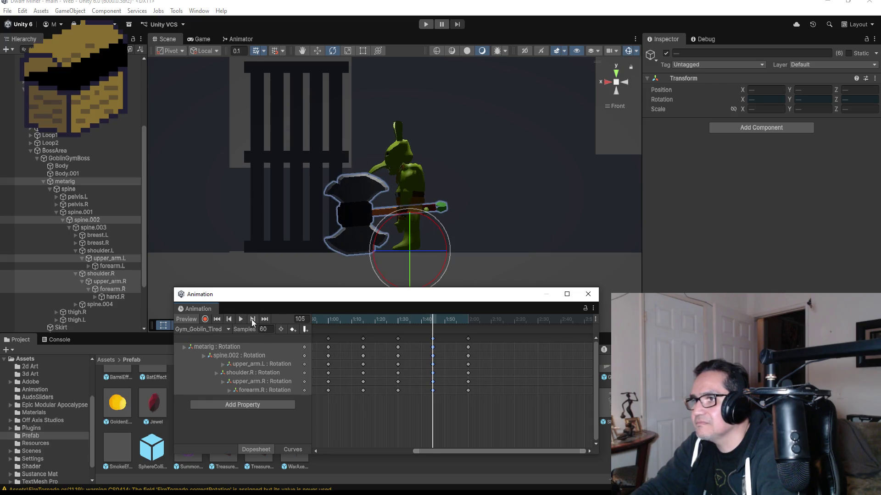
right_click(503, 338)
click(507, 347)
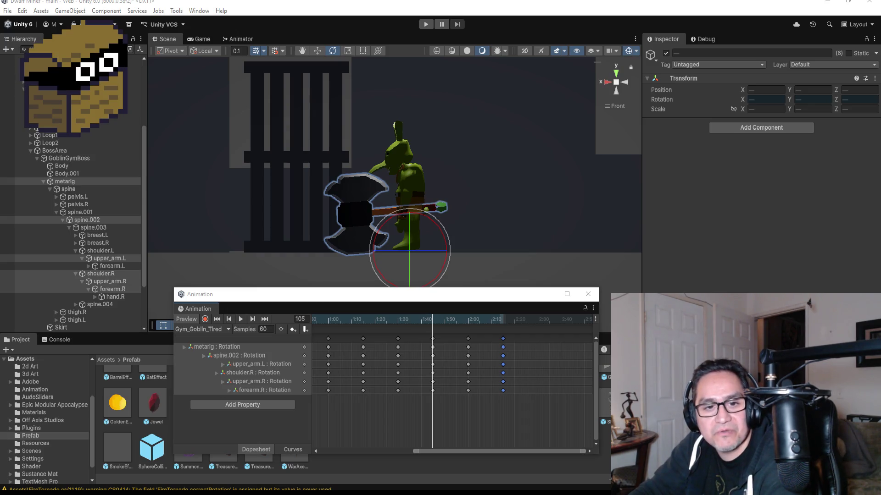
key(alt+Tab)
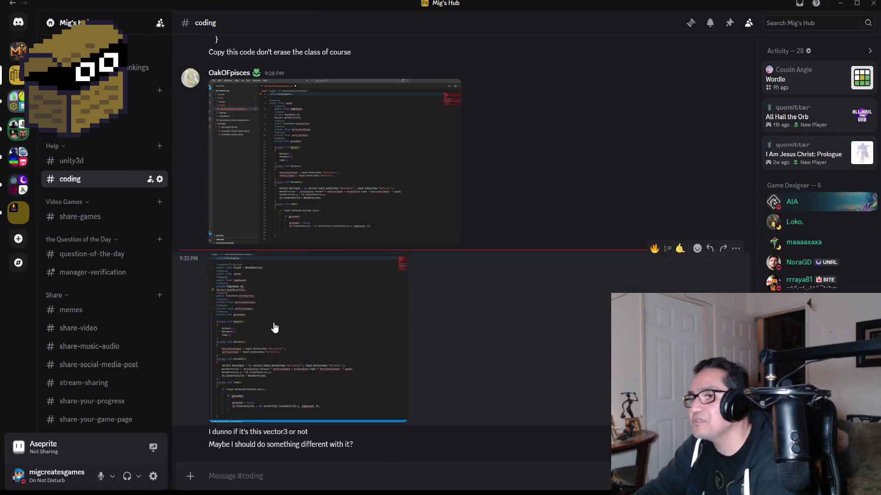
Enlarge the second Player code screenshot in #coding, zoom in on the speed field, then zoom out
click(271, 330)
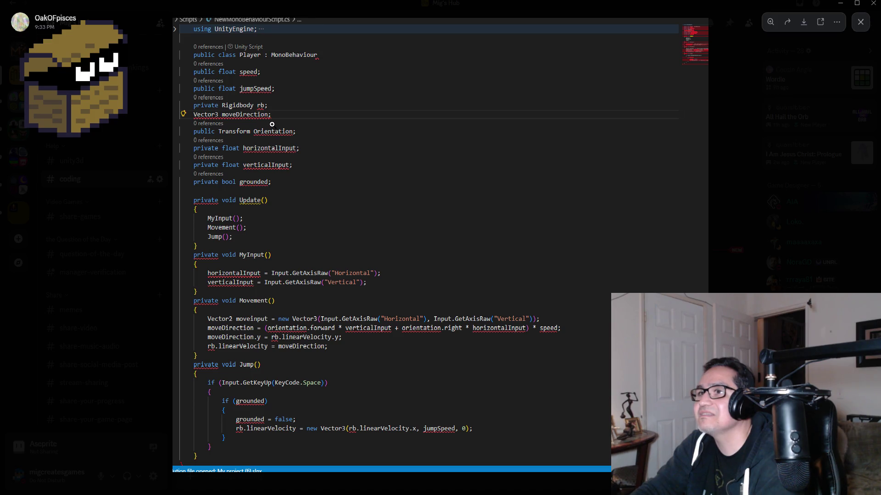
click(254, 73)
click(241, 77)
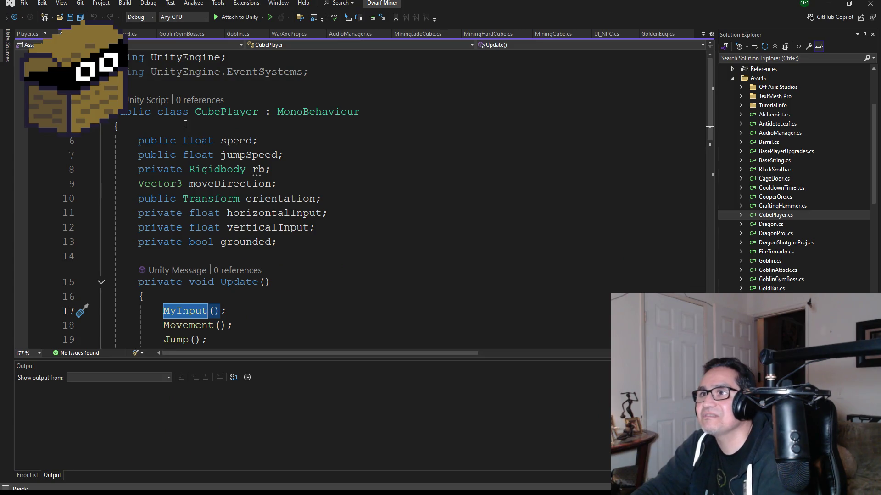
Retype the CubePlayer class's opening brace on line 5
click(184, 125)
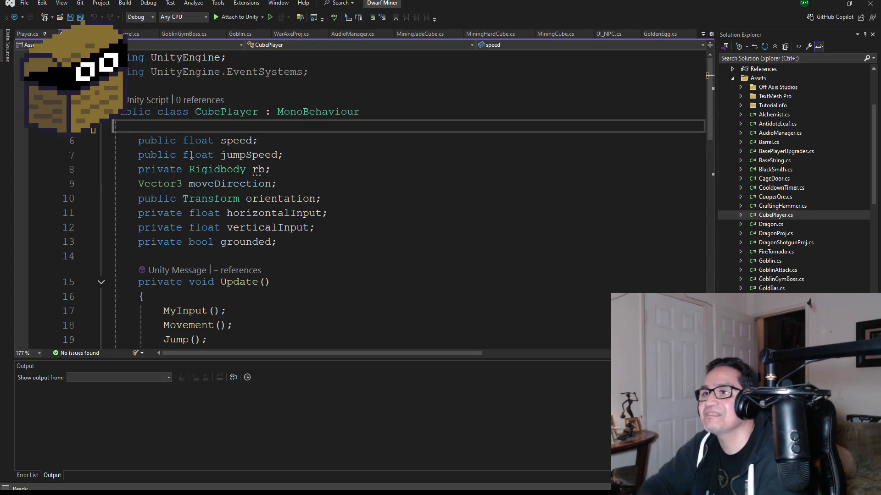
key(BackSpace)
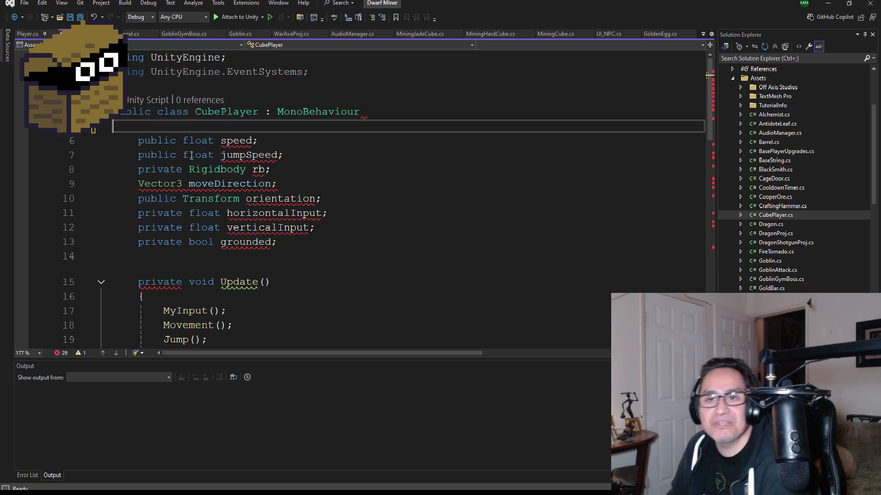
text({)
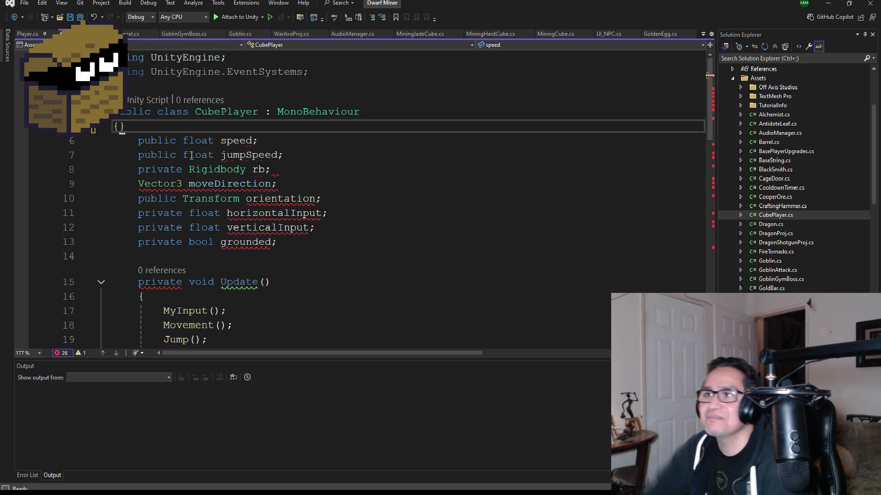
text({)
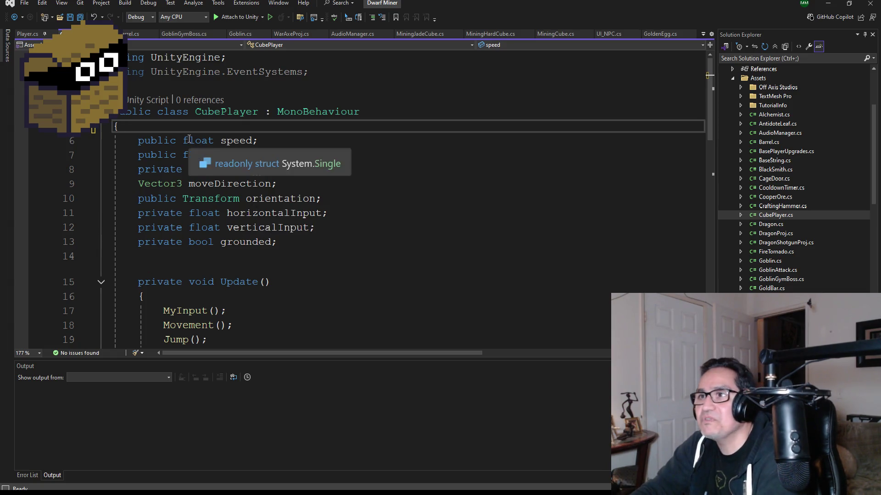
scroll(206, 215, down, 13)
scroll(183, 250, up, 3)
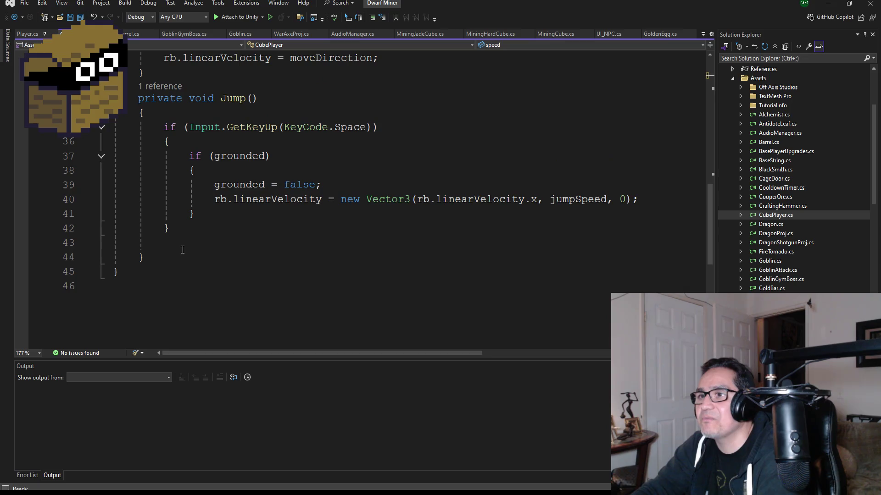
Delete the class body, undo to restore it, and minimize Visual Studio
mouse_move(176, 257)
mouse_down()
mouse_move(118, 124)
mouse_move(128, 48)
mouse_move(138, 46)
mouse_move(105, 142)
mouse_up()
key(Delete)
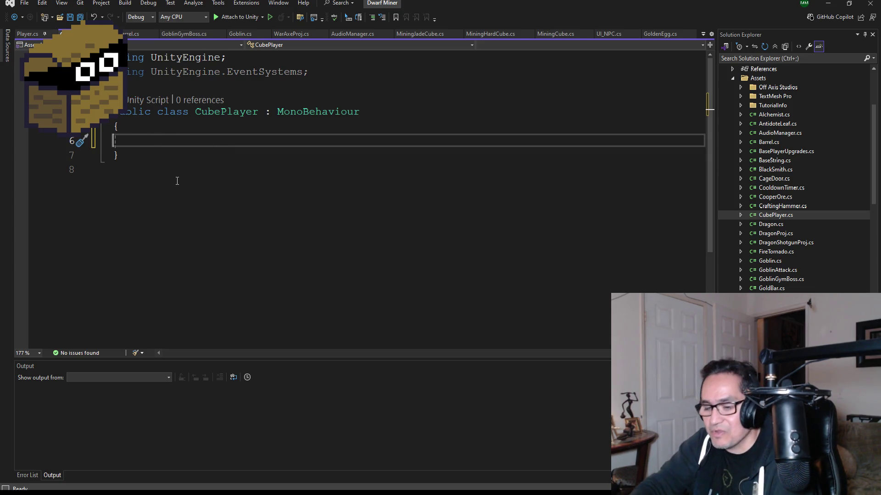
key(ctrl+z)
key(ctrl+z)
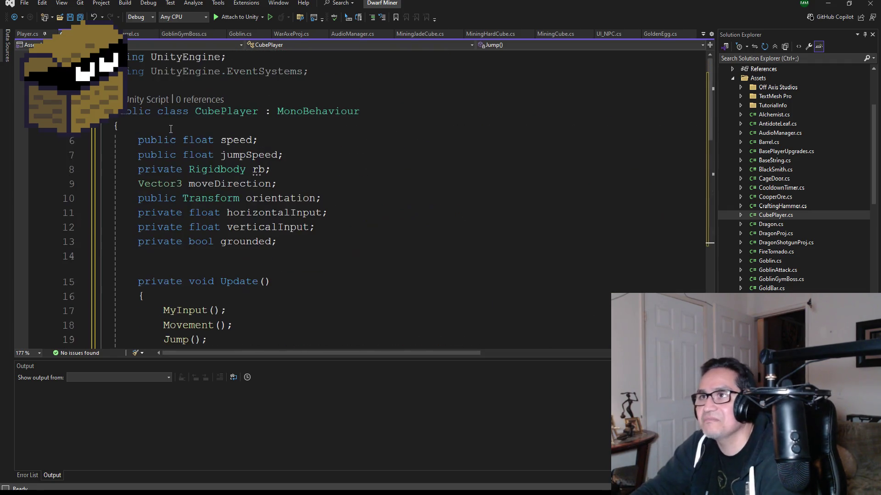
click(828, 3)
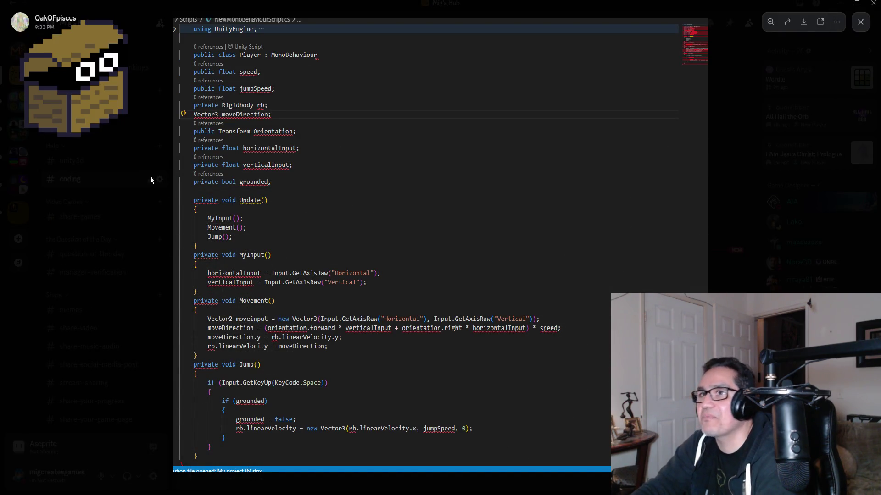
Close the screenshot viewer, reply 'You are missing bracket' in #coding, and return to Unity
click(150, 175)
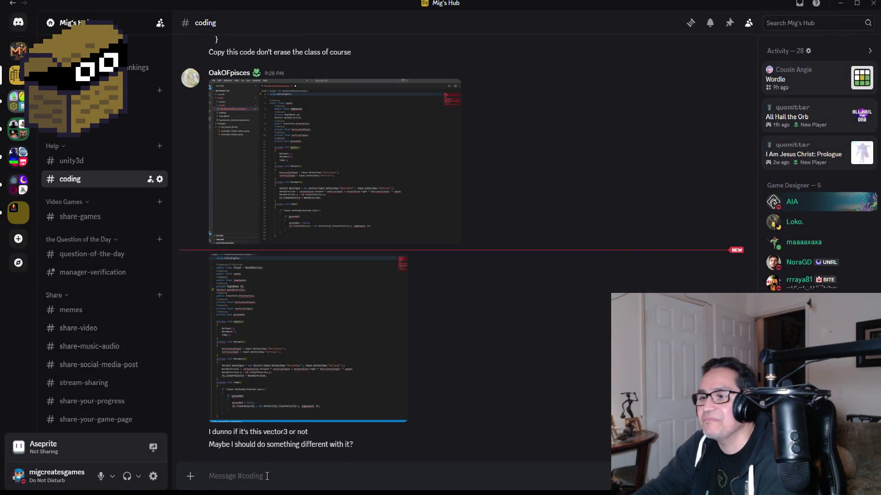
text(You)
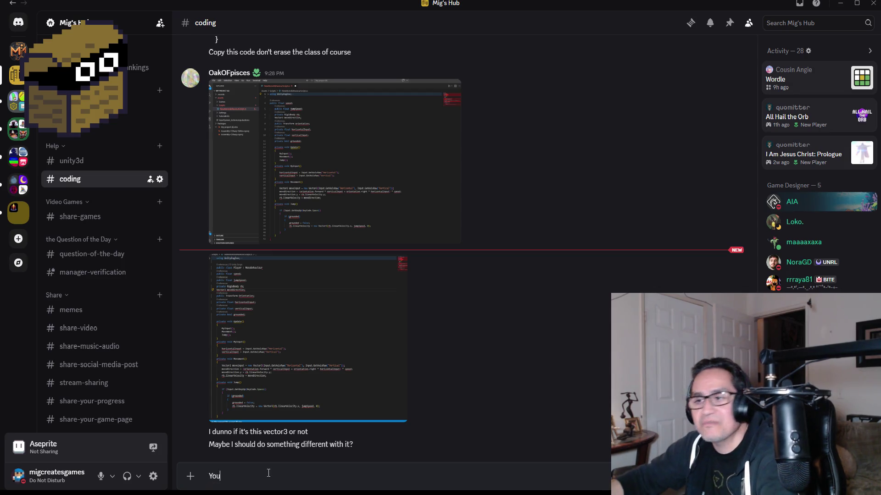
text( are missing b)
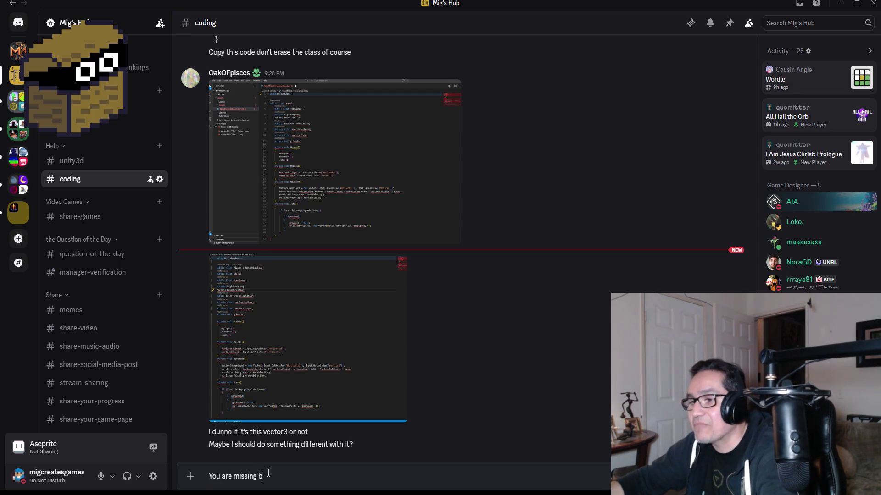
text(racket)
key(Return)
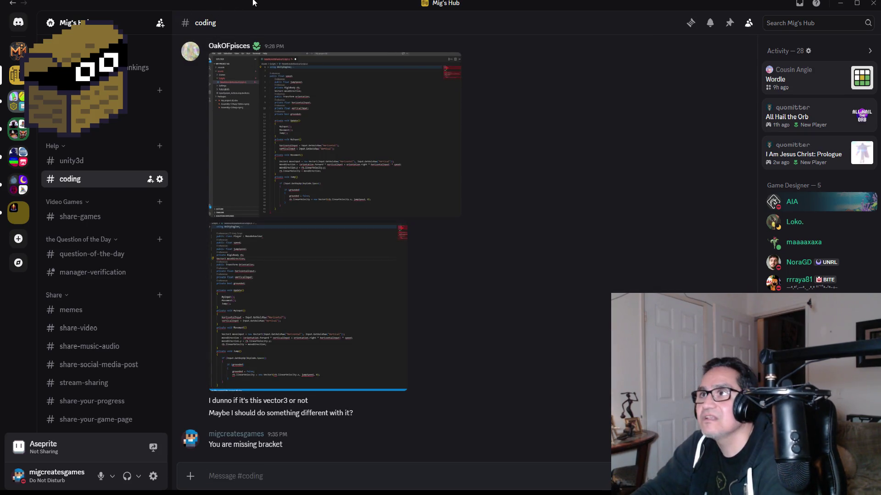
key(alt+Tab)
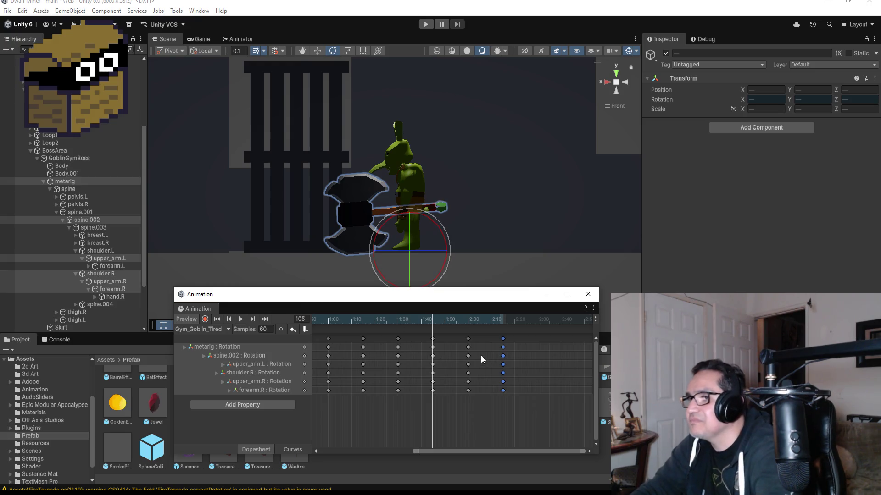
Add keys on all rotation rows at 2:30
click(269, 319)
click(225, 320)
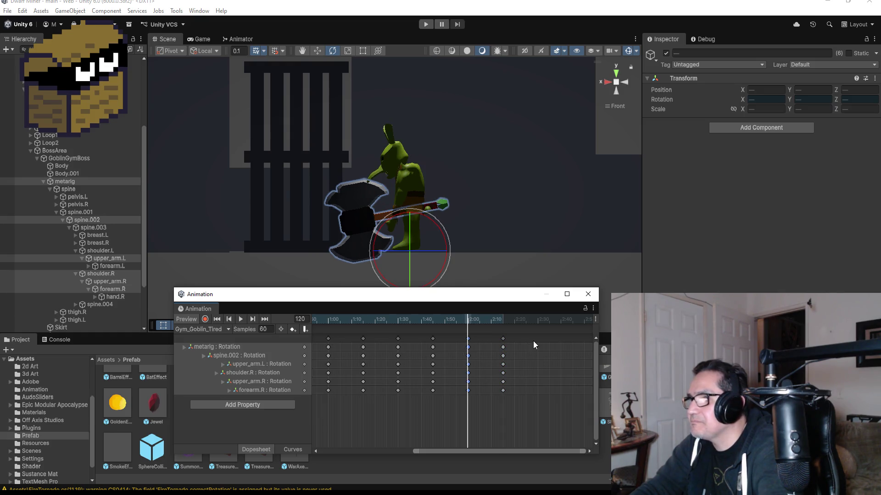
scroll(534, 340, up, 3)
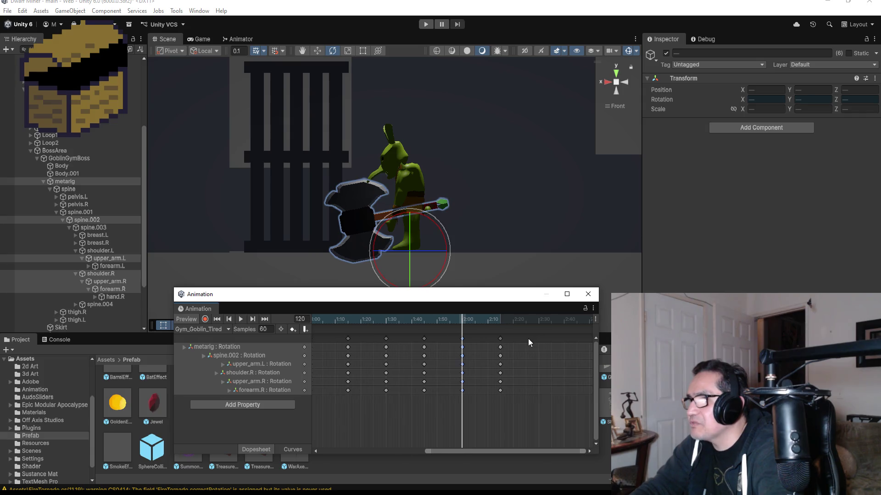
right_click(541, 337)
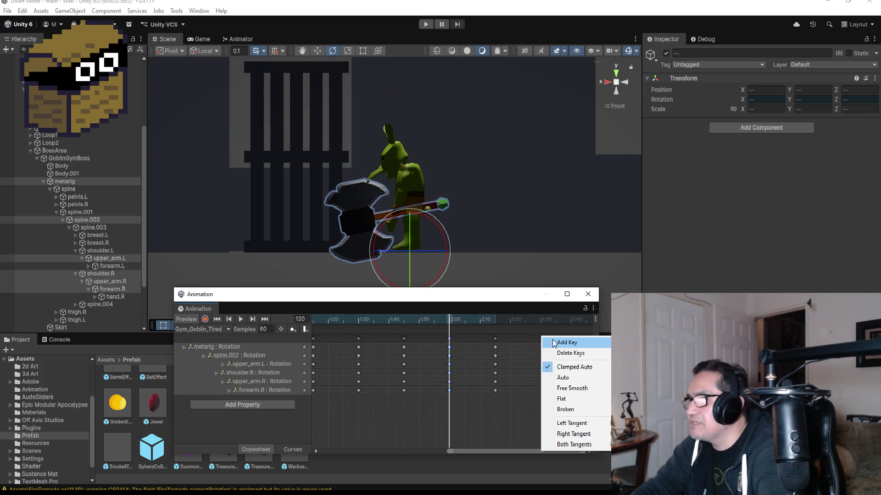
click(553, 343)
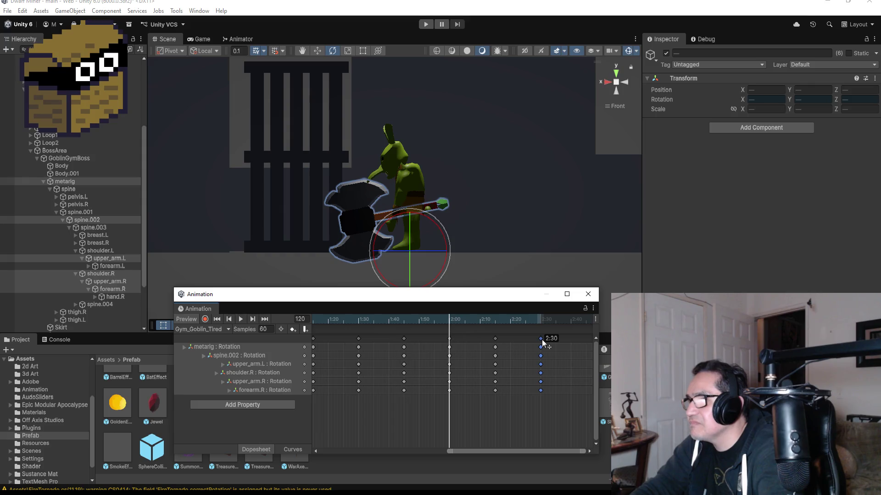
Add another keyframe column at about 2:45
click(265, 319)
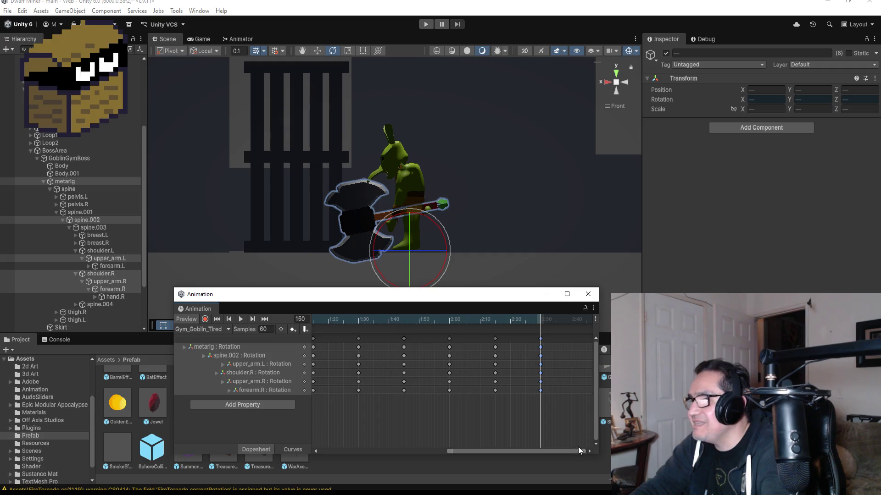
click(590, 452)
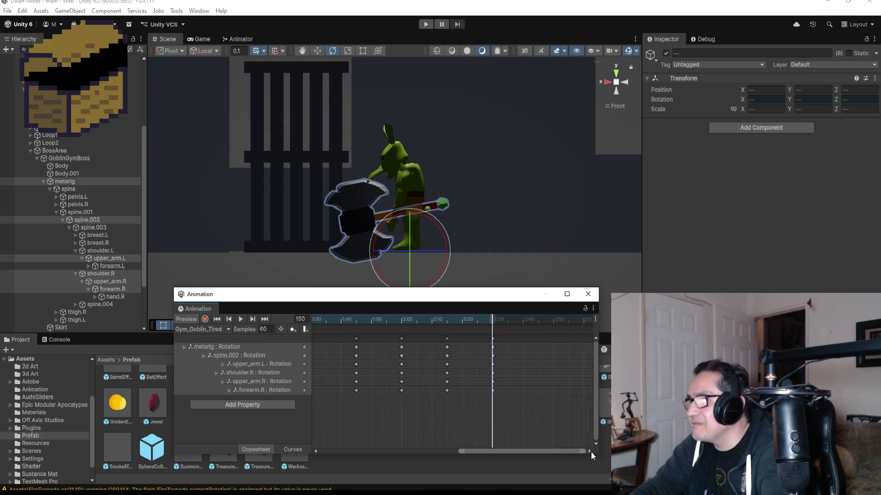
scroll(514, 369, up, 1)
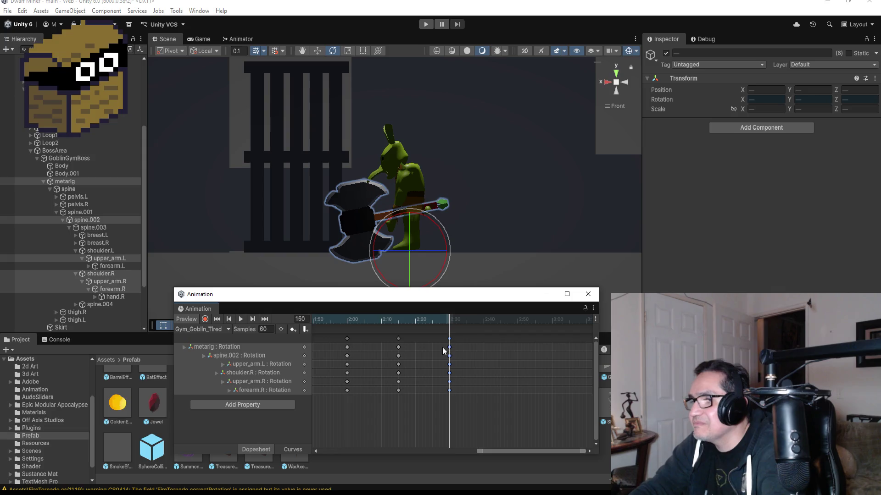
click(398, 340)
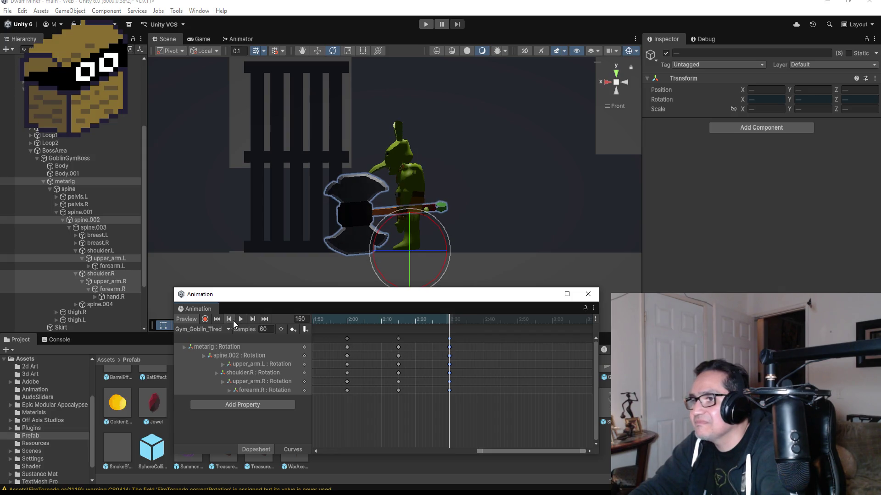
click(398, 340)
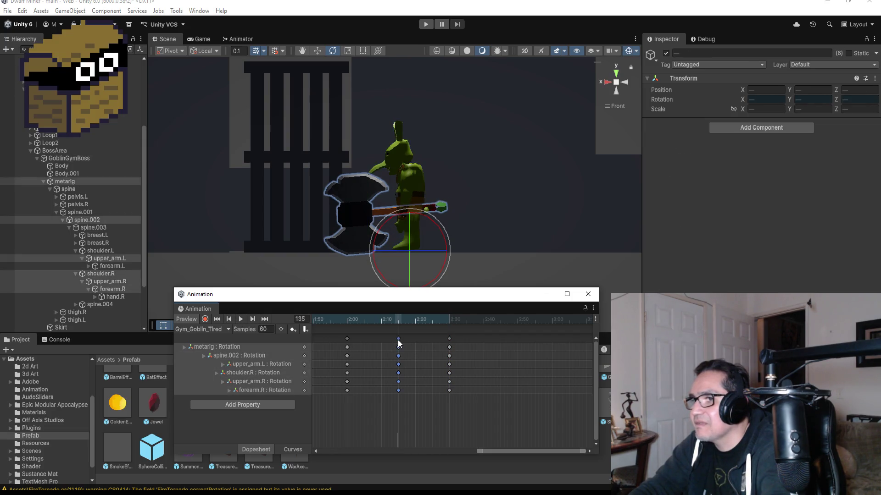
right_click(499, 343)
click(502, 345)
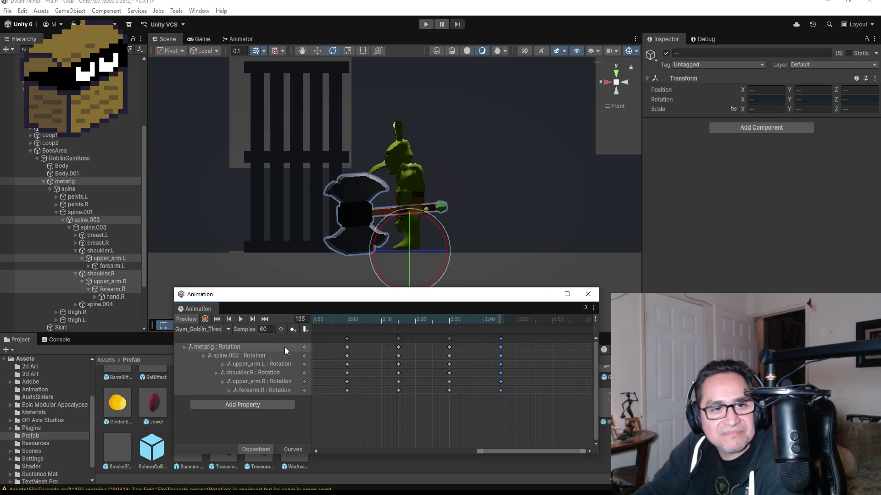
Add final keys at 3:00, nudge them to 3:01, preview the swing, and close the Animation window
click(252, 320)
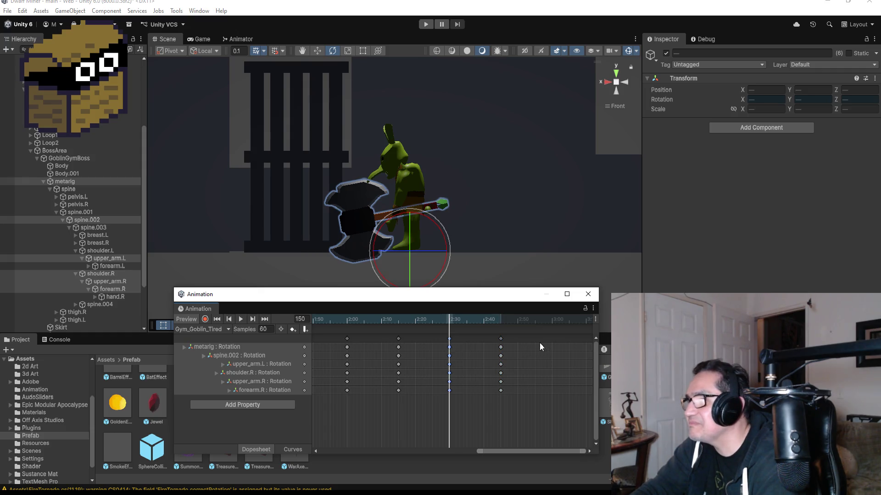
scroll(540, 341, up, 3)
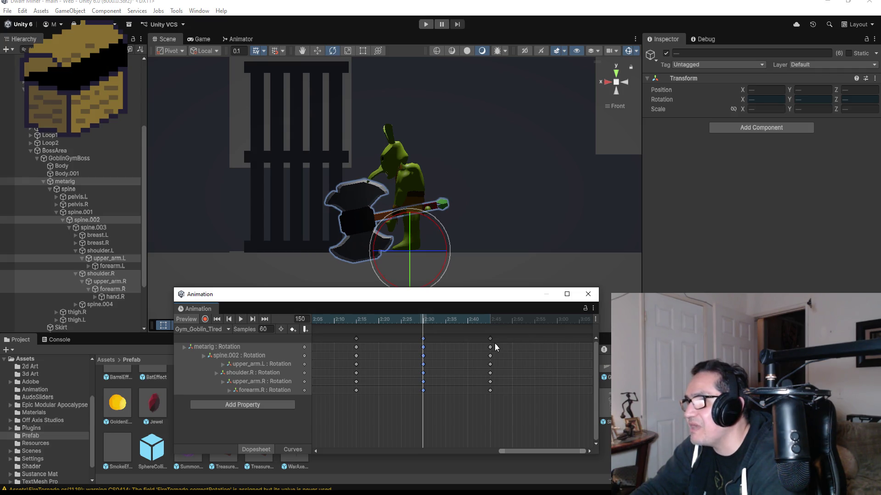
right_click(556, 339)
click(571, 348)
drag(558, 343, 556, 340)
click(242, 318)
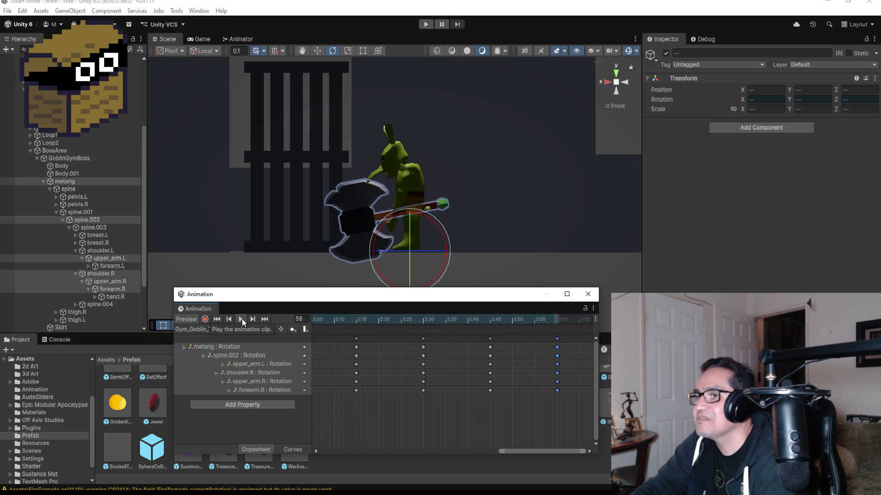
click(587, 294)
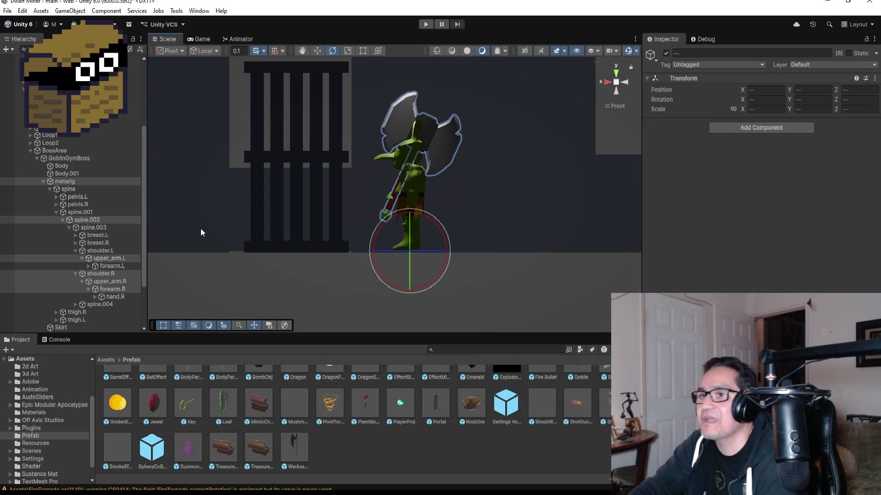
Save all files and open the GoblinGymBoss script
click(30, 150)
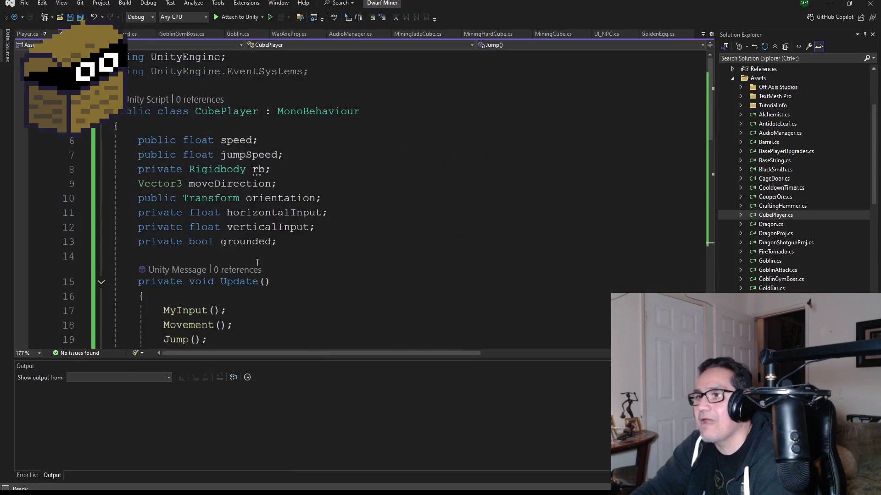
click(79, 19)
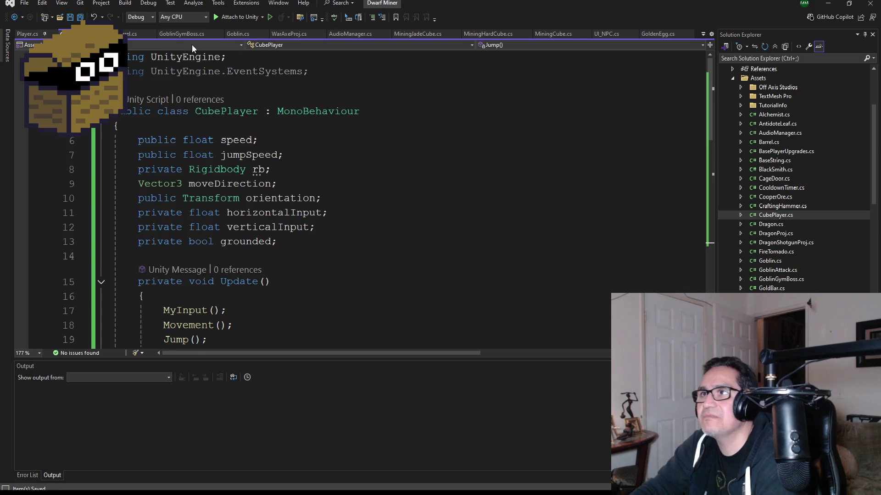
click(180, 35)
scroll(335, 202, down, 10)
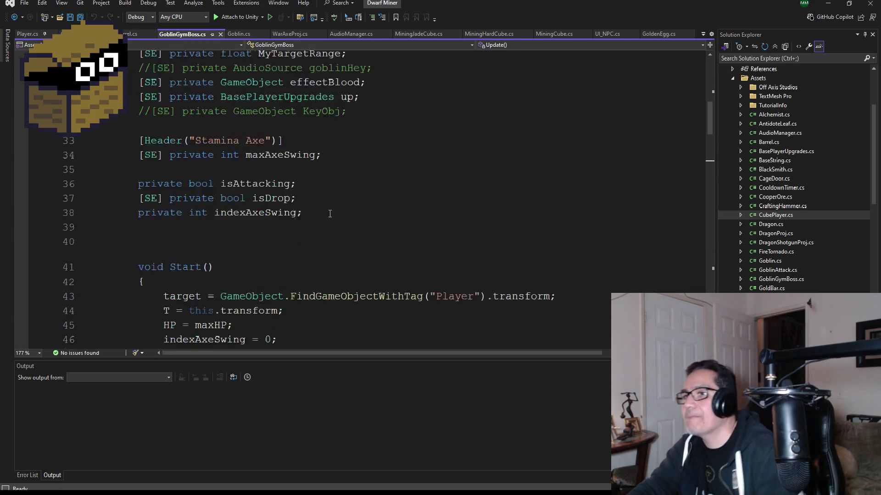
scroll(334, 203, up, 4)
scroll(324, 238, down, 14)
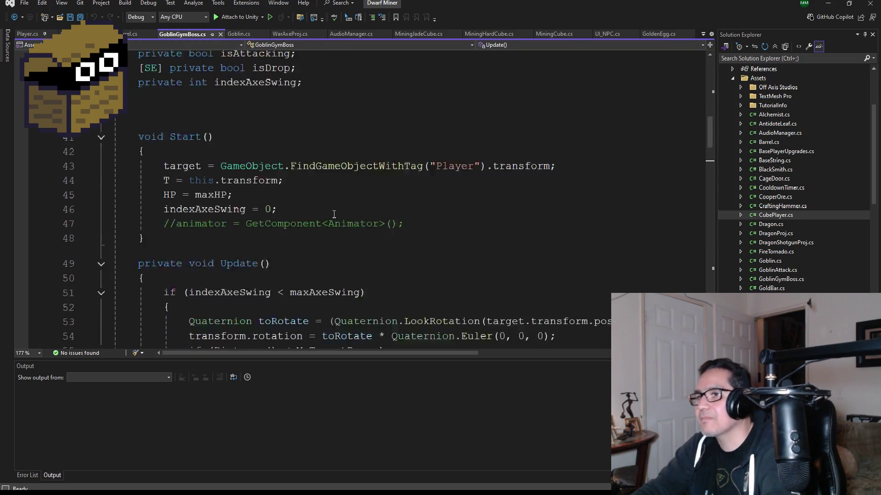
scroll(324, 238, down, 4)
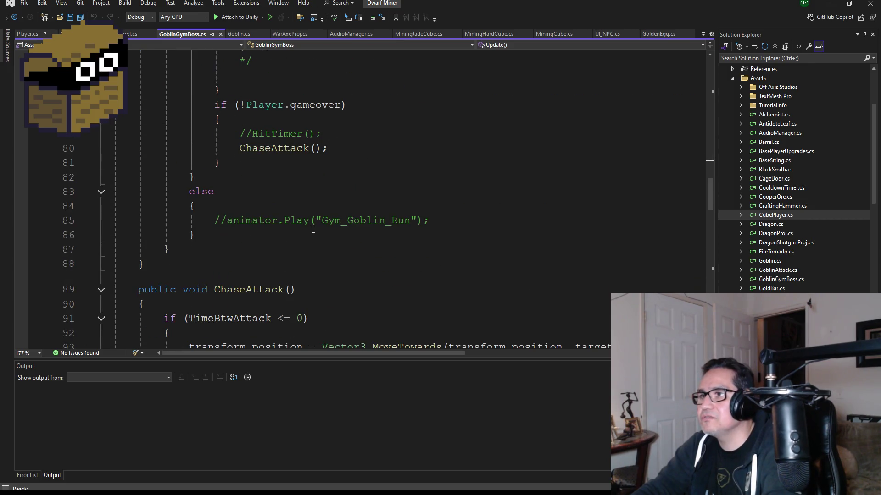
Uncomment the animator.Play line so it plays 'Gym_Goblin_Tired', and save the script
click(225, 220)
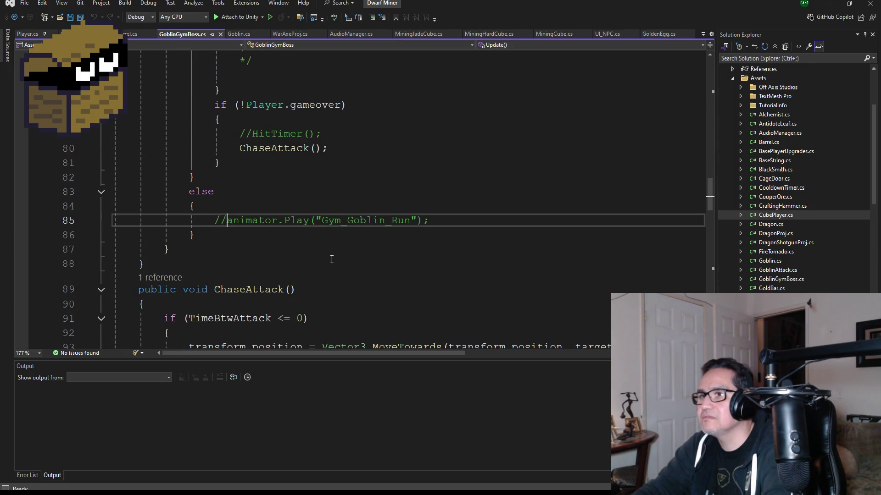
key(BackSpace)
key(BackSpace)
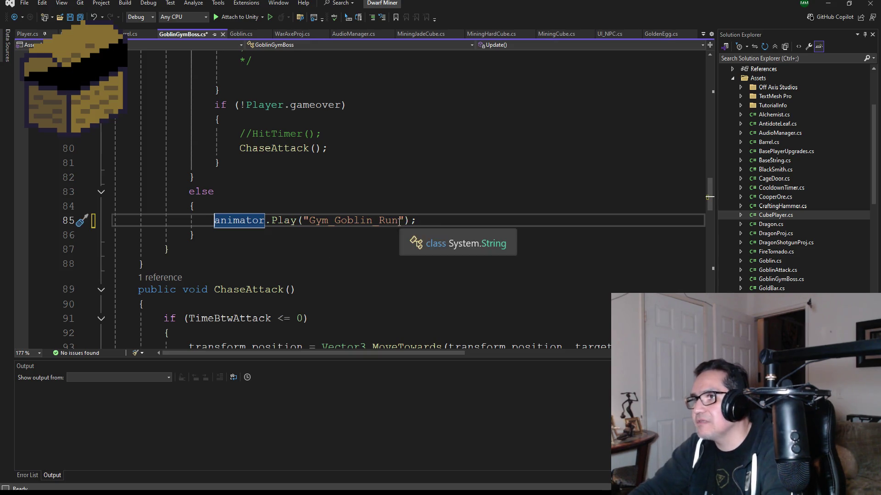
click(397, 220)
key(BackSpace)
key(BackSpace)
key(BackSpace)
text(Tired)
key(ctrl+s)
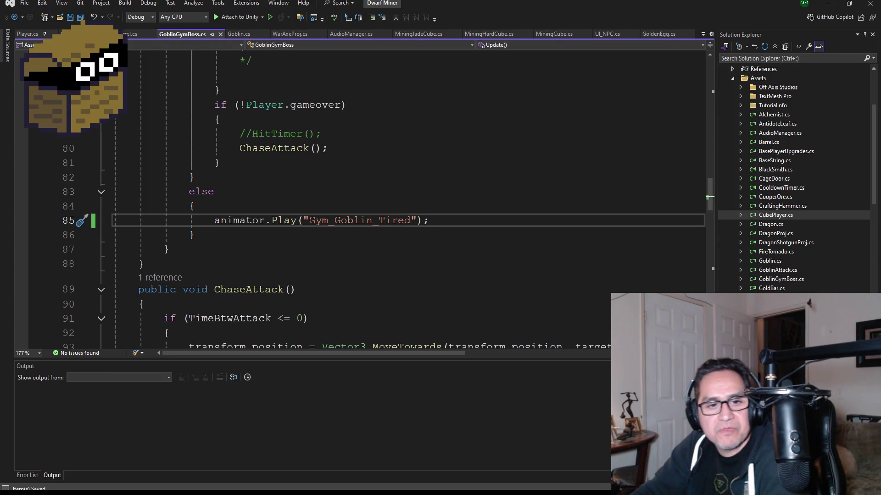
Minimize Visual Studio to bring the Unity editor back
key(alt+Tab)
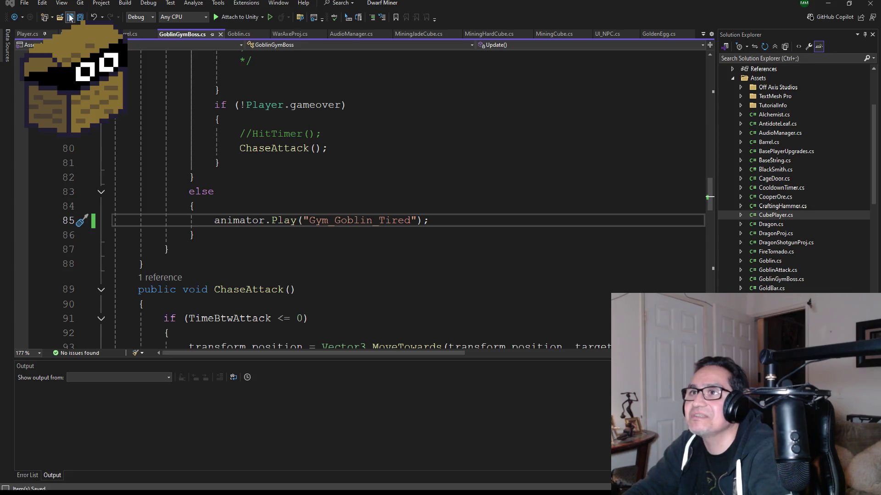
scroll(379, 195, down, 3)
scroll(378, 194, up, 20)
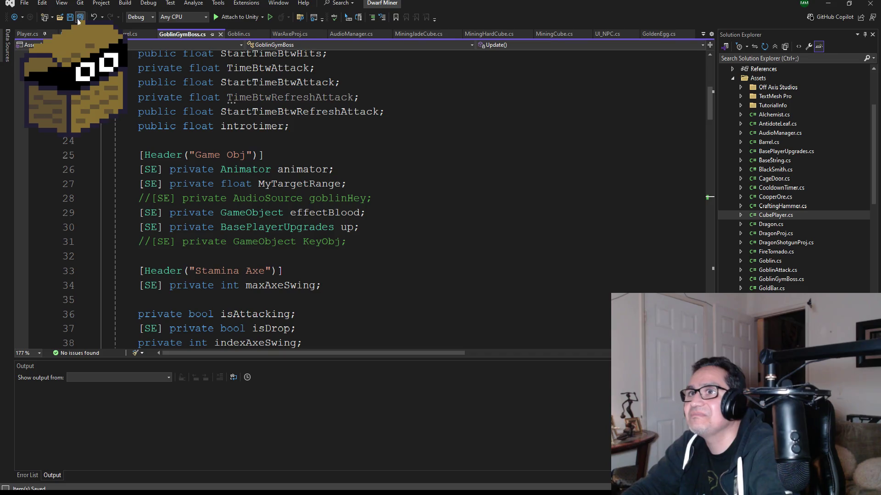
click(828, 3)
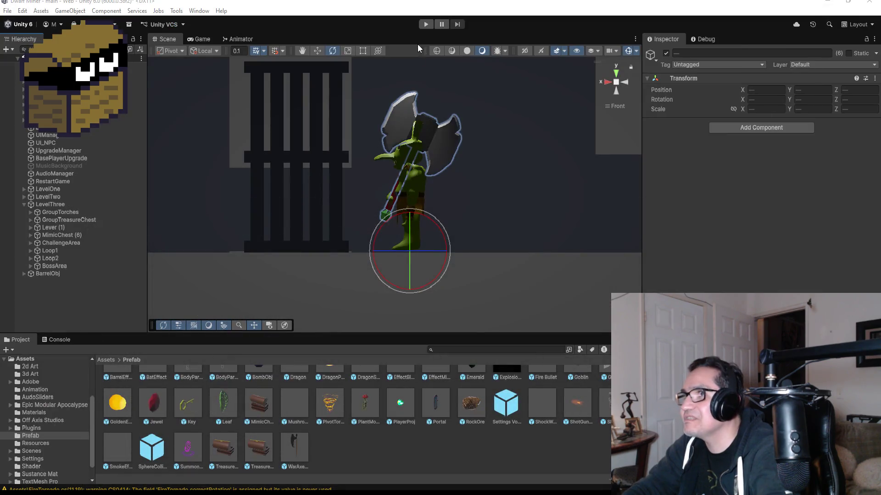
click(425, 26)
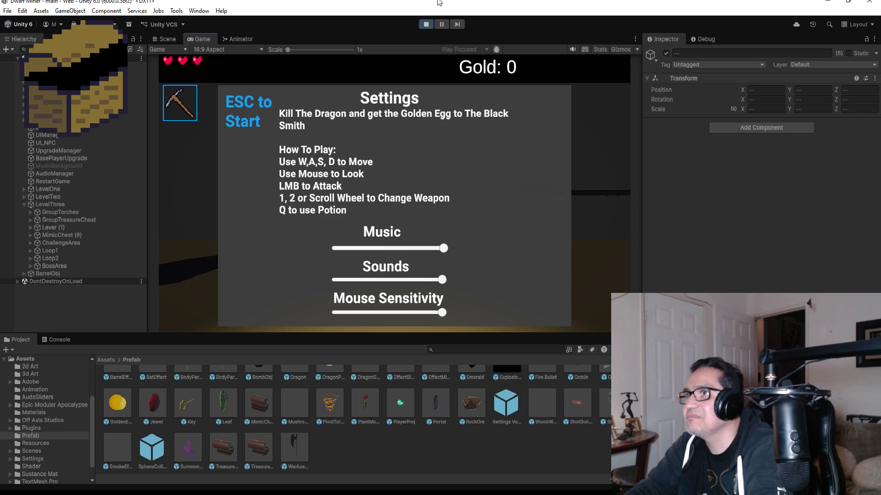
click(426, 25)
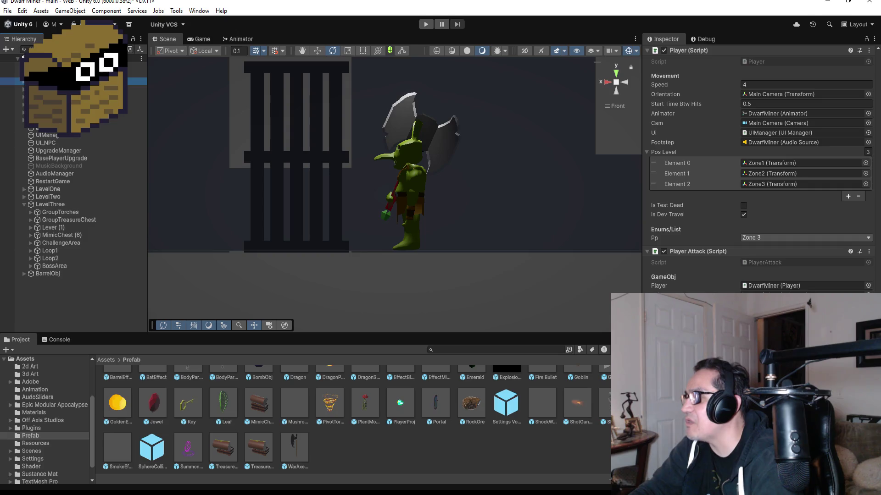
Scroll through DwarfMiner's Inspector components, then click empty Hierarchy space to deselect it
scroll(708, 188, down, 10)
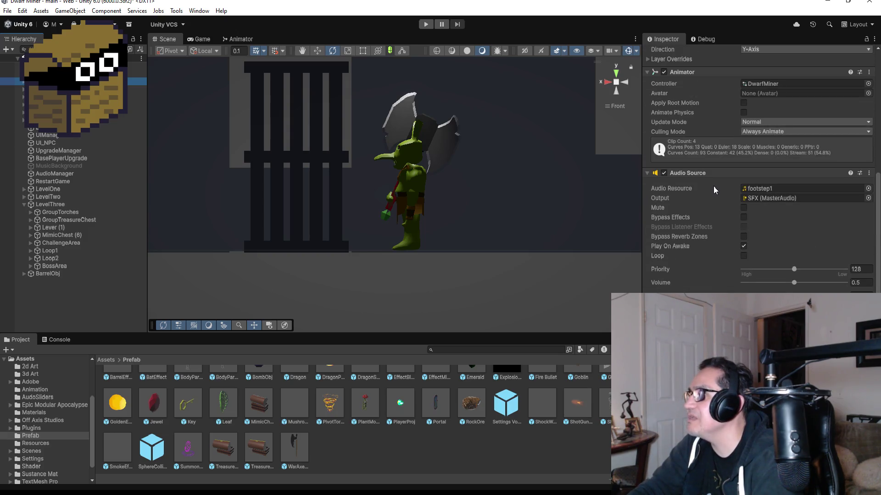
scroll(715, 181, up, 6)
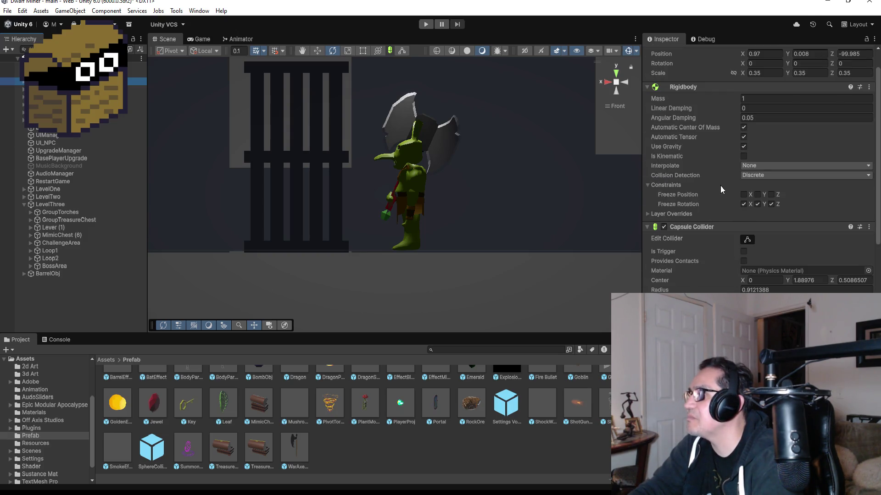
scroll(721, 190, up, 2)
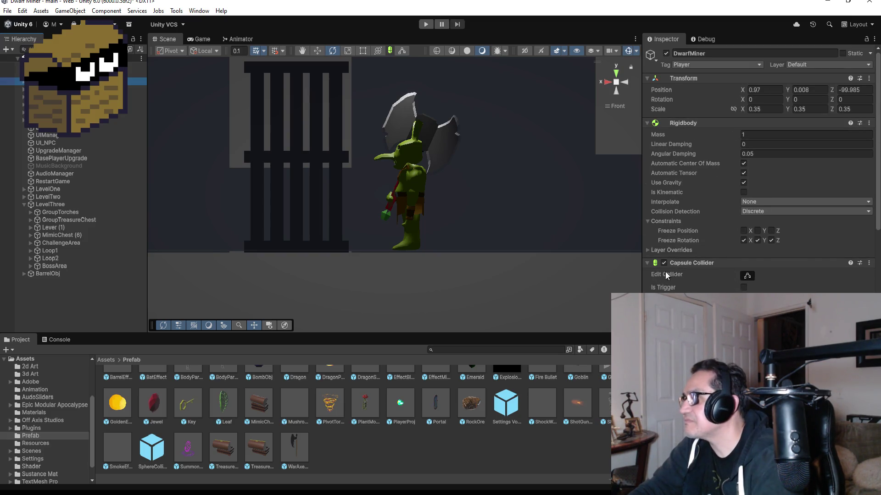
scroll(701, 263, down, 6)
scroll(757, 175, down, 8)
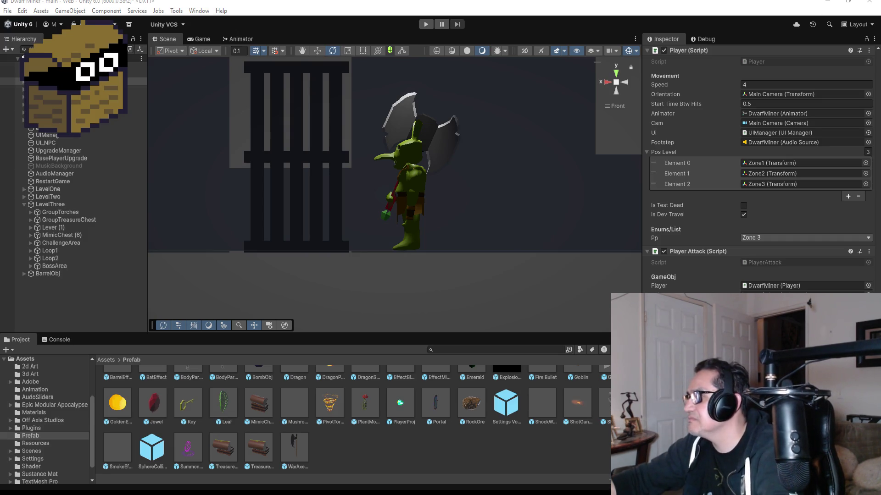
click(382, 465)
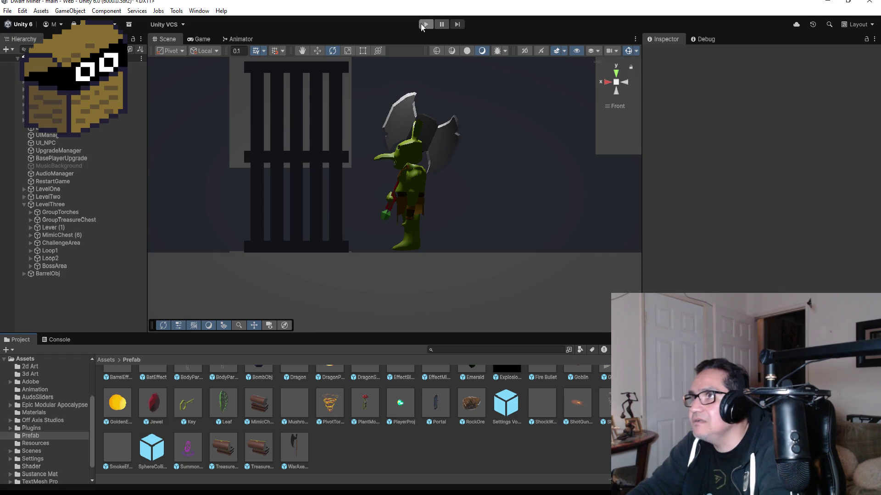
Align the Gym_Goblin_Tired node with the other Animator states and start a Play-mode test
click(238, 40)
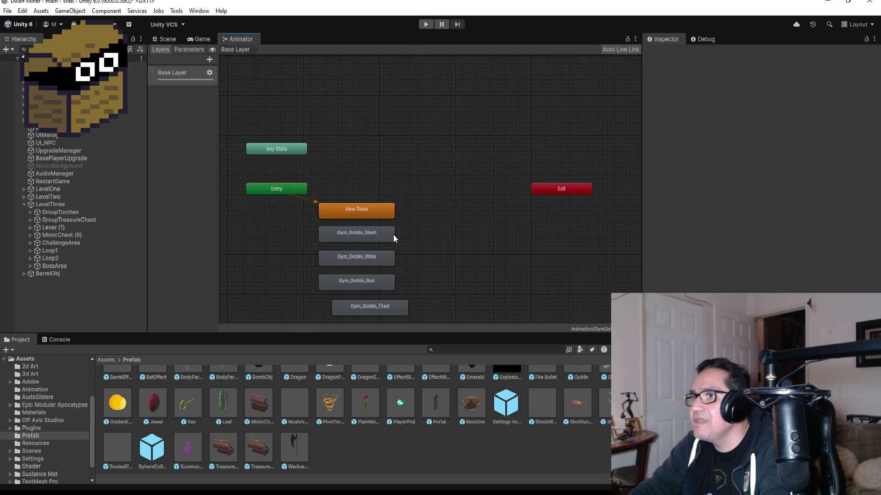
drag(386, 306, 377, 310)
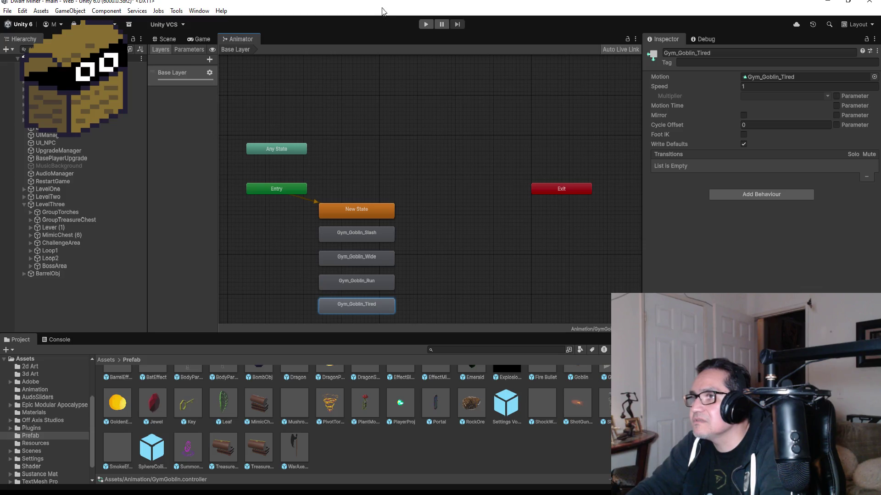
click(423, 25)
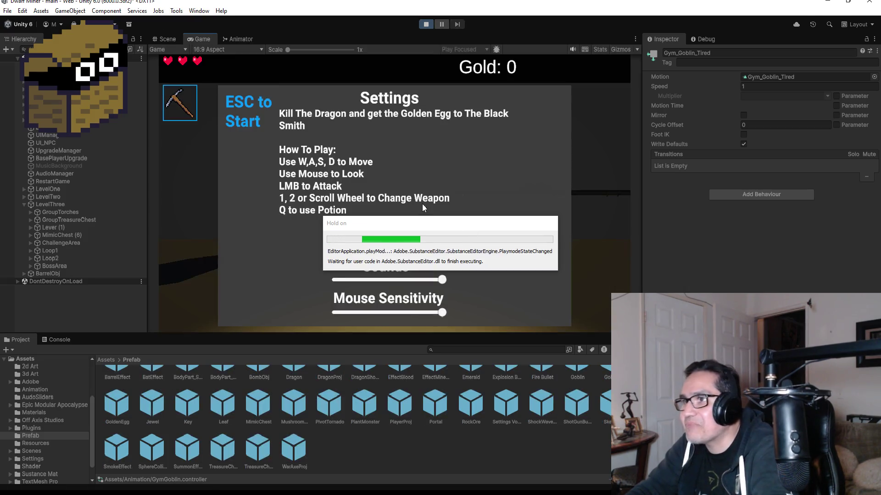
key(Escape)
Walk toward the goblin boss, hit it repeatedly to check knockback, then stop Play mode
scroll(394, 192, down, 1)
click(394, 193)
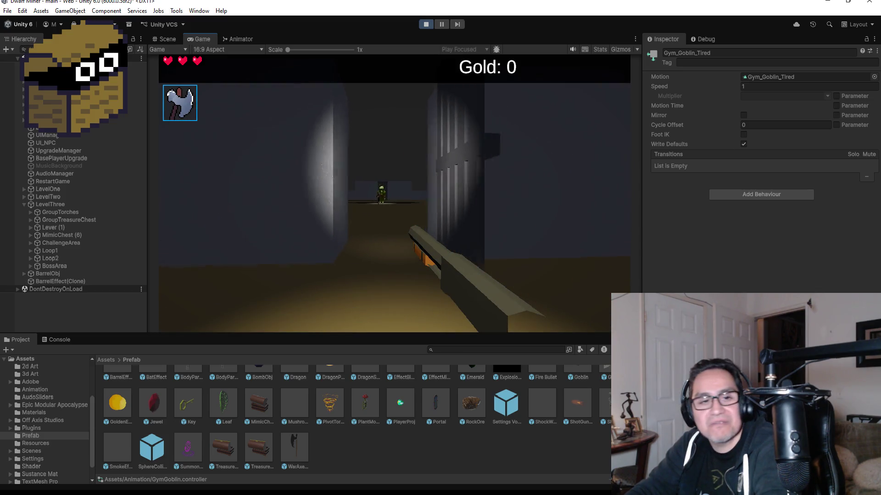
key(w)
key(w)
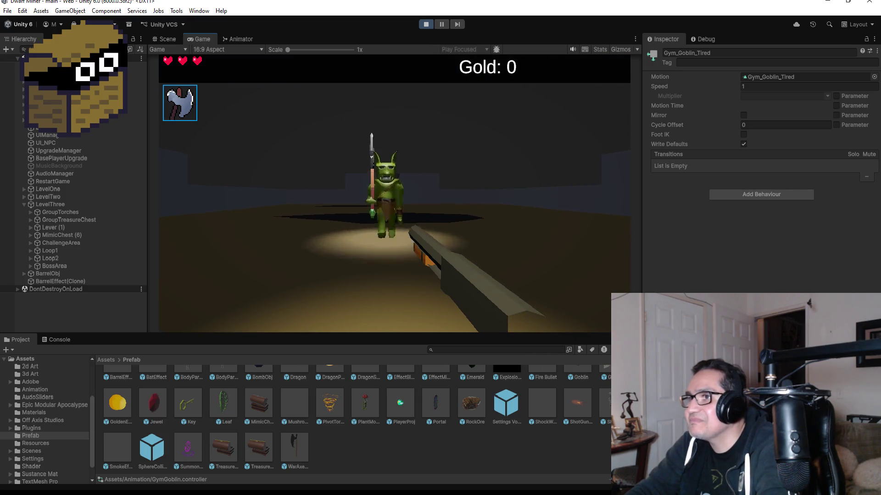
click(395, 193)
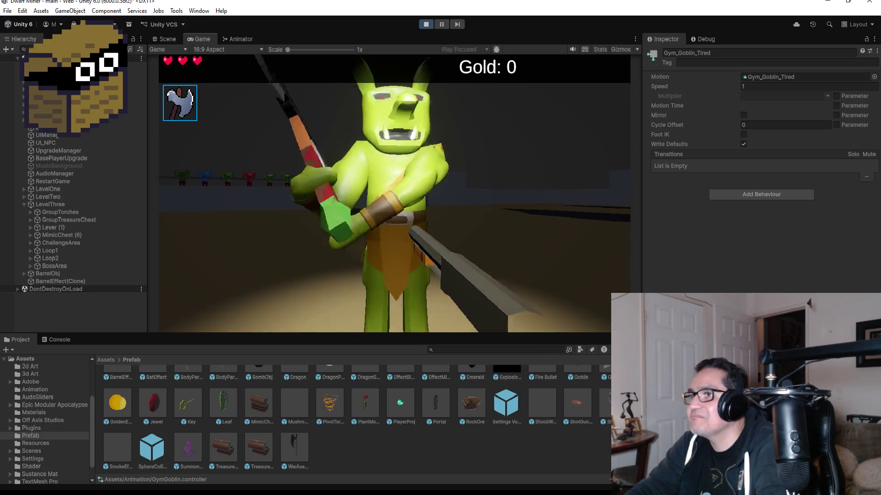
click(394, 193)
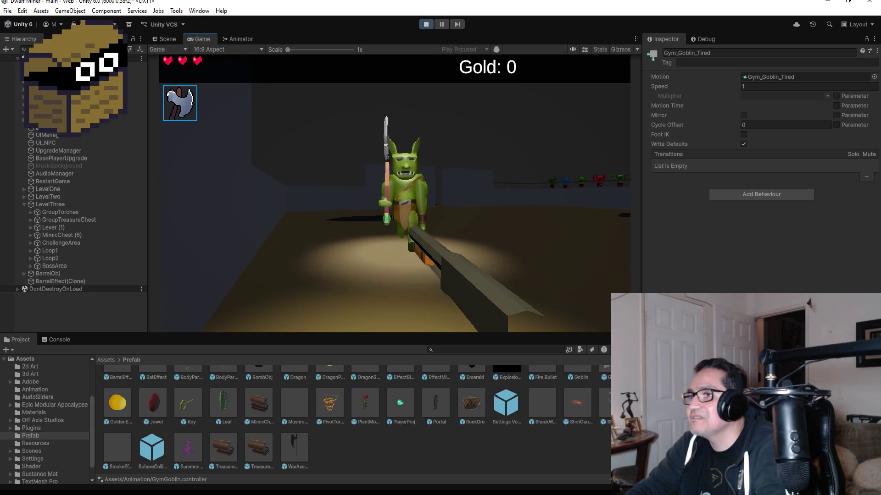
click(394, 193)
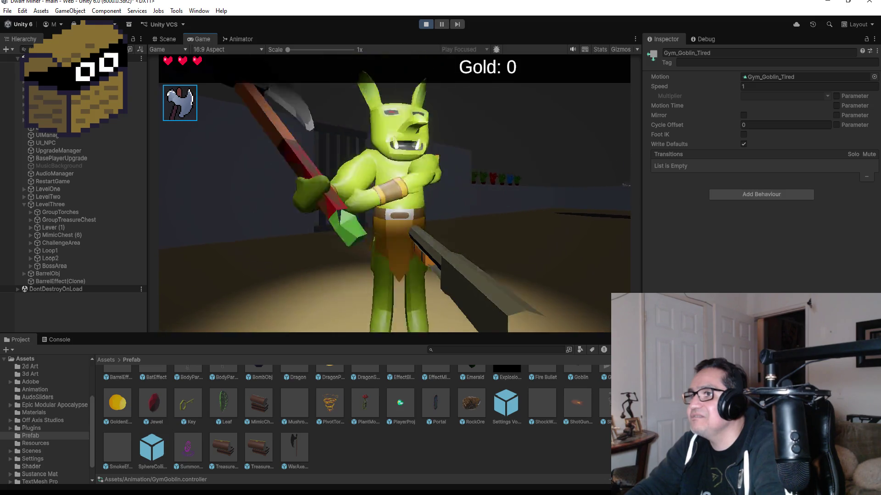
click(394, 192)
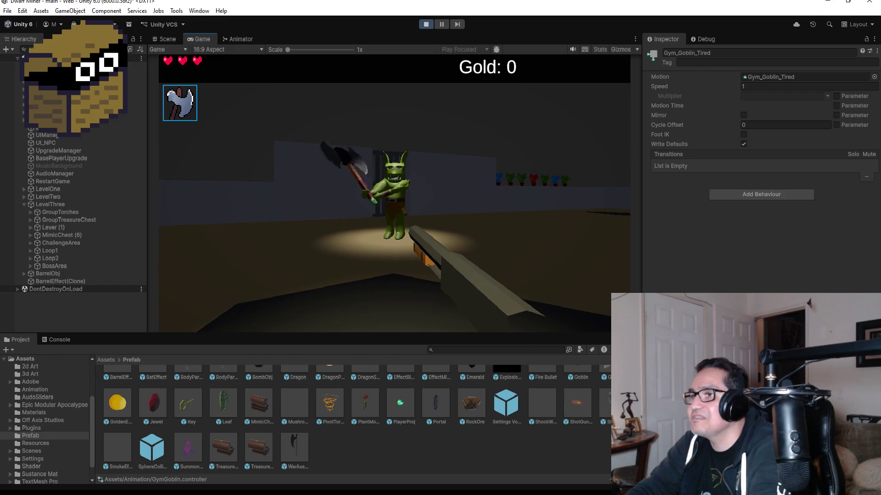
key(Escape)
click(425, 24)
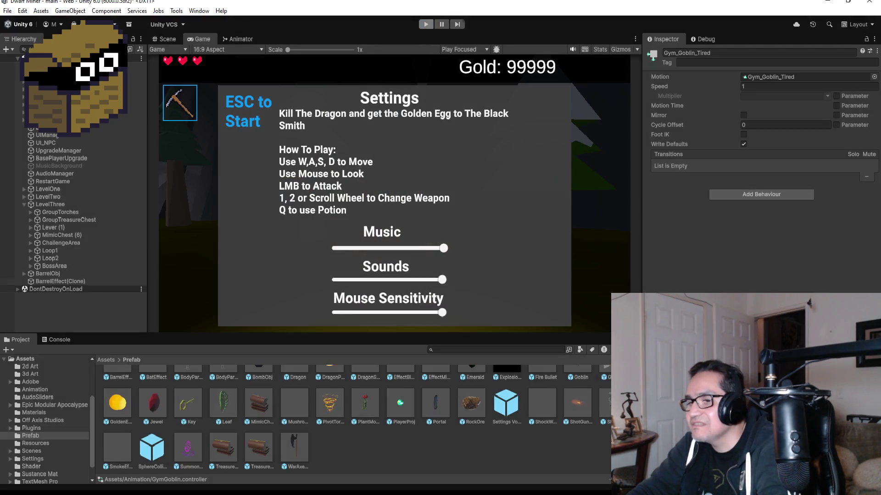
key(alt+Tab)
Comment out the Gym_Goblin_Tired animator.Play call on line 85
scroll(343, 265, down, 4)
scroll(344, 265, down, 5)
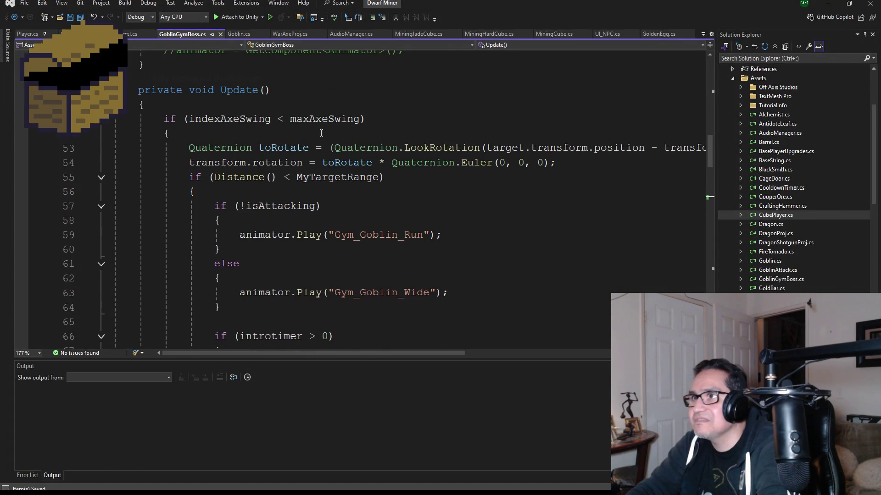
scroll(321, 133, down, 8)
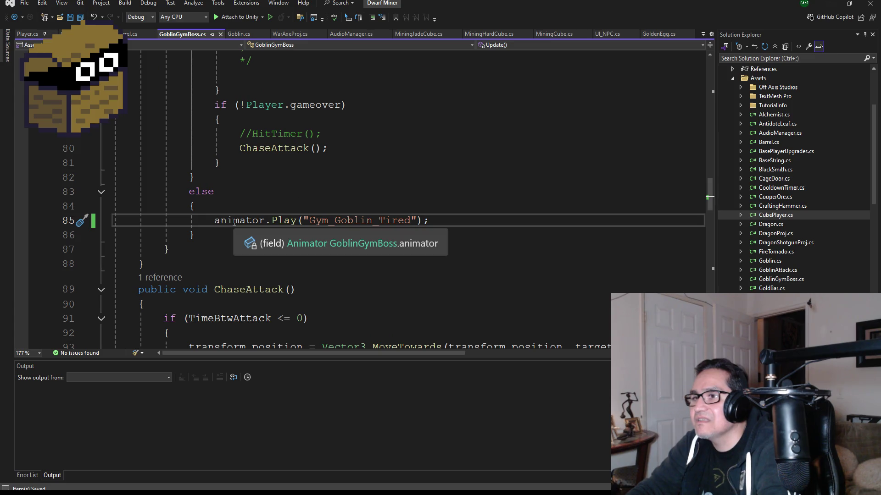
scroll(228, 212, up, 8)
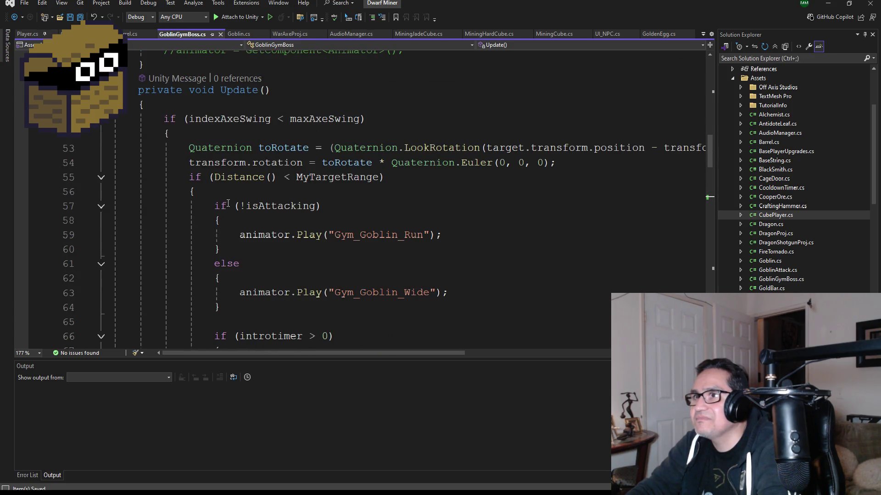
scroll(228, 204, down, 10)
scroll(399, 233, up, 1)
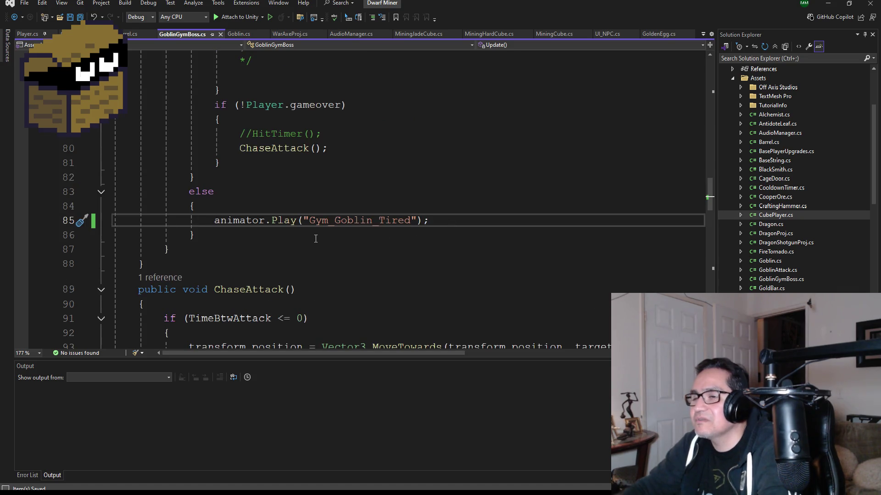
text(//)
Add a new else block with braces after line 87
click(193, 249)
key(Return)
text(else)
key(Return)
key(Return)
text({)
key(Return)
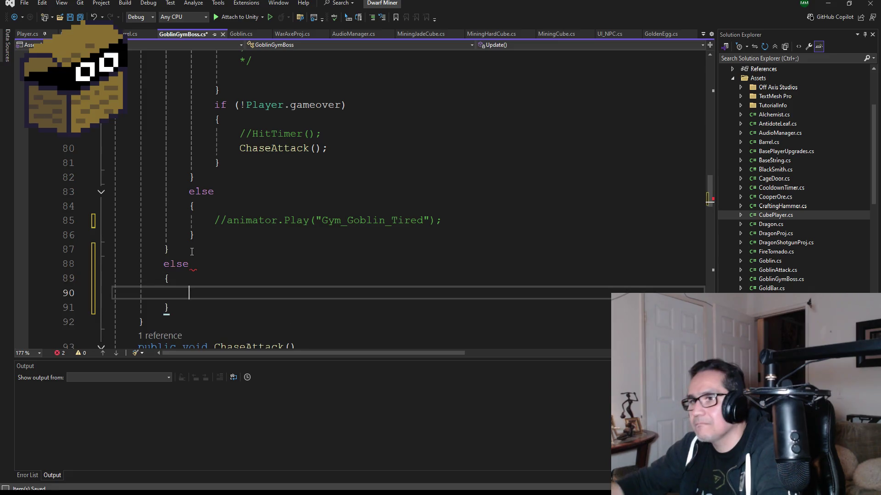
Copy the Gym_Goblin_Tired play call into the new else block and save GoblinGymBoss.cs
mouse_move(451, 218)
mouse_down()
mouse_move(359, 220)
mouse_move(197, 204)
mouse_move(228, 221)
mouse_up()
key(ctrl+c)
click(198, 293)
key(ctrl+v)
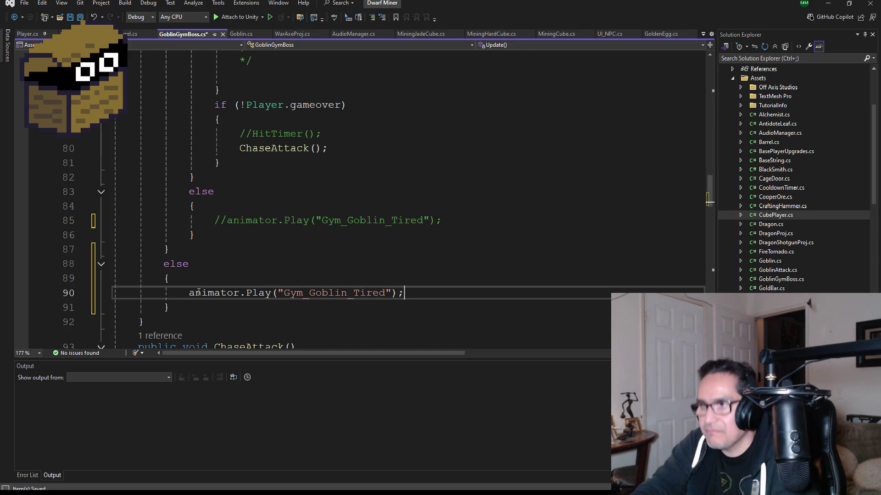
click(80, 17)
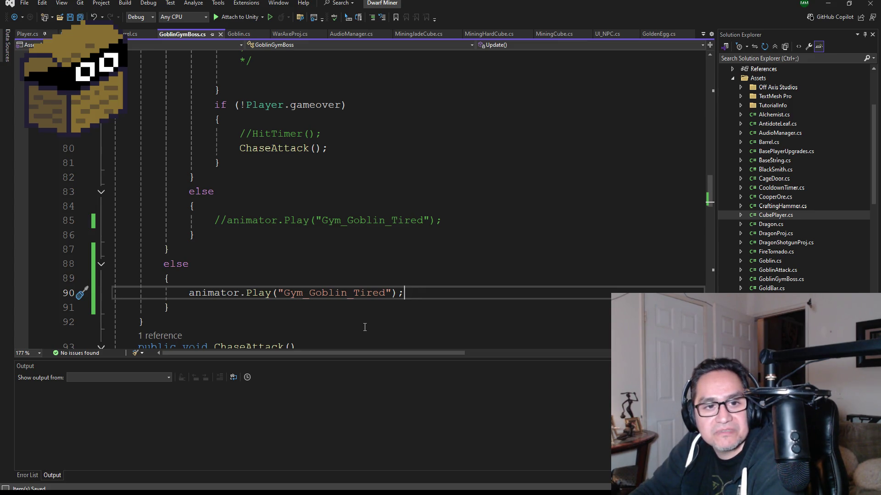
key(alt+Tab)
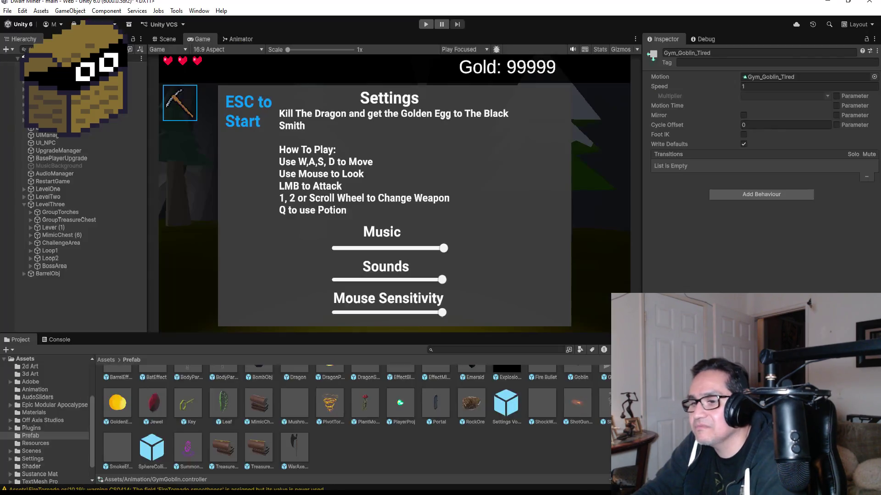
Select the player object in the Hierarchy to view its components, then deselect it
click(69, 82)
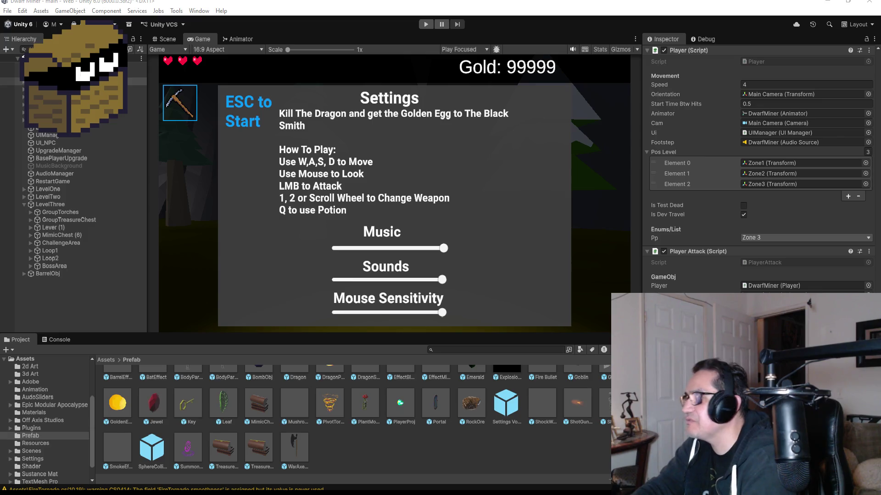
click(458, 462)
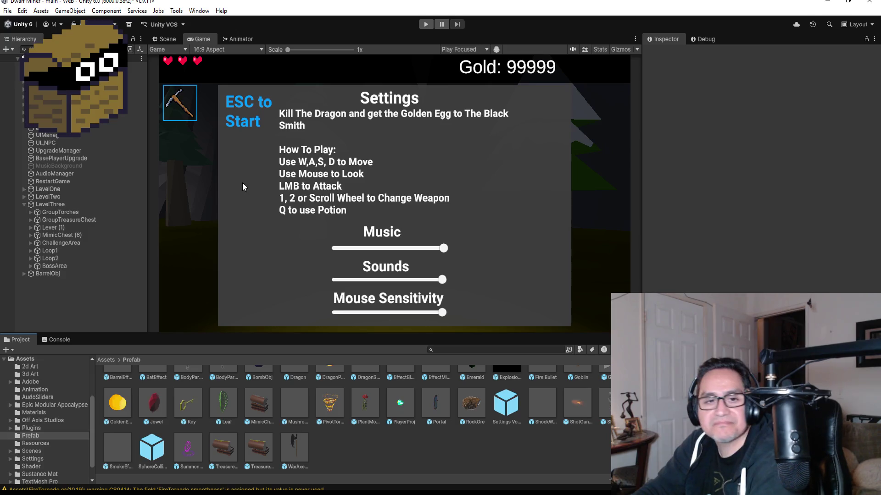
Enter Play mode, close the settings panel, switch to weapon 2 and walk toward the goblin
click(424, 24)
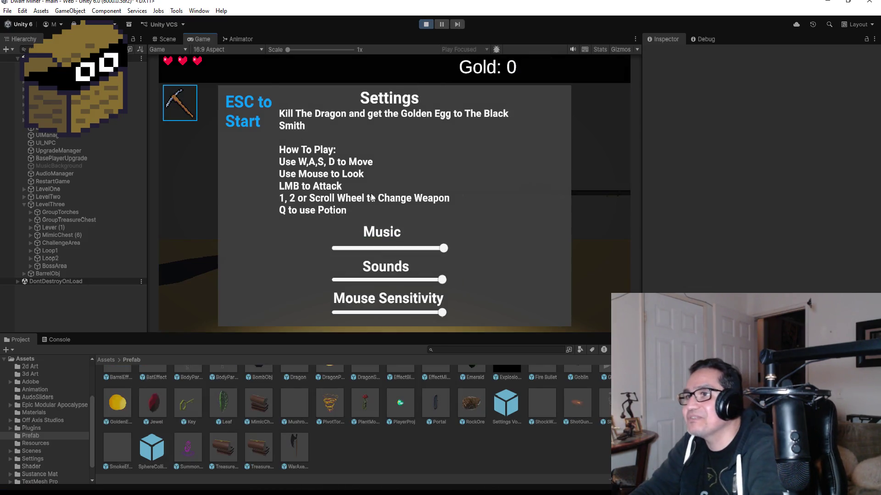
key(Escape)
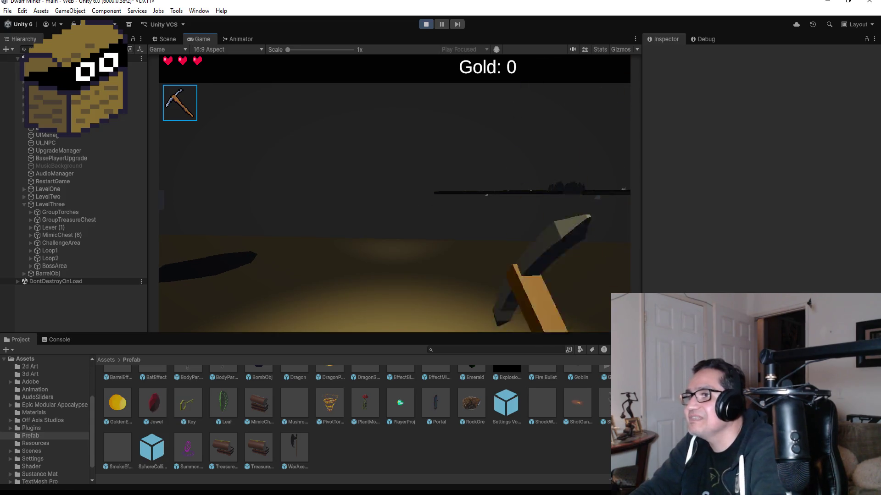
key(2)
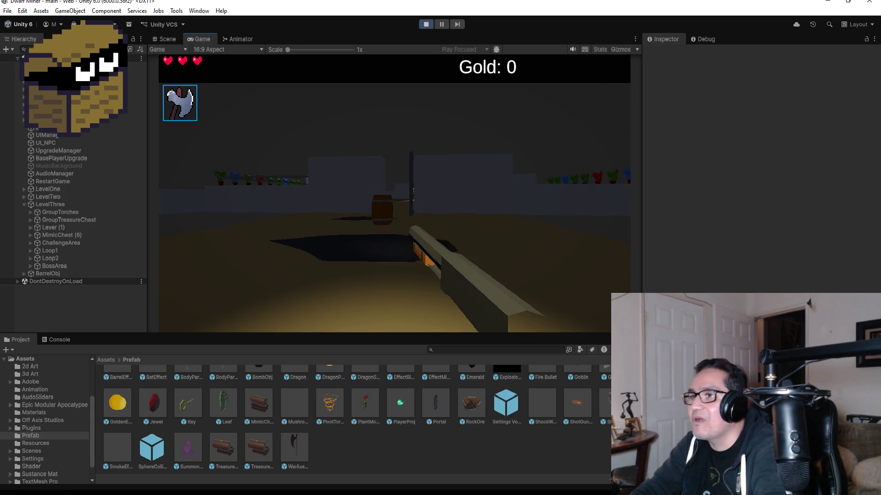
click(394, 193)
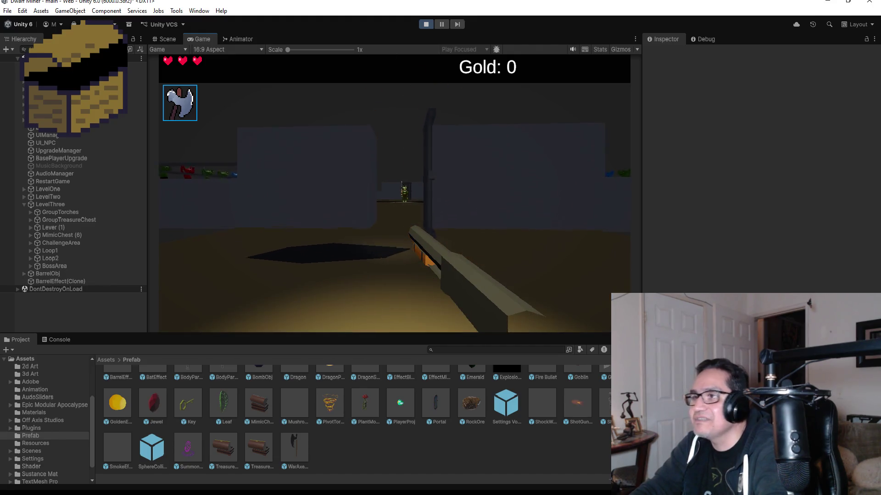
key(a)
key(d)
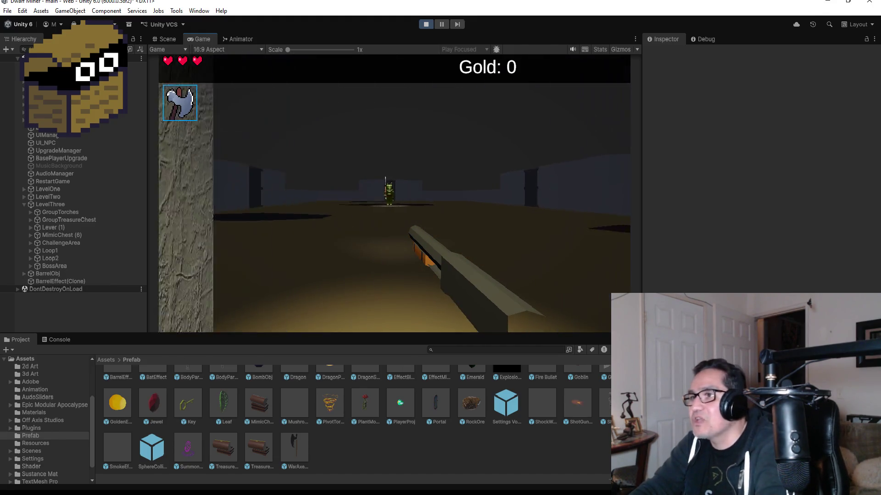
key(w)
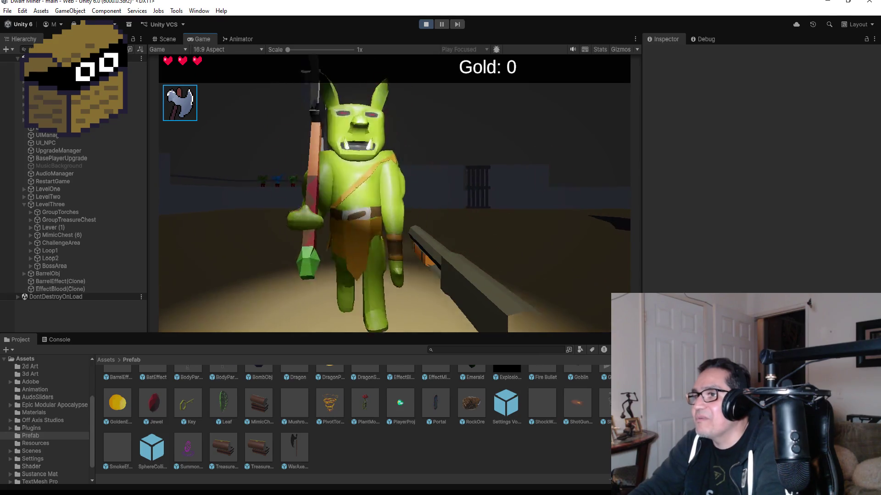
Shoot the GoblinGymBoss ten times to check blood and knockback, then pause and stop play
click(394, 193)
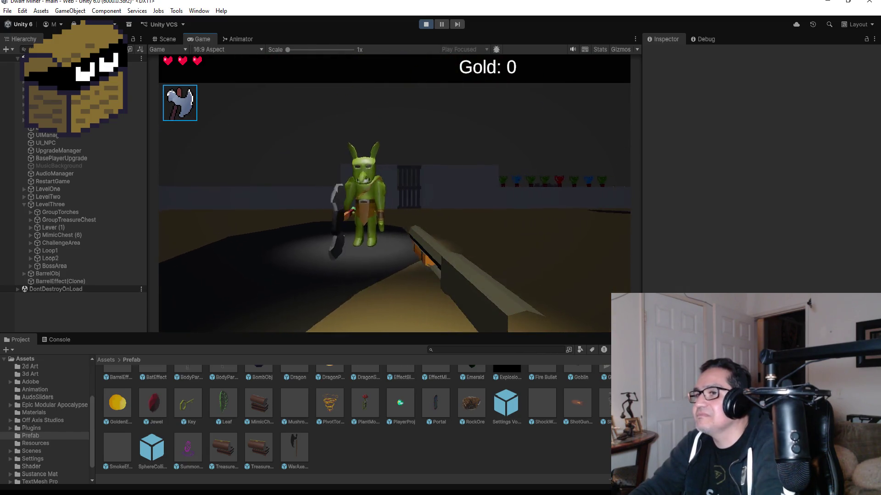
click(394, 193)
click(394, 193)
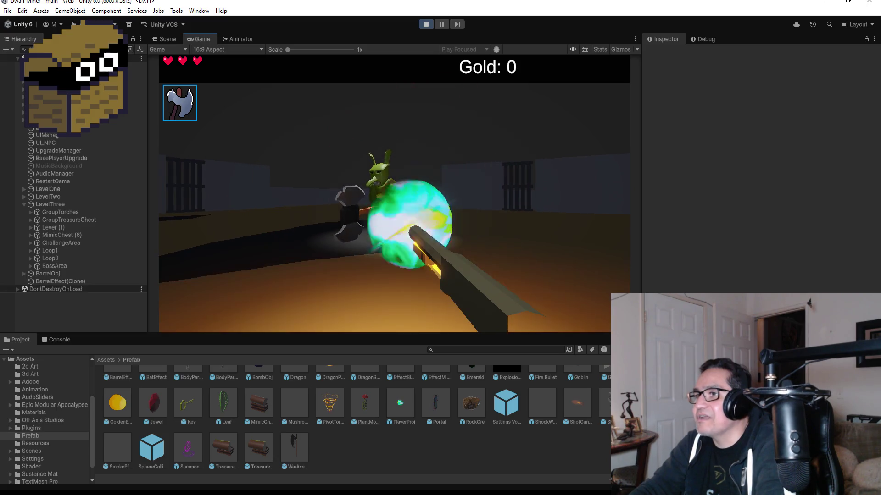
click(394, 193)
click(394, 193)
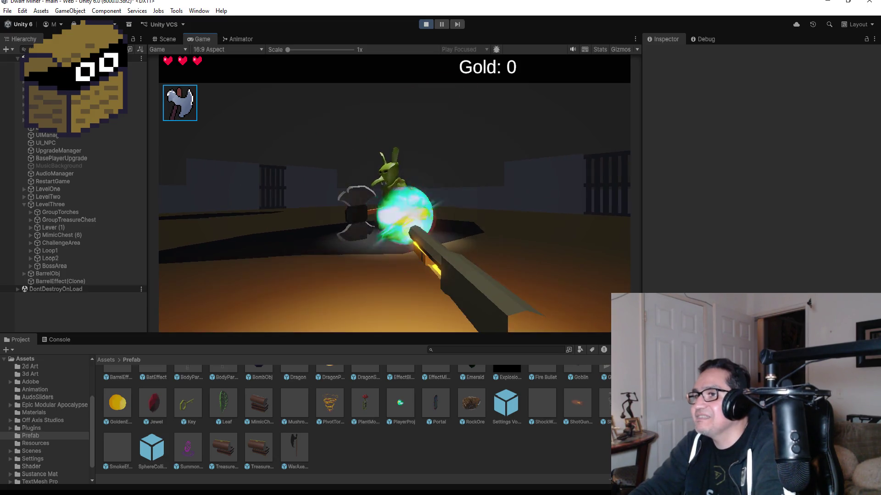
click(394, 193)
click(394, 193)
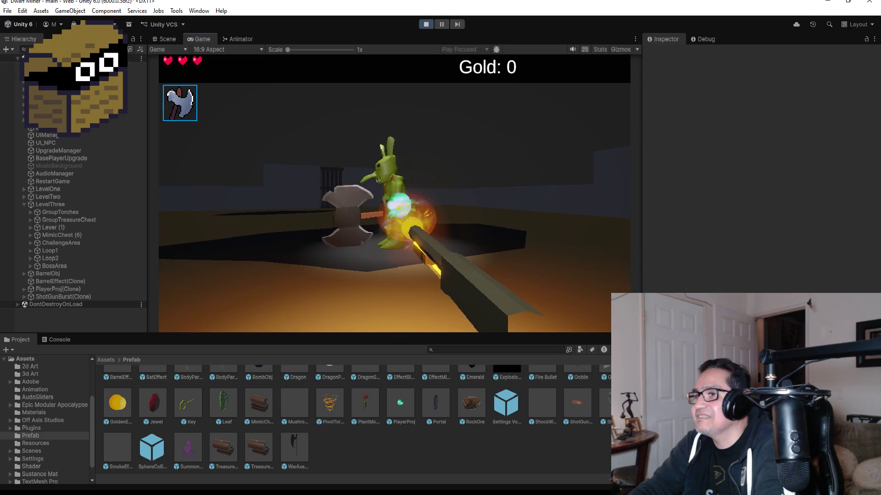
click(394, 193)
click(394, 193)
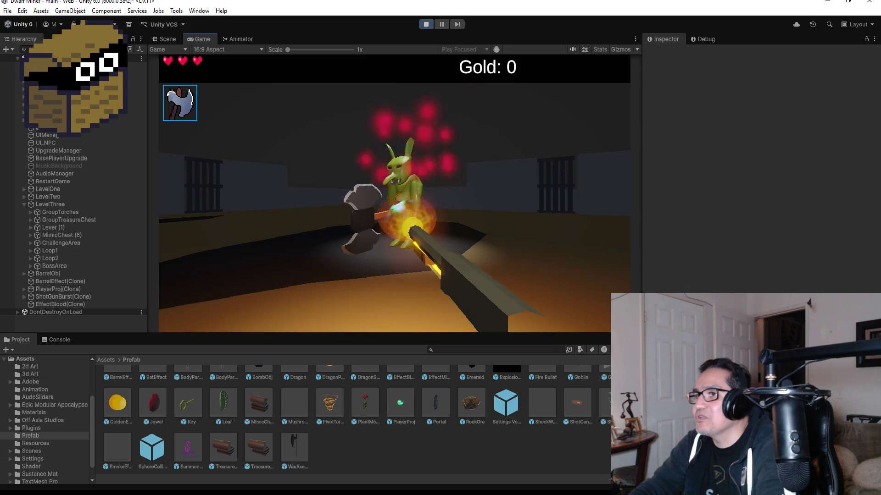
click(394, 193)
key(Escape)
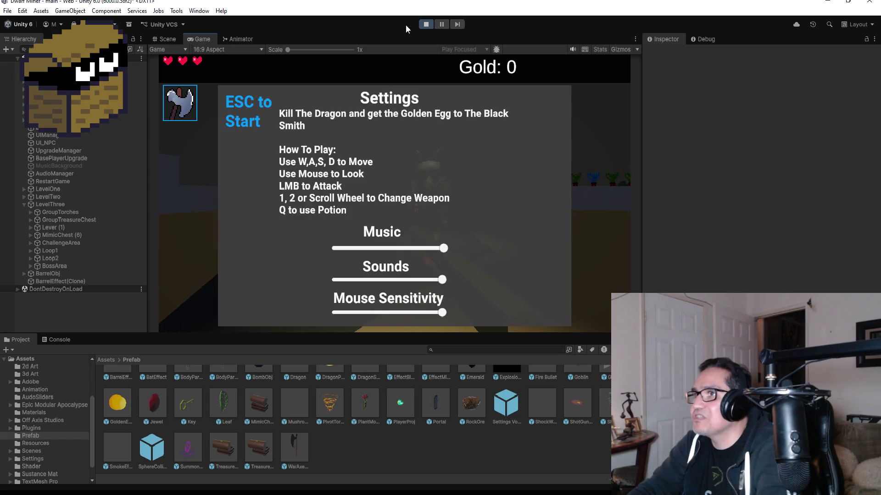
click(425, 25)
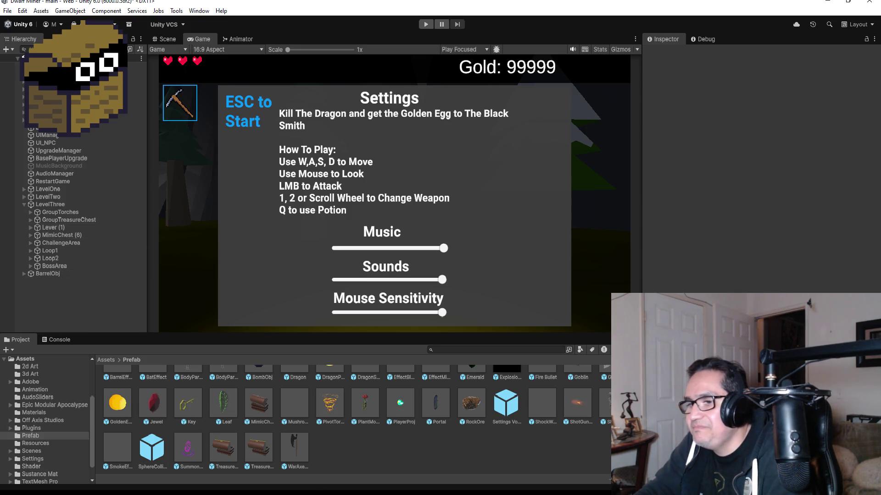
Leave Unity and bring the Visual Studio code editor back to the front
key(alt+Tab)
Save all scripts and inspect the HP damage line in OnTriggerEnter
click(80, 18)
scroll(361, 237, down, 4)
scroll(361, 237, up, 3)
scroll(360, 237, down, 2)
scroll(360, 237, down, 10)
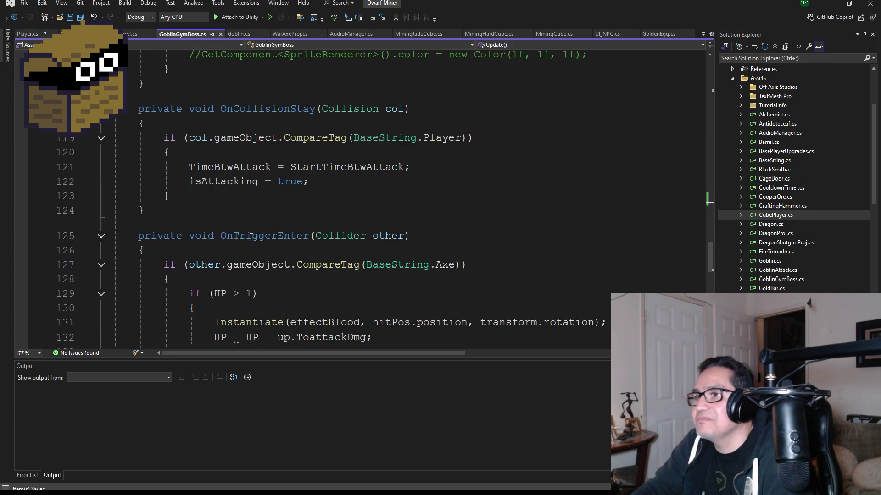
scroll(252, 236, down, 3)
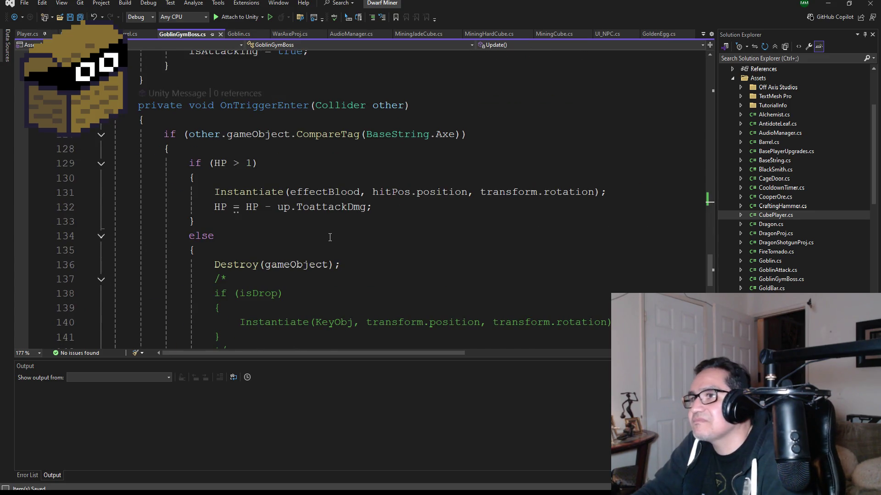
scroll(330, 237, down, 6)
scroll(338, 236, up, 10)
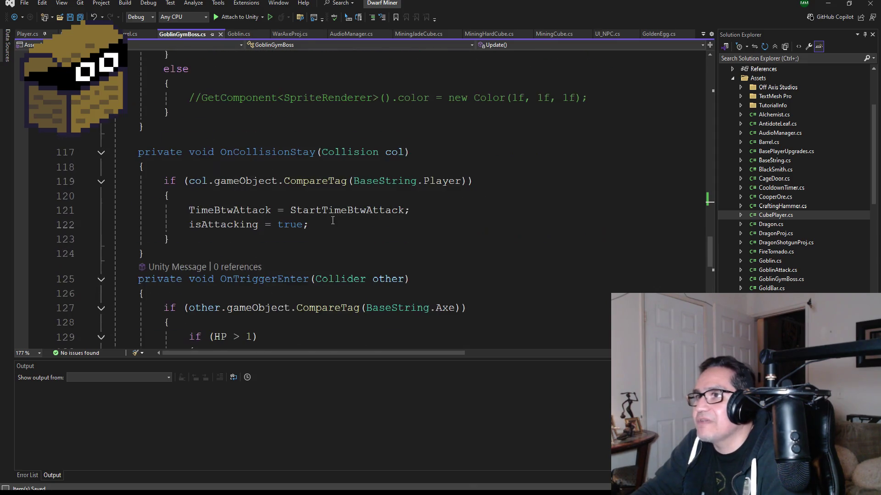
scroll(335, 225, down, 5)
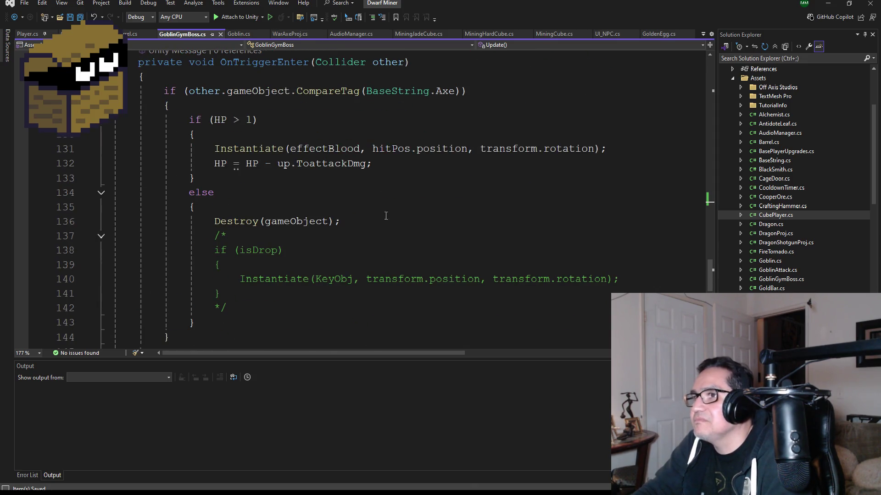
click(383, 163)
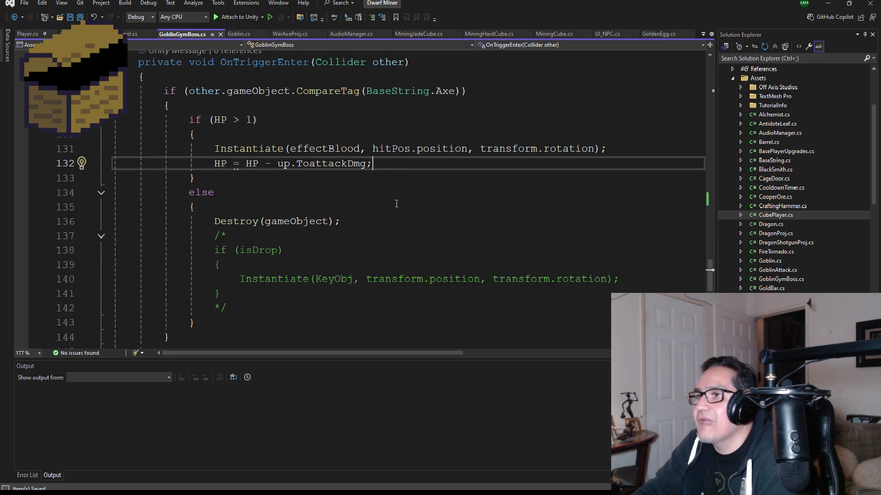
Review the Timers fields StartTimeBtwRefreshAttack and TimeBtwRefreshAttack in GoblinGymBoss.cs
scroll(368, 191, up, 2)
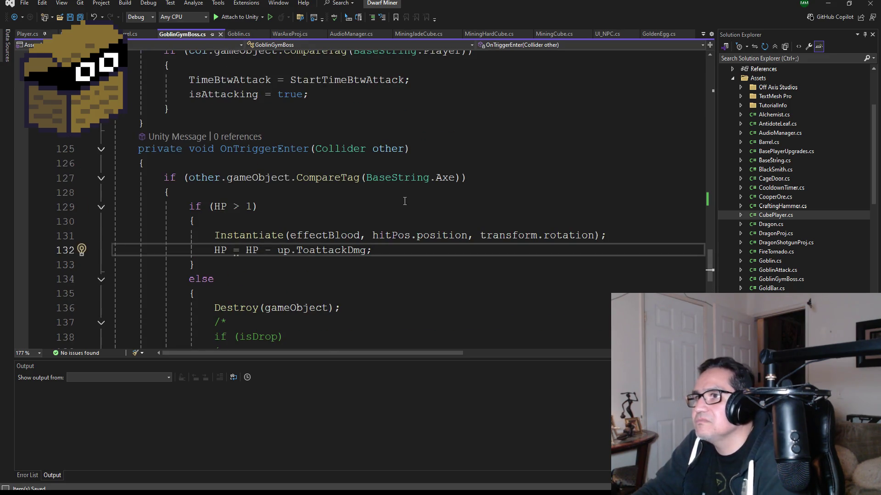
scroll(367, 192, up, 3)
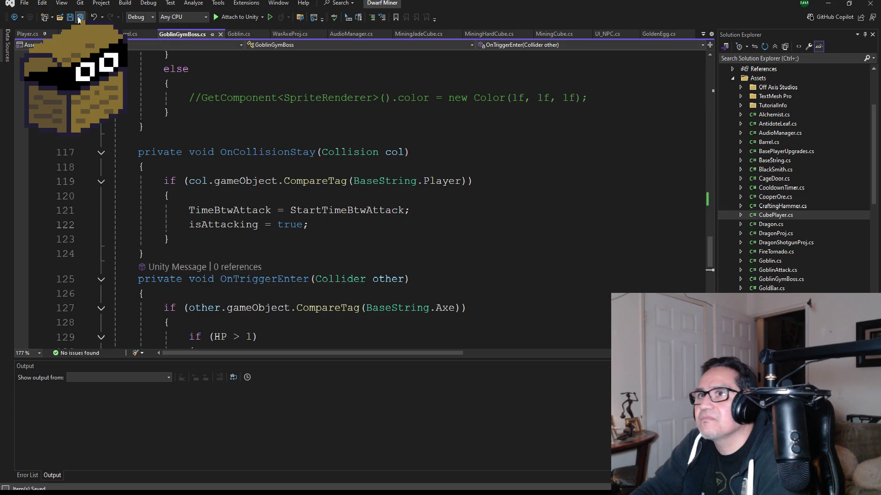
scroll(316, 191, up, 12)
scroll(321, 192, up, 20)
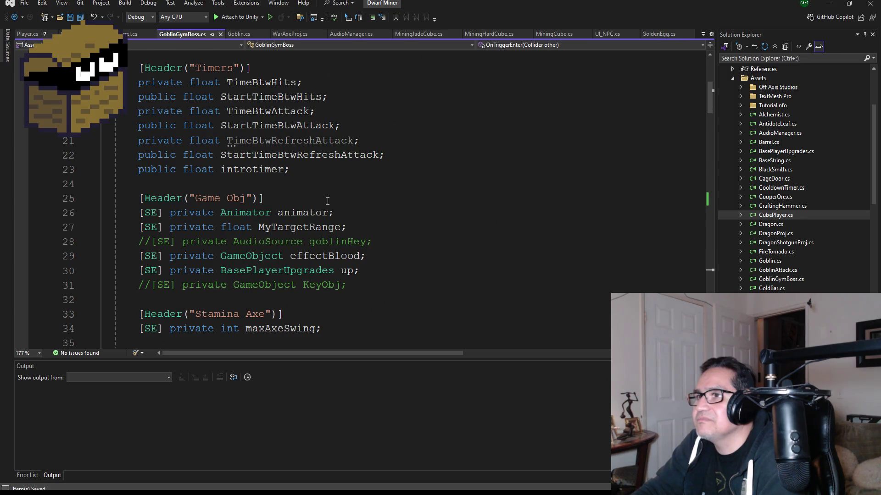
scroll(340, 216, up, 1)
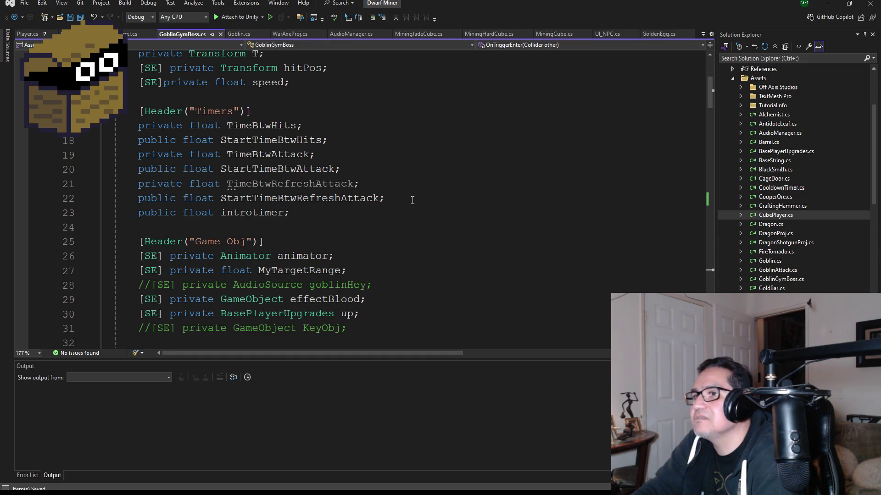
double_click(293, 200)
scroll(353, 235, down, 12)
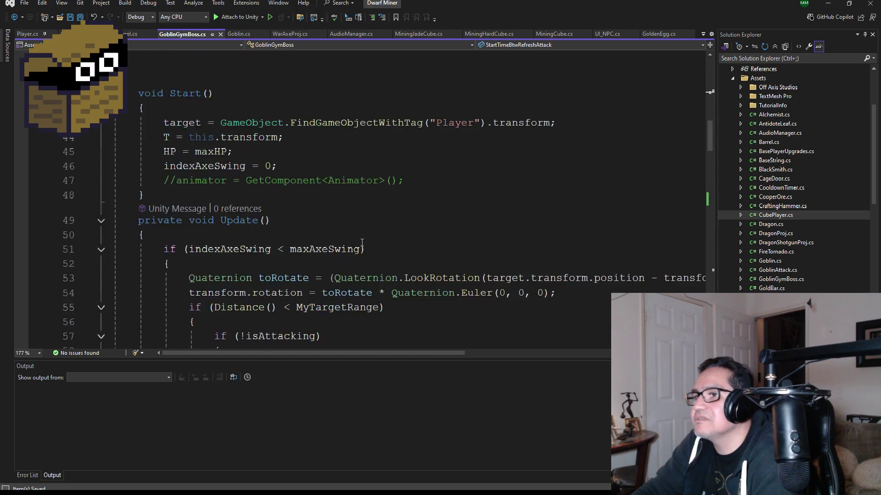
scroll(353, 235, down, 20)
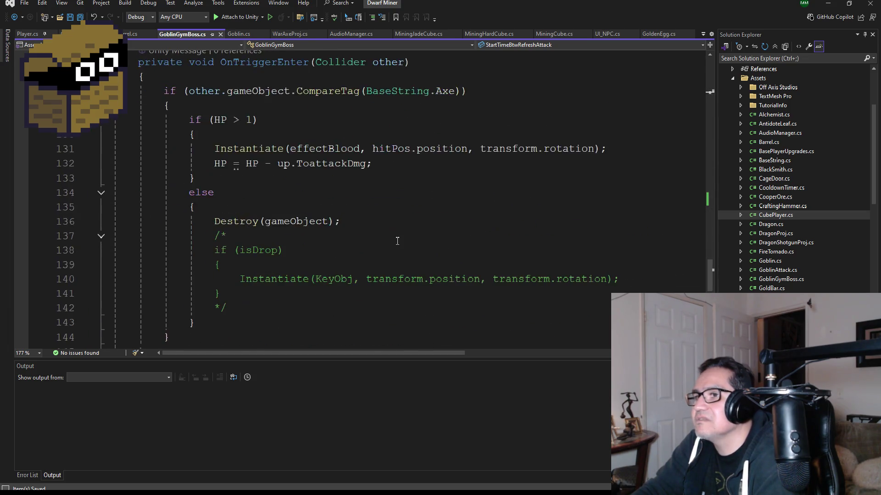
scroll(399, 240, up, 20)
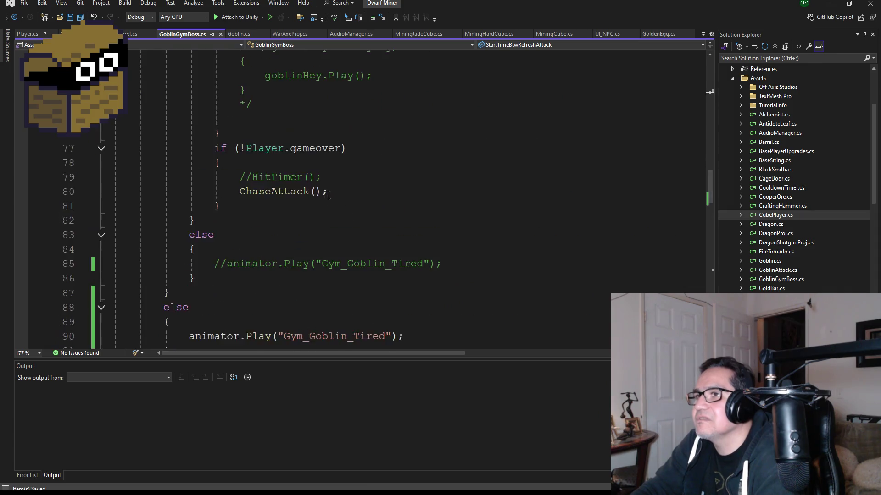
scroll(303, 193, up, 13)
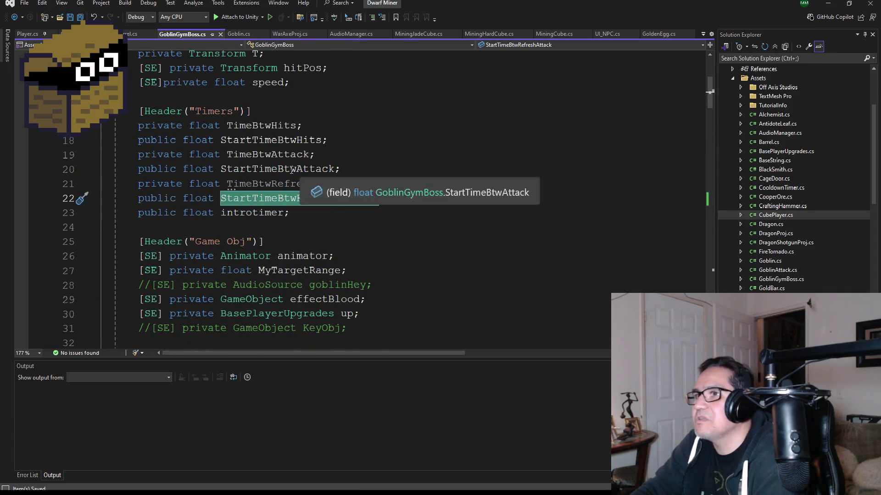
click(282, 188)
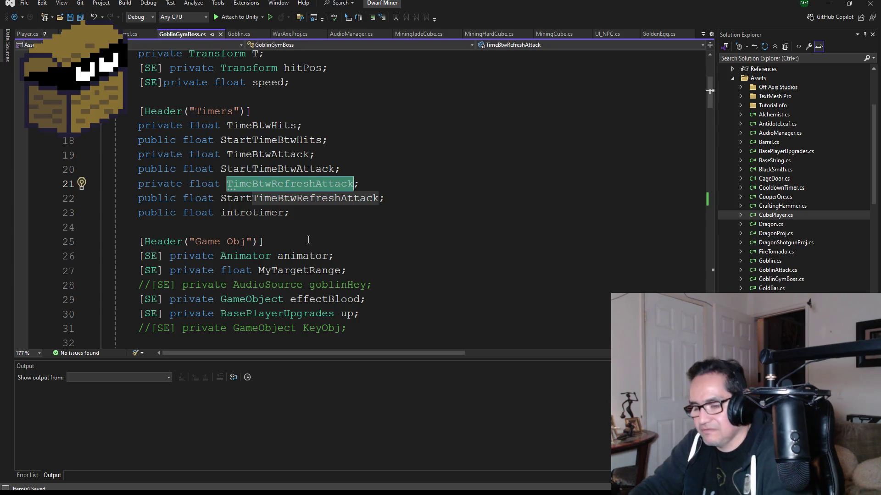
Search GoblinGymBoss.cs for TimeBtwRefreshAttack, confirming only the line 21–22 declarations match
key(ctrl+f)
scroll(321, 245, down, 18)
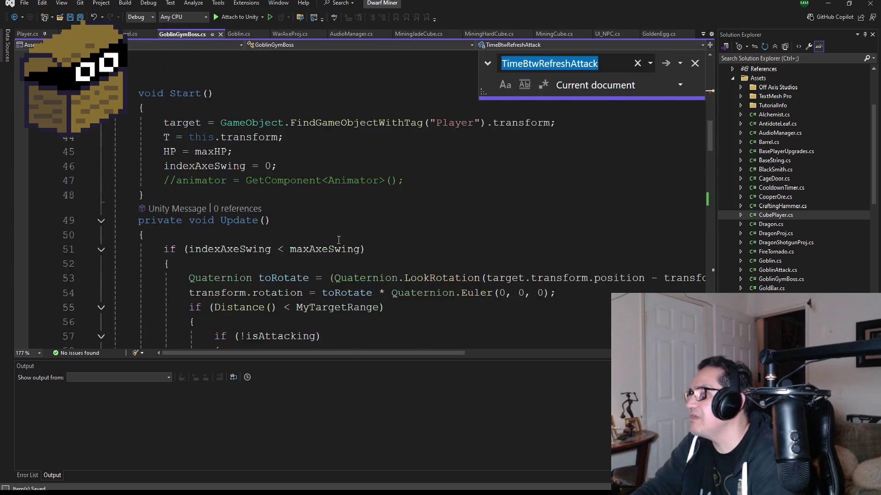
scroll(339, 253, down, 2)
scroll(338, 247, down, 3)
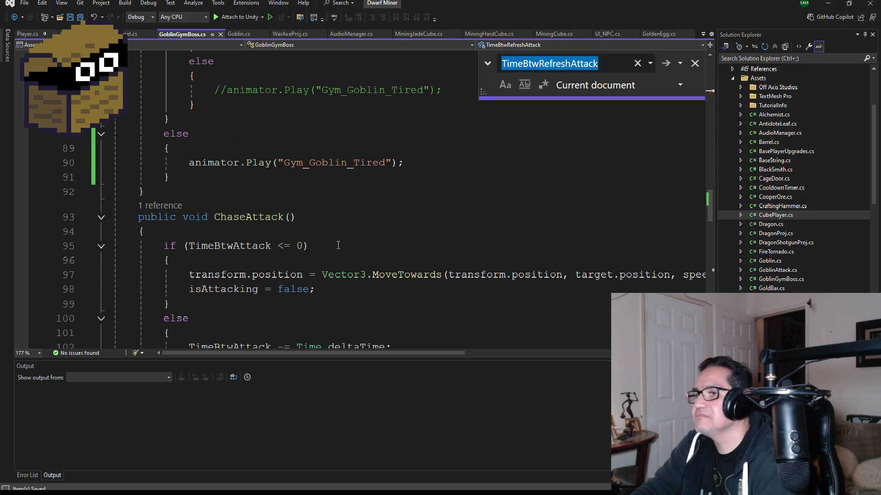
scroll(347, 237, up, 18)
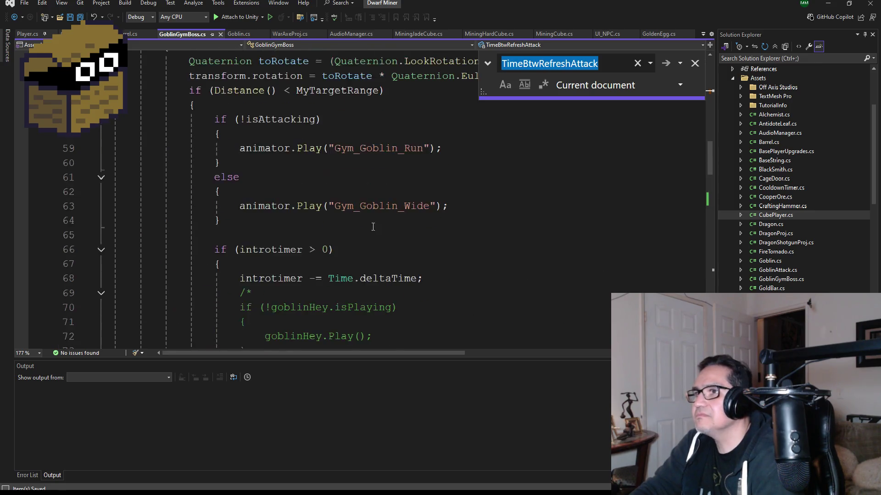
click(663, 65)
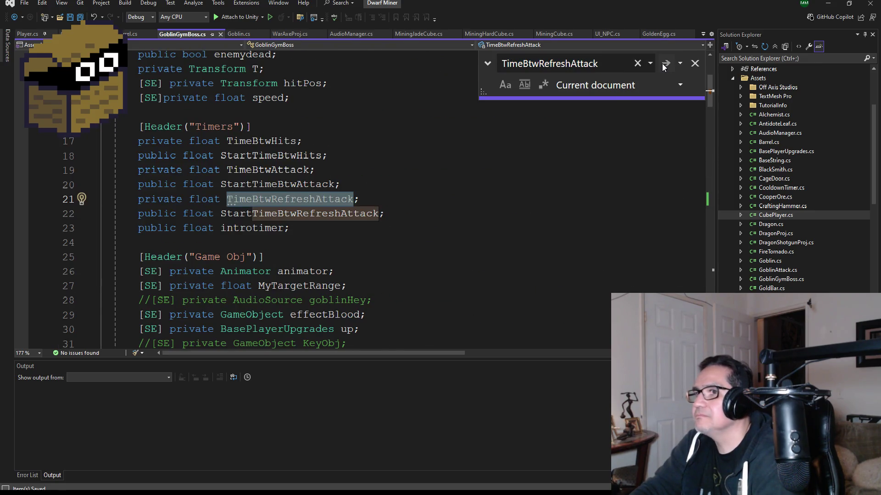
click(664, 65)
click(664, 65)
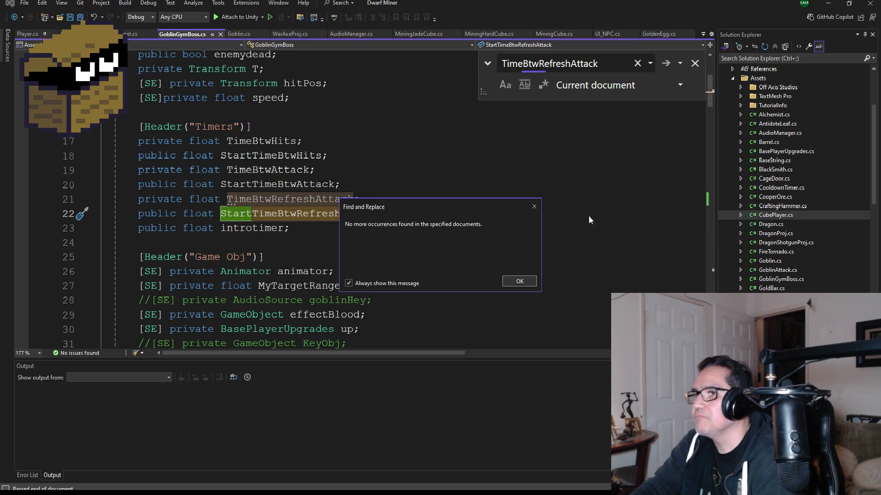
click(534, 206)
mouse_move(406, 216)
mouse_down()
mouse_move(227, 214)
mouse_move(114, 199)
mouse_up()
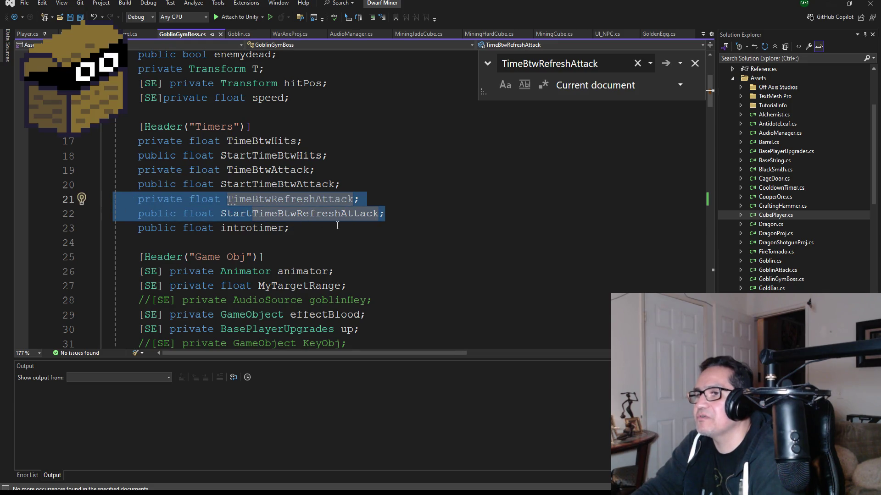
key(Escape)
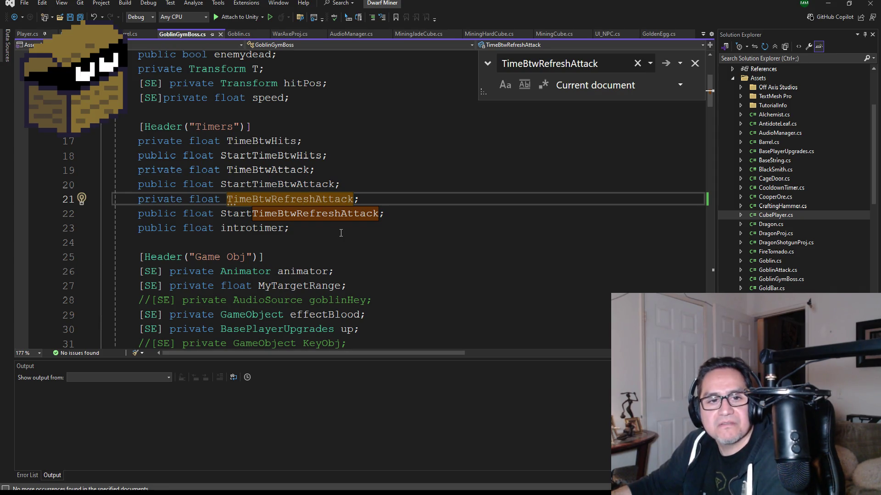
key(Right)
key(Right)
key(Right)
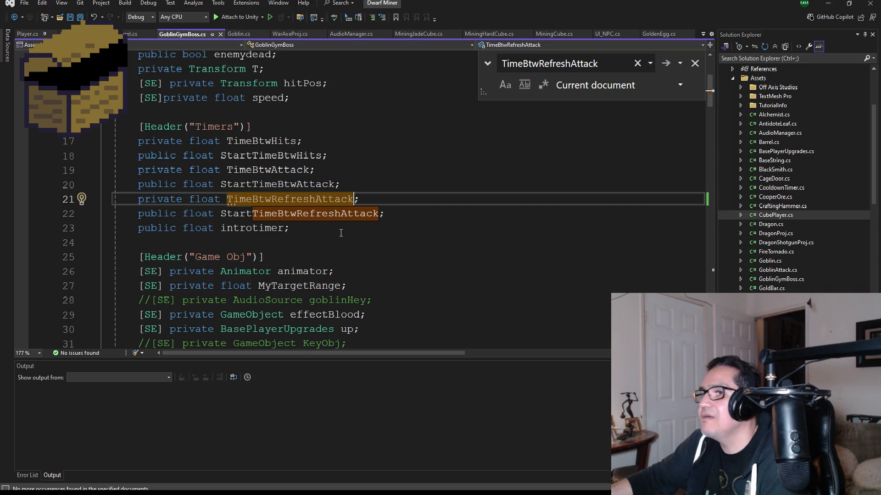
Rename the line 21 field TimeBtwRefreshAttack to TimeKnockBack
key(BackSpace)
key(BackSpace)
key(BackSpace)
key(BackSpace)
key(BackSpace)
key(BackSpace)
text(Kho)
key(BackSpace)
key(BackSpace)
key(BackSpace)
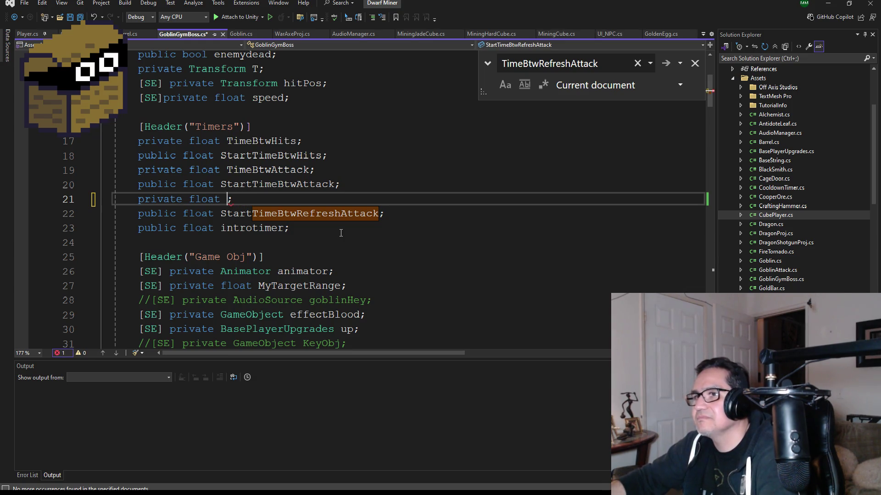
text(Knock)
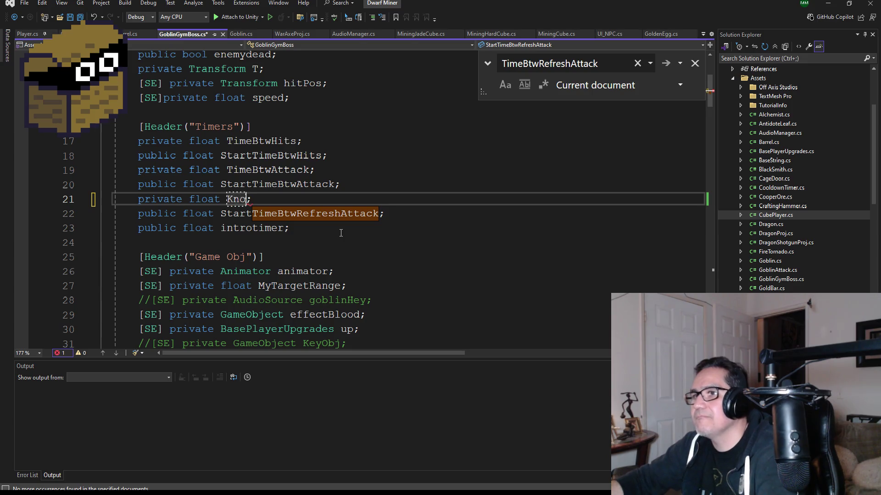
text(backA)
key(BackSpace)
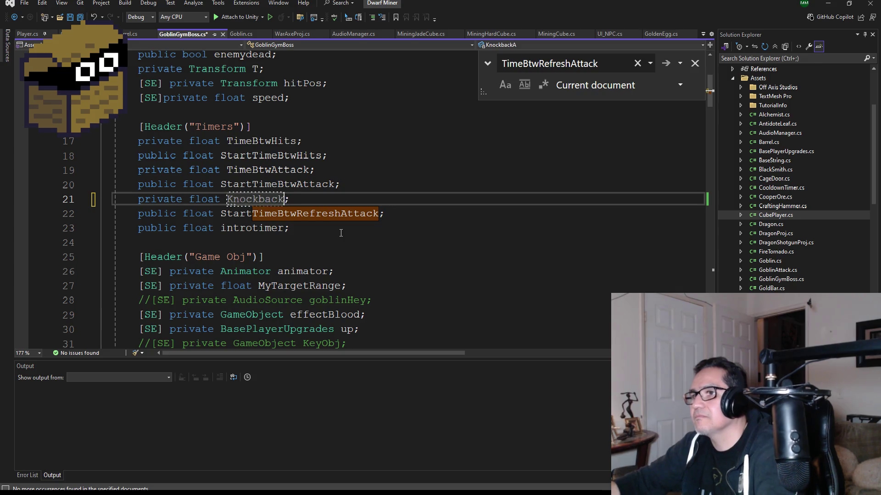
text(Timer)
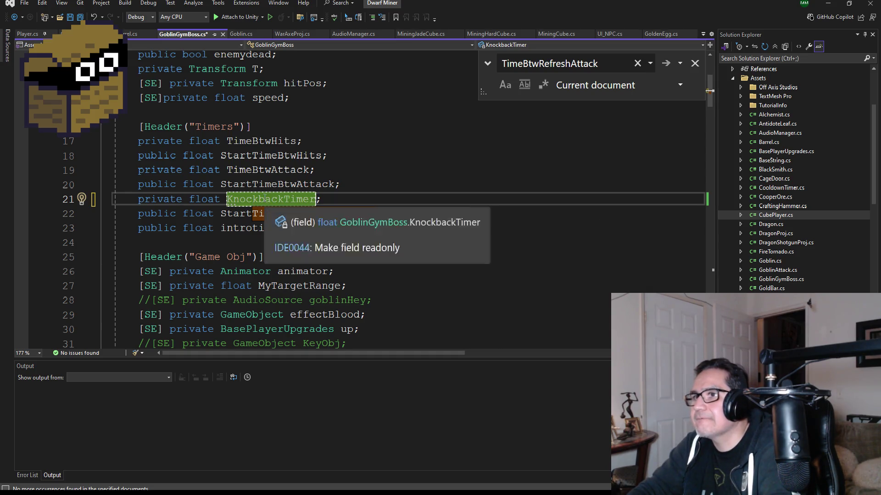
text(TimeKnockBack)
Rename the line 22 field to StartTimeKnockBack, close the Find box and save
double_click(289, 215)
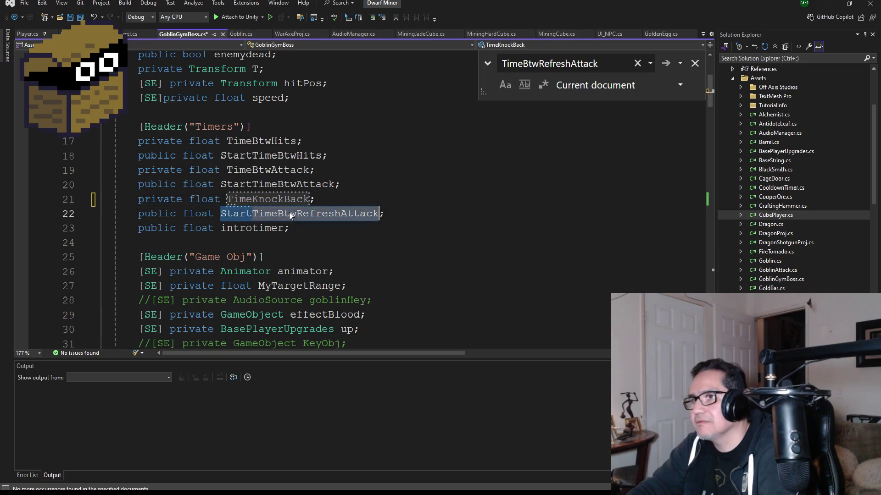
key(BackSpace)
key(BackSpace)
key(BackSpace)
text(TimeKn)
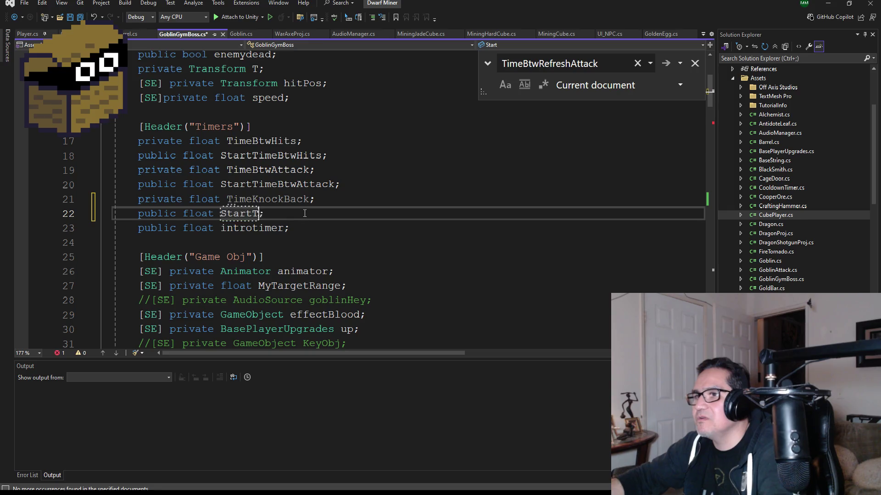
text(ockBack)
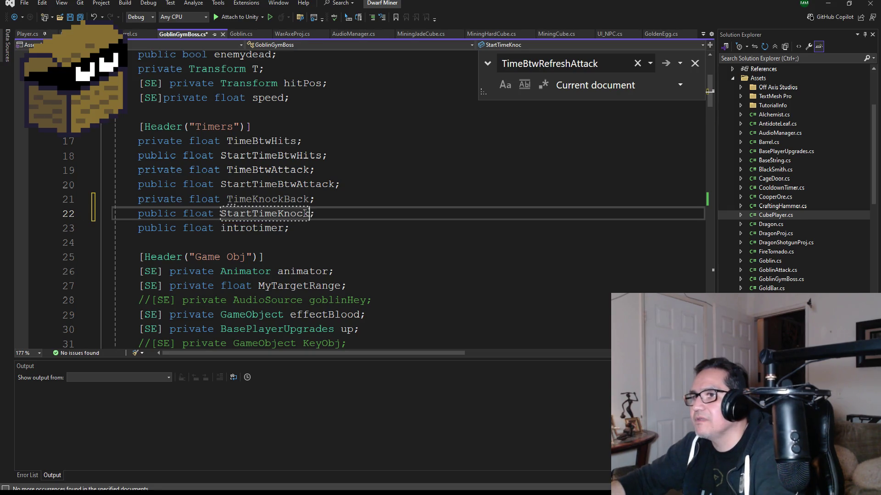
click(695, 62)
click(81, 17)
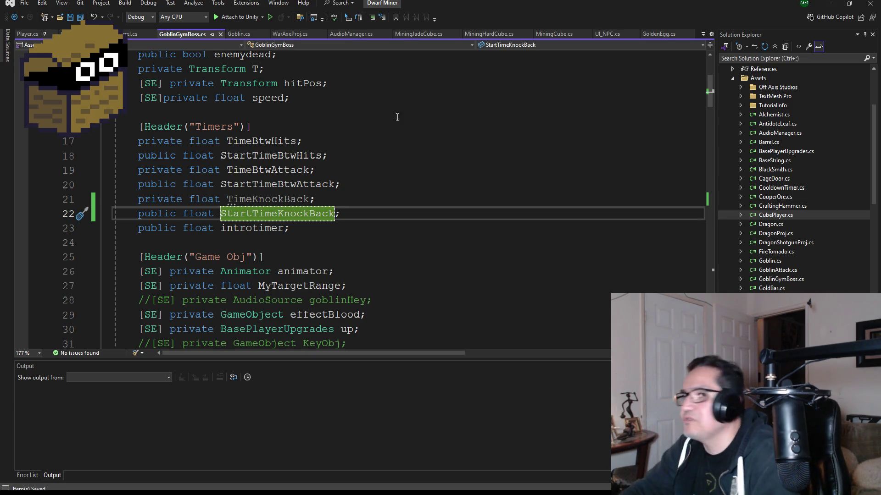
scroll(396, 217, down, 20)
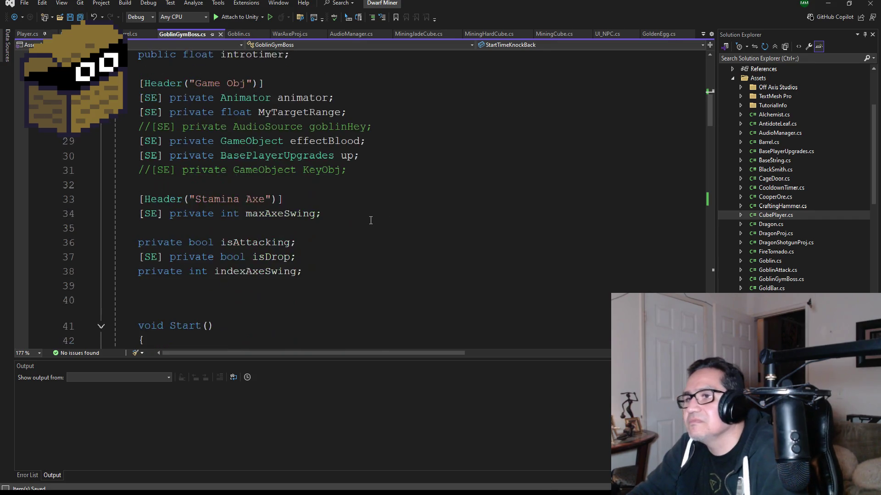
scroll(357, 176, down, 11)
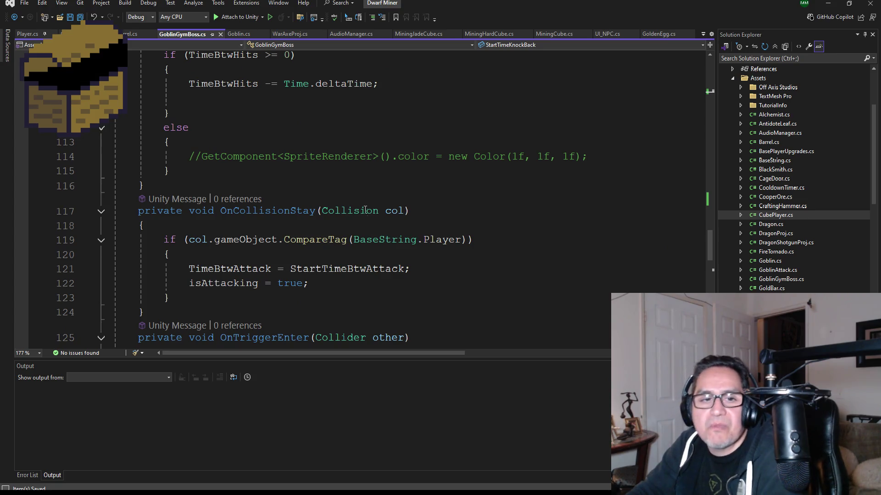
scroll(326, 230, down, 5)
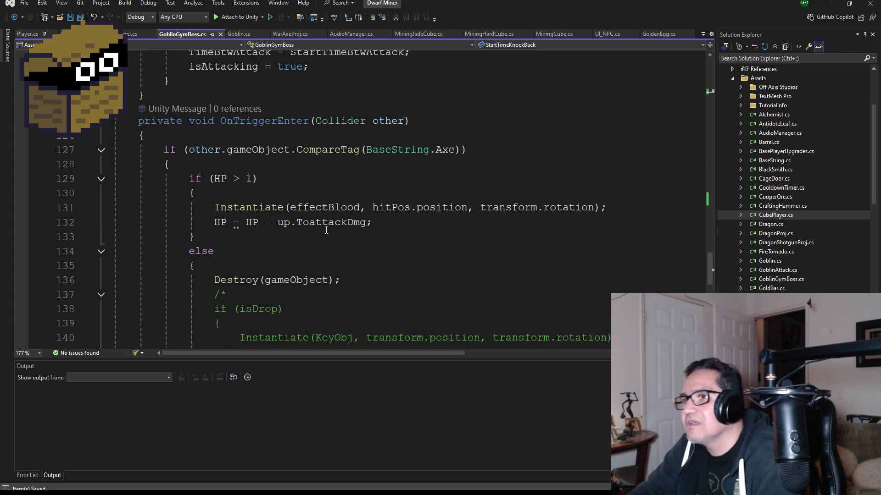
scroll(326, 229, down, 2)
scroll(344, 229, up, 2)
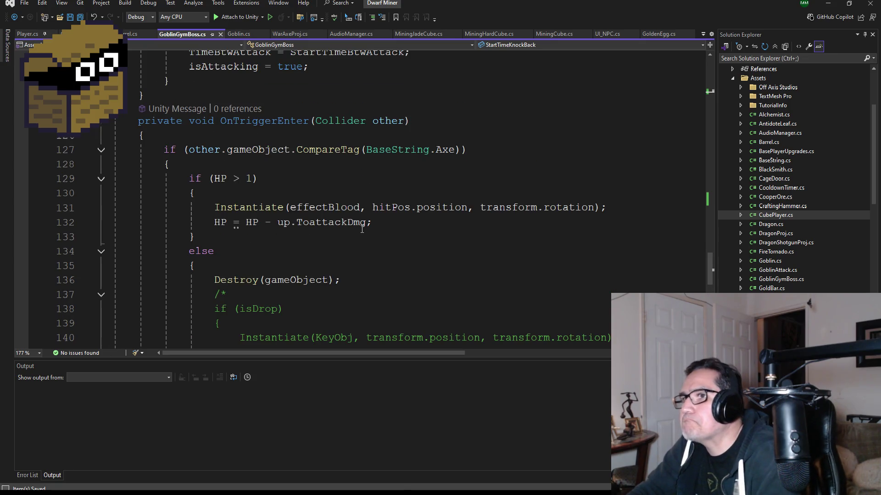
scroll(334, 210, up, 3)
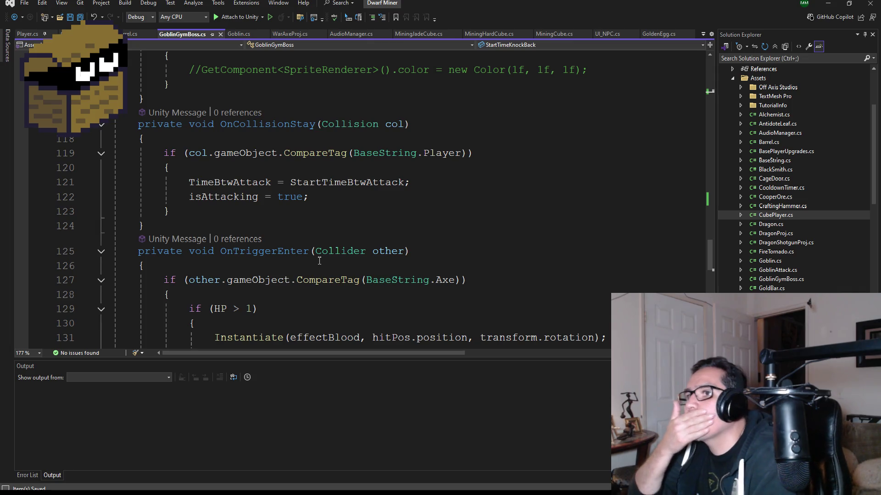
scroll(335, 237, down, 2)
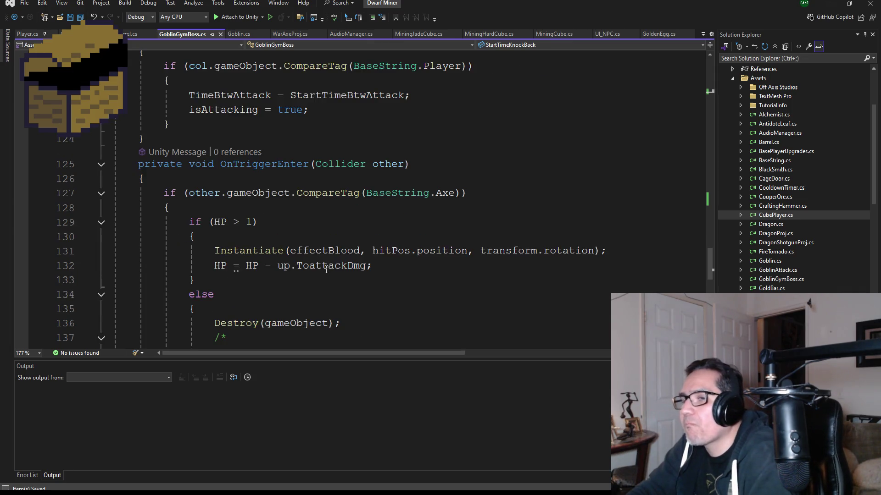
scroll(306, 237, up, 1)
scroll(307, 237, up, 20)
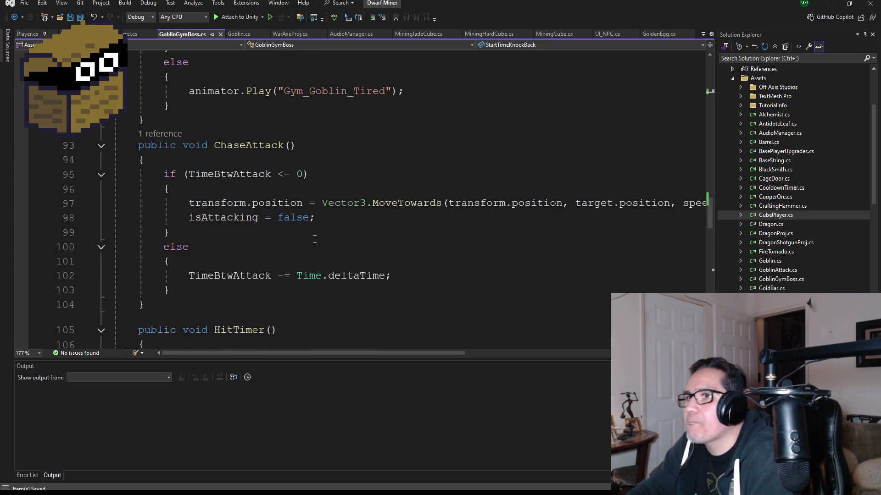
scroll(327, 229, up, 5)
scroll(337, 257, down, 4)
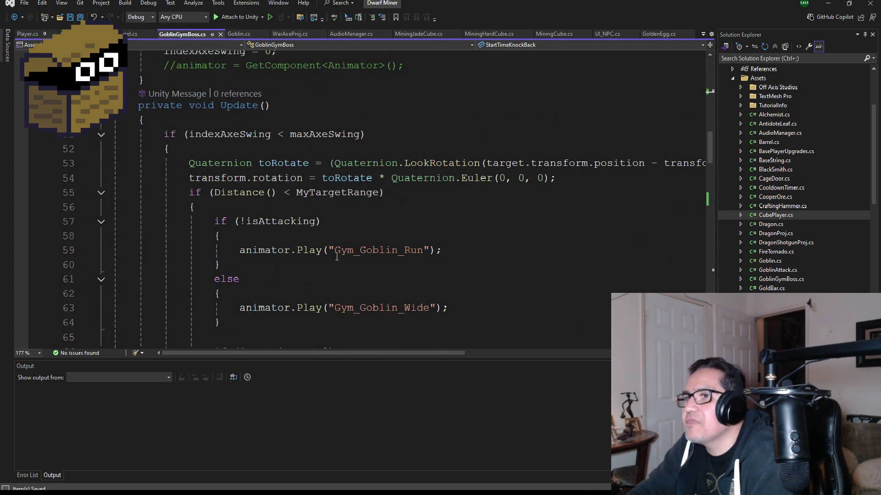
scroll(288, 241, down, 2)
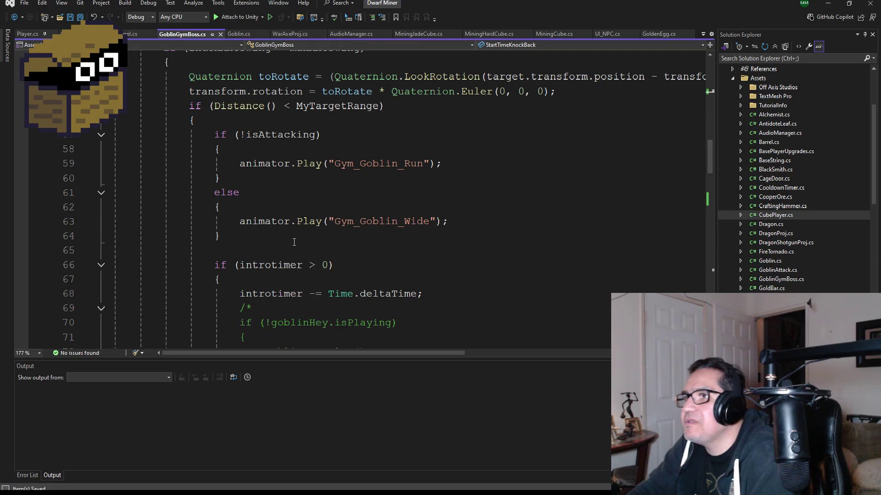
click(241, 237)
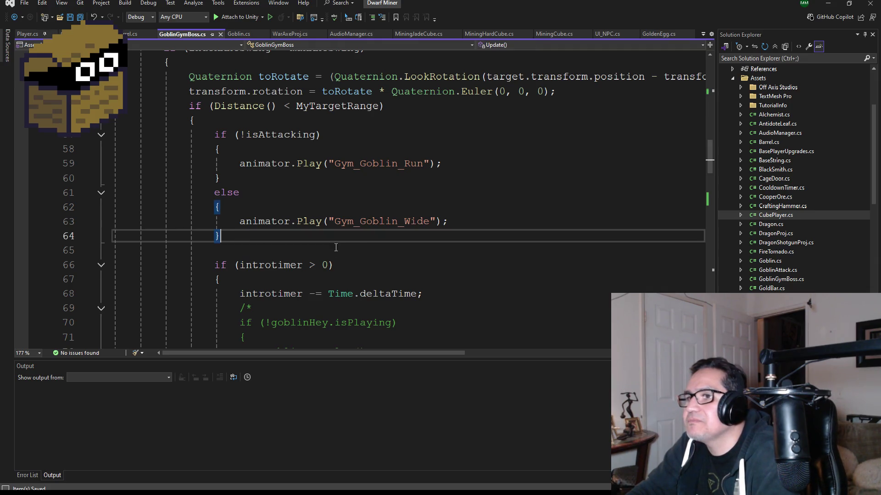
scroll(357, 242, down, 1)
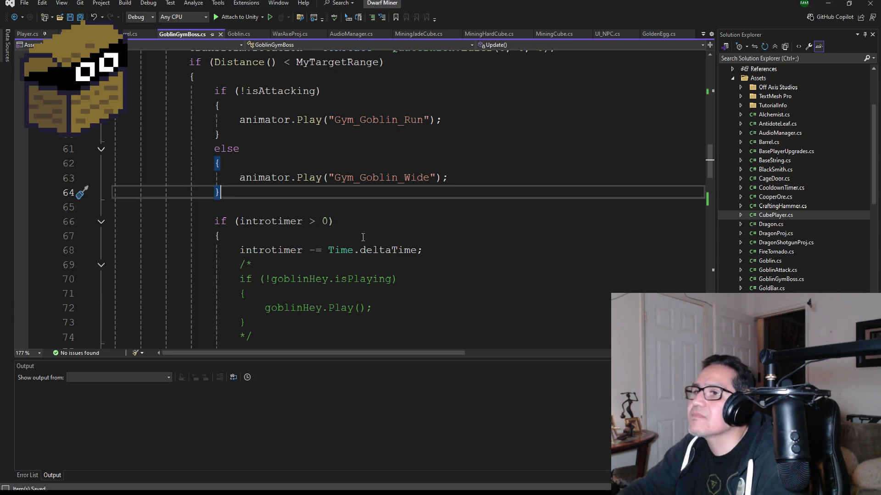
scroll(392, 264, up, 1)
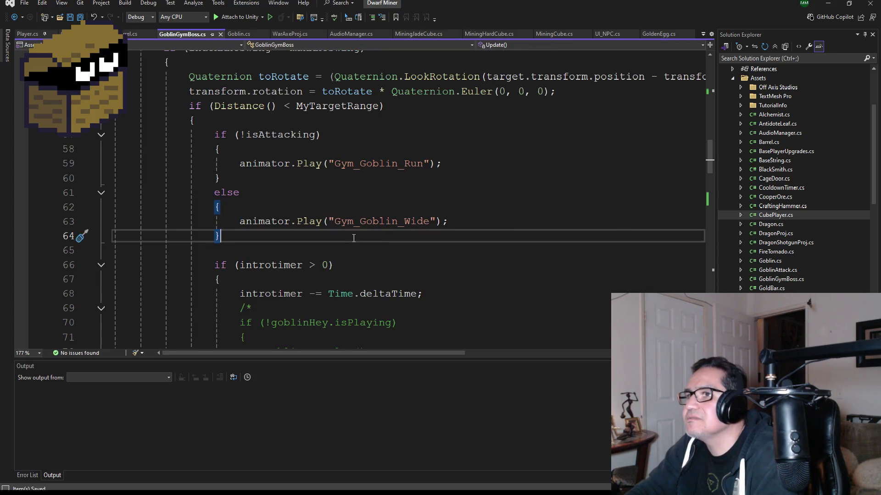
scroll(344, 230, down, 1)
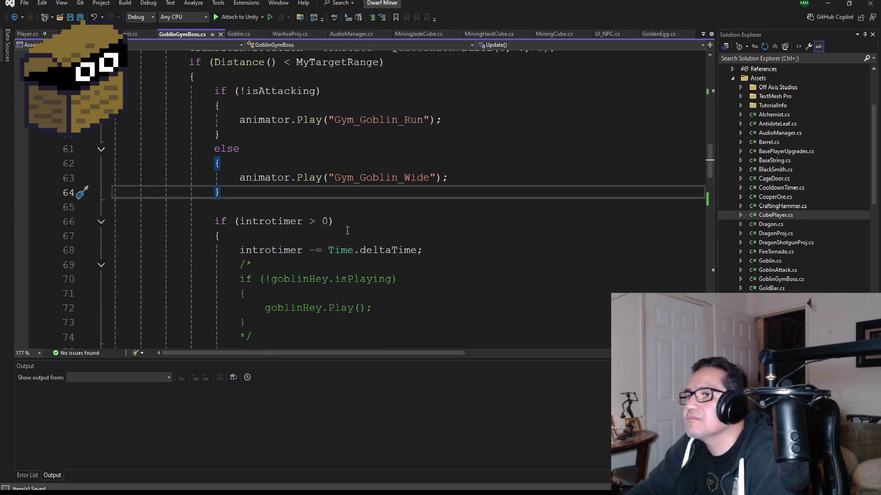
scroll(359, 229, down, 2)
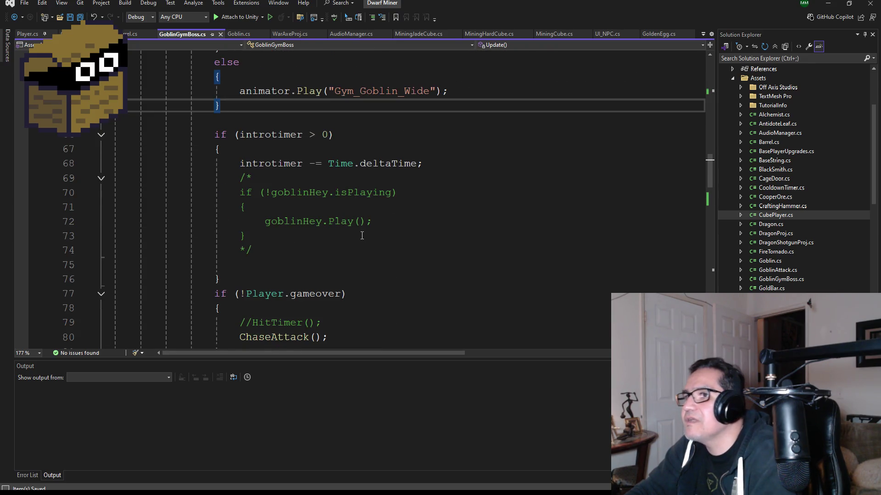
scroll(343, 227, down, 8)
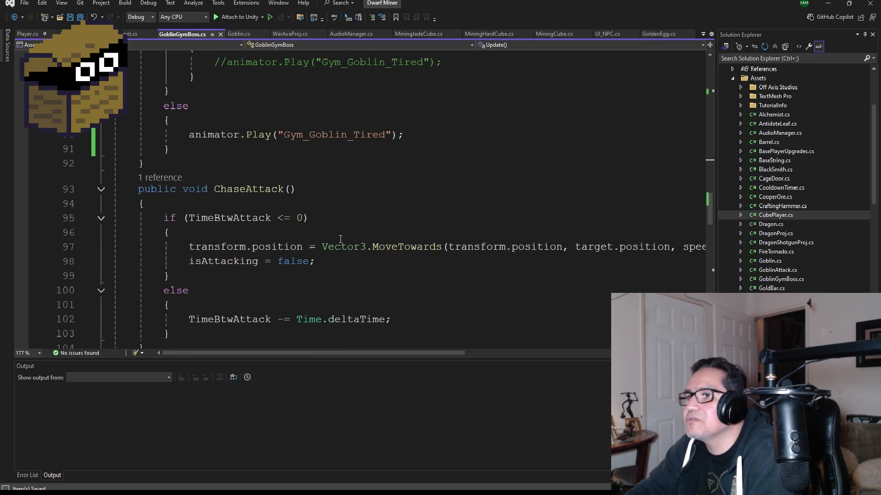
scroll(292, 264, down, 1)
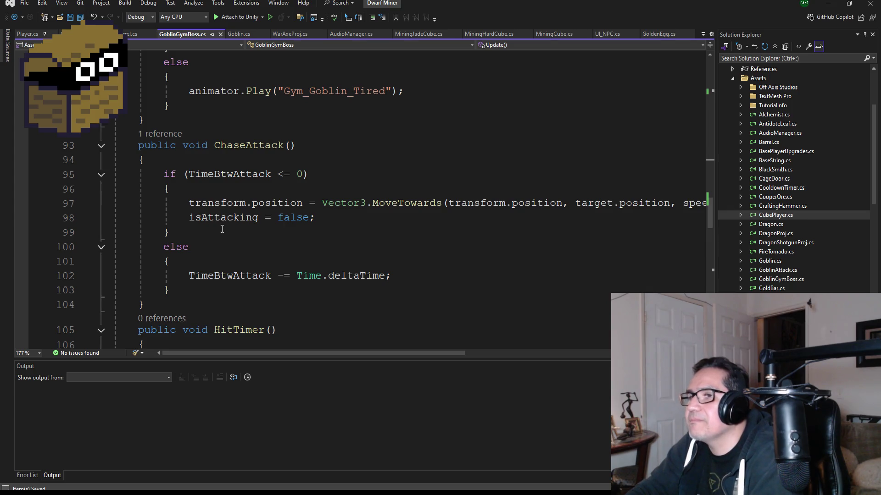
click(184, 164)
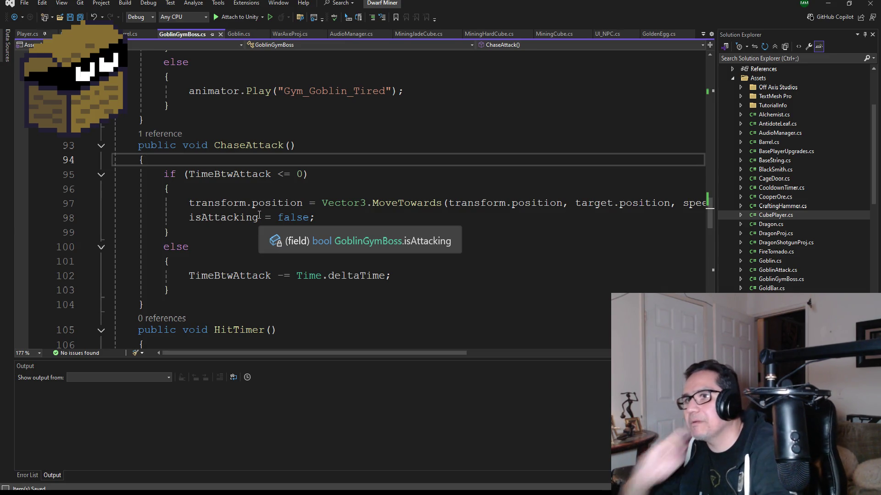
click(189, 185)
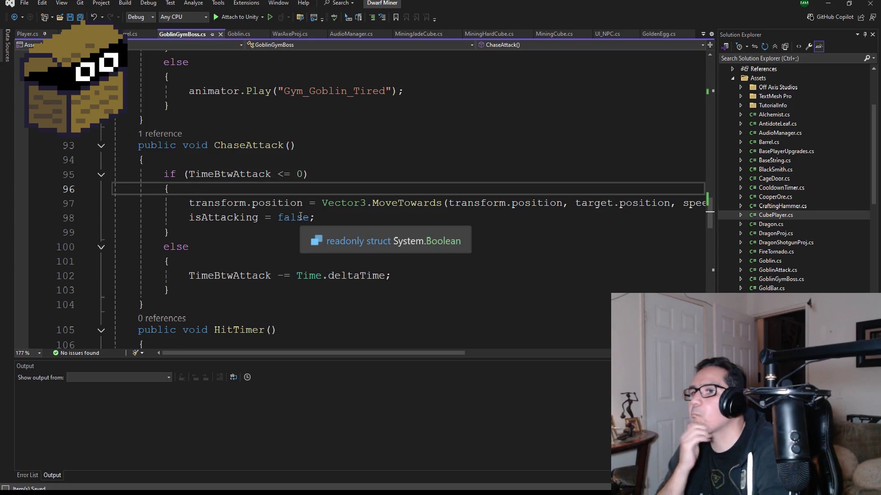
key(Return)
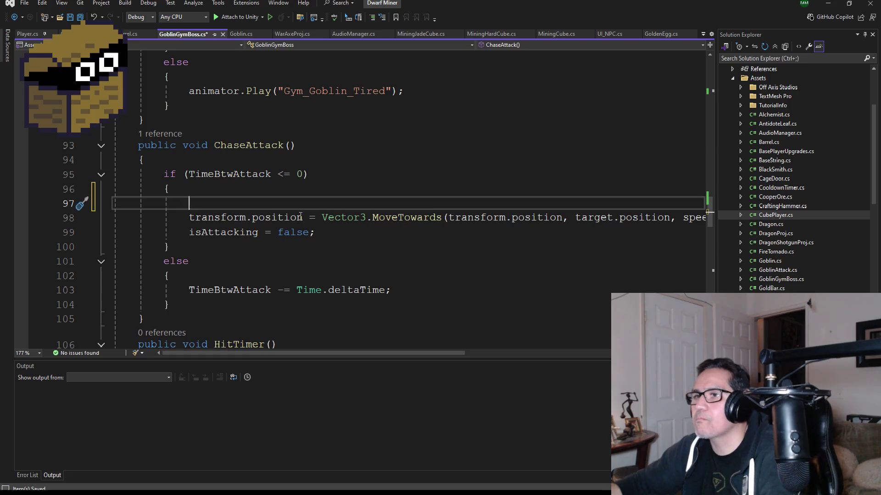
key(BackSpace)
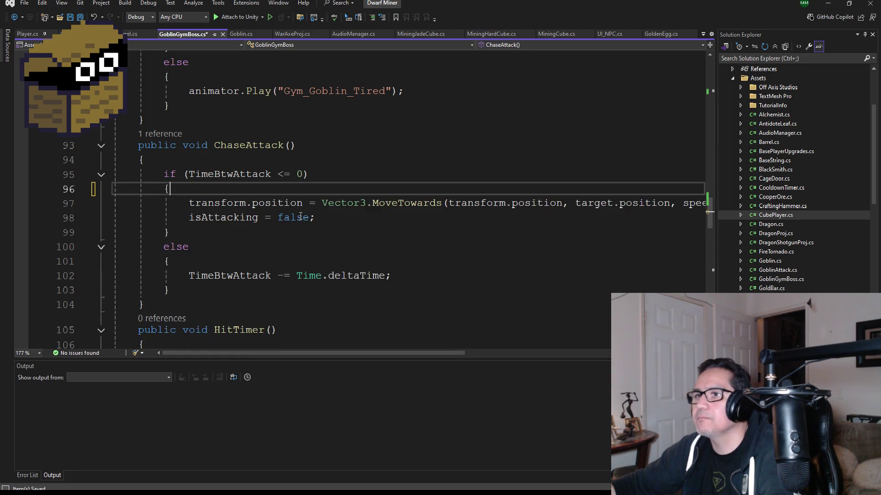
key(Up)
key(Up)
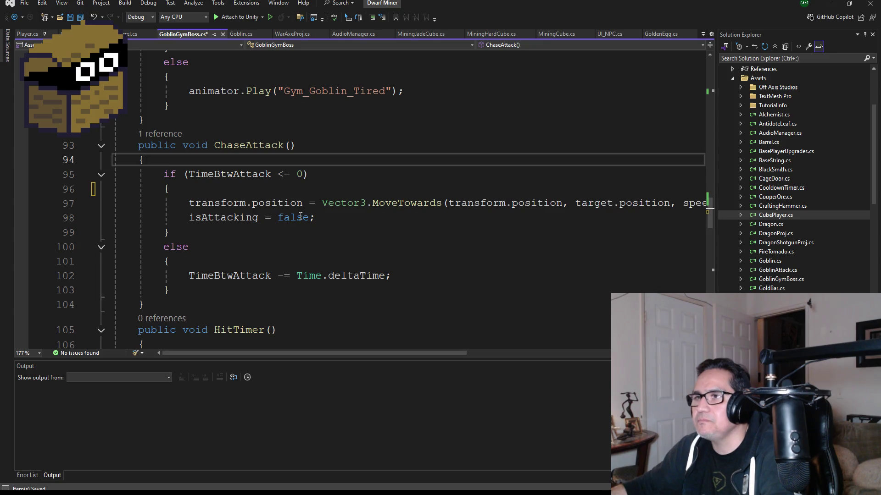
click(304, 175)
text(||)
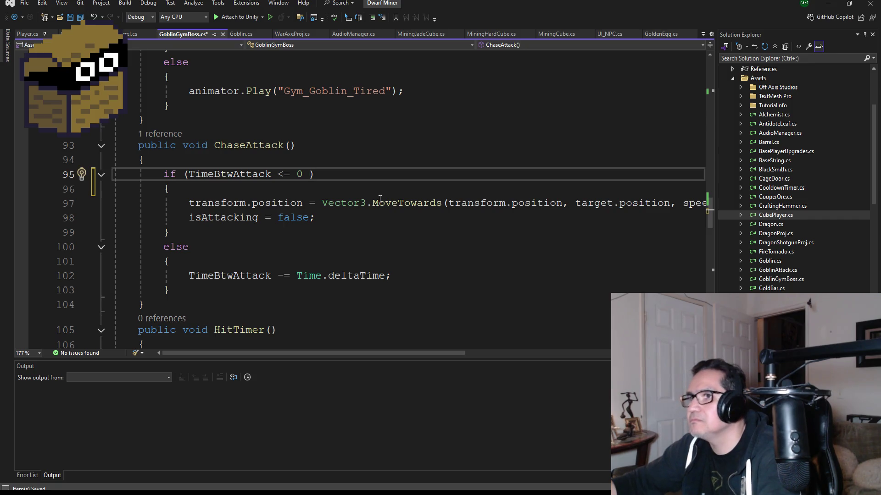
text( Time)
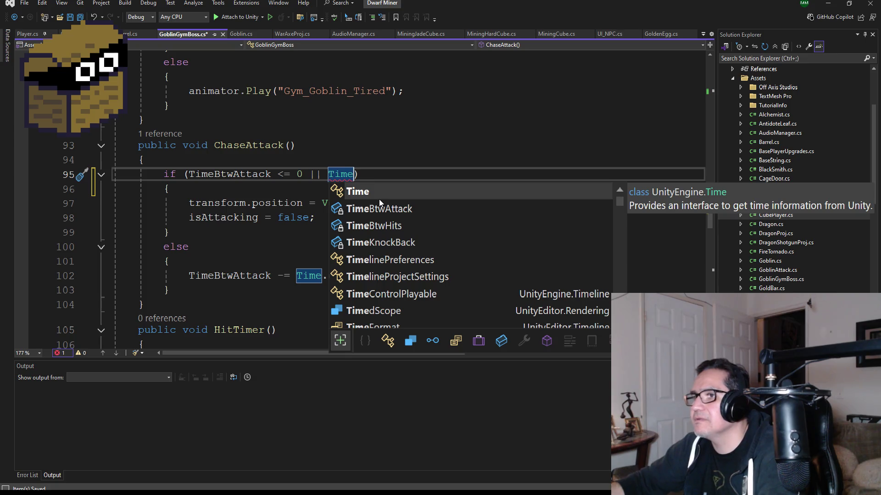
key(Down)
key(Down)
key(Down)
key(Tab)
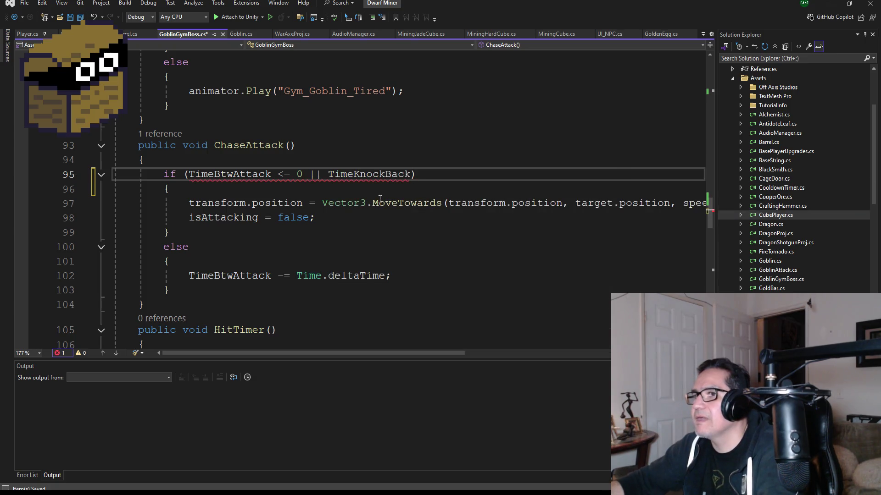
text(= 0)
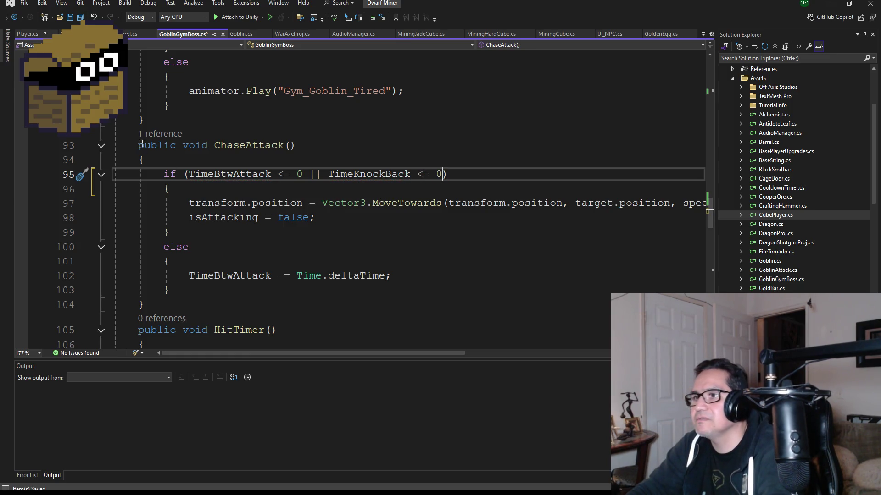
key(ctrl+s)
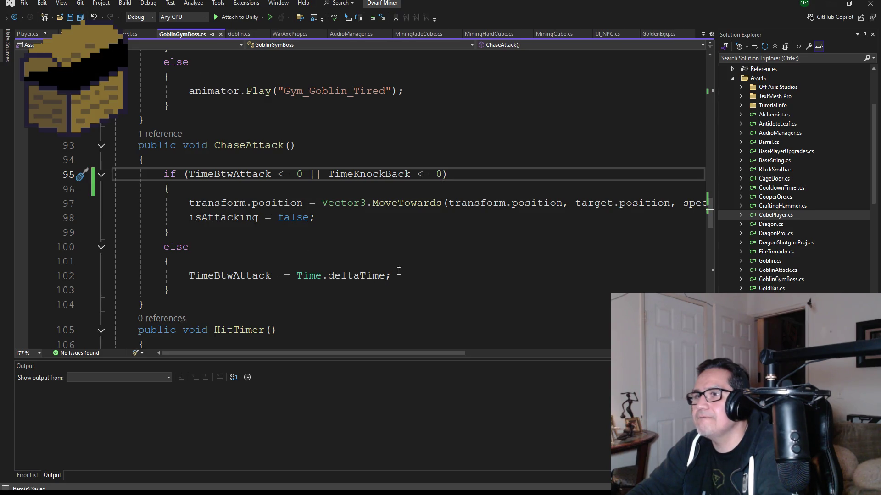
key(BackSpace)
key(BackSpace)
key(BackSpace)
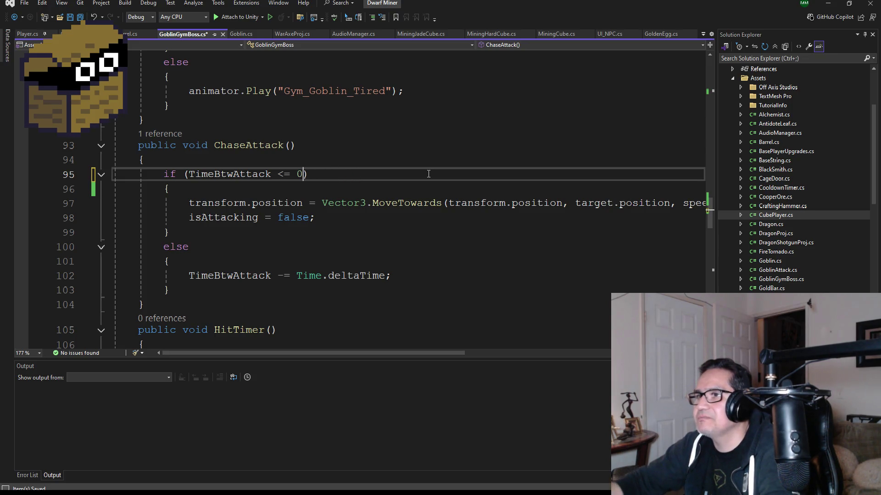
key(ctrl+s)
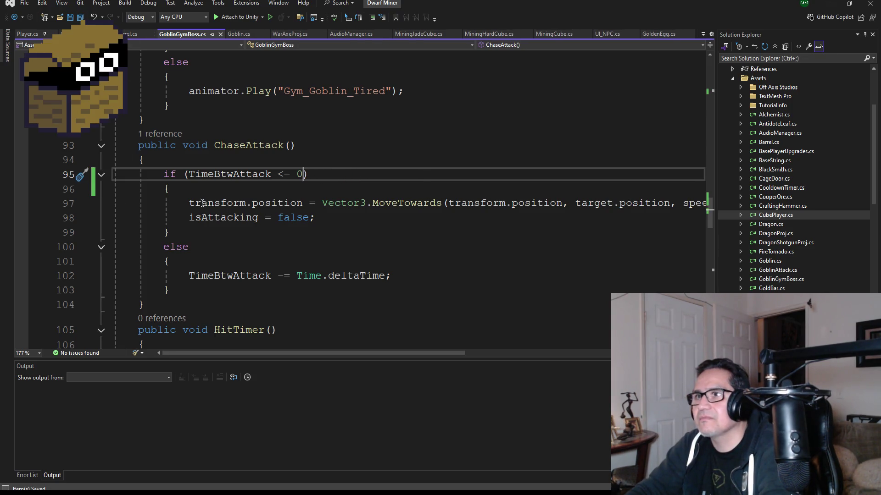
click(177, 161)
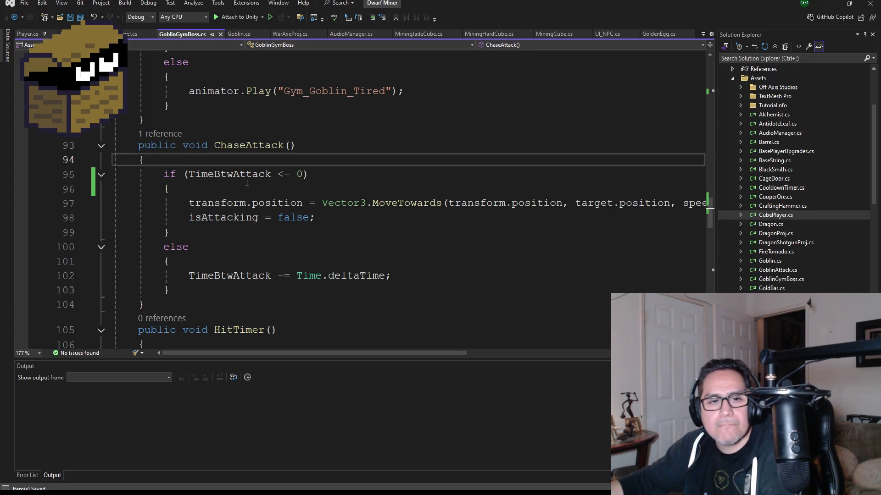
key(Return)
Start an if (TimeKnockBack <= 0) check with an empty body in ChaseAttack
text(if()
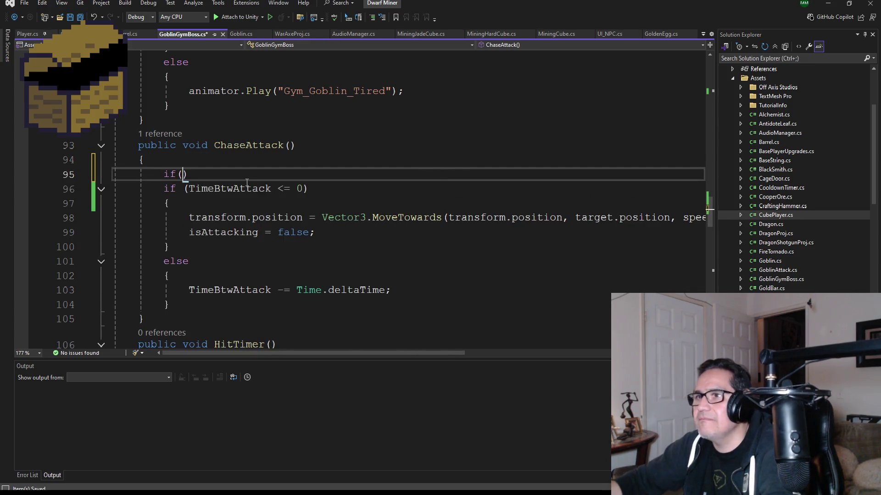
text(Time)
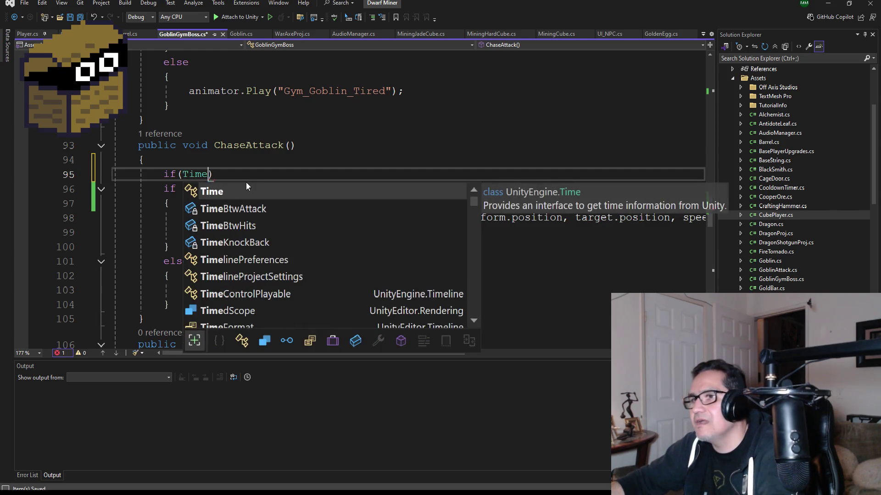
text(kno)
key(Tab)
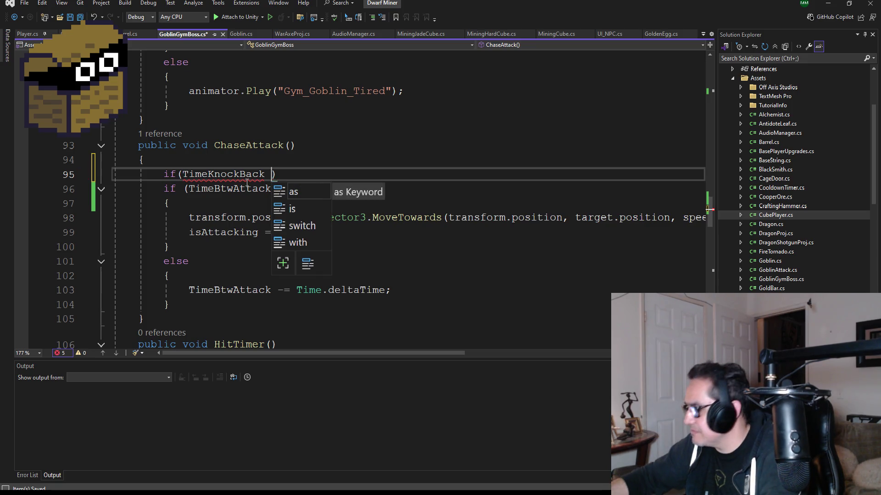
text(<= 0)
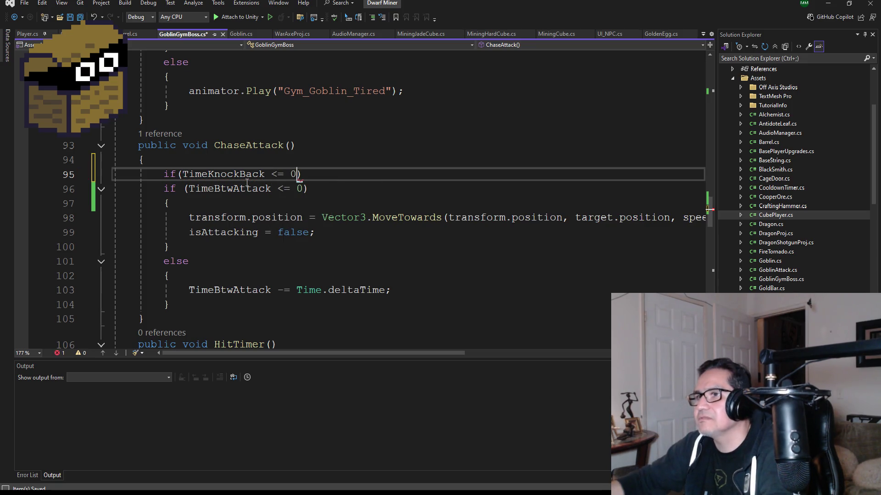
key(Return)
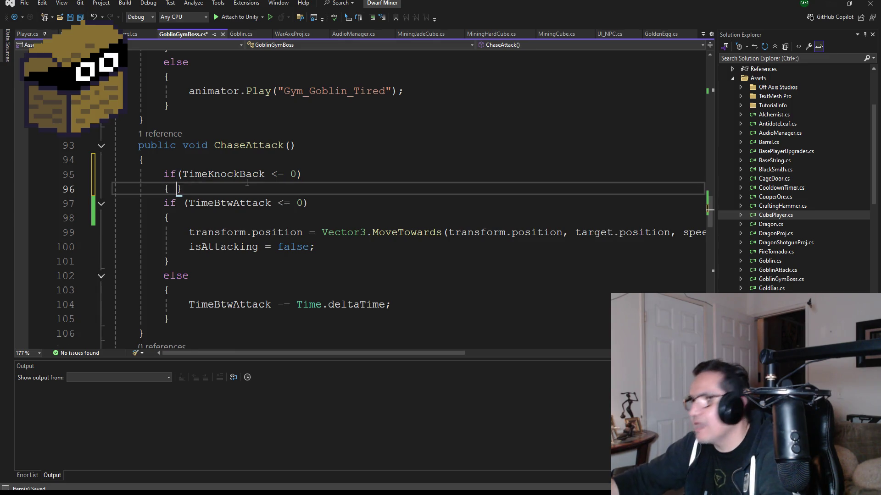
key(Return)
Move the TimeBtwAttack if/else block inside the knockback check and save all files
scroll(211, 228, down, 3)
mouse_move(194, 214)
mouse_down()
mouse_move(115, 217)
mouse_move(115, 101)
mouse_up()
key(ctrl+x)
scroll(196, 201, up, 3)
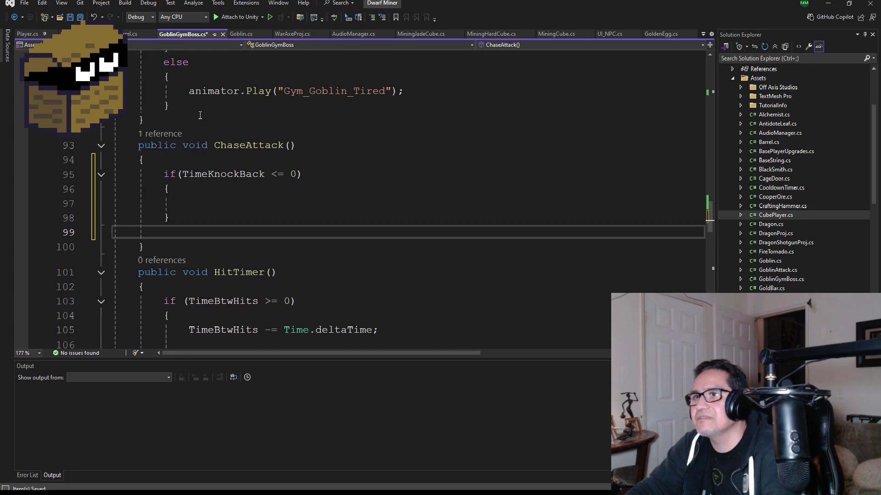
click(197, 201)
key(ctrl+v)
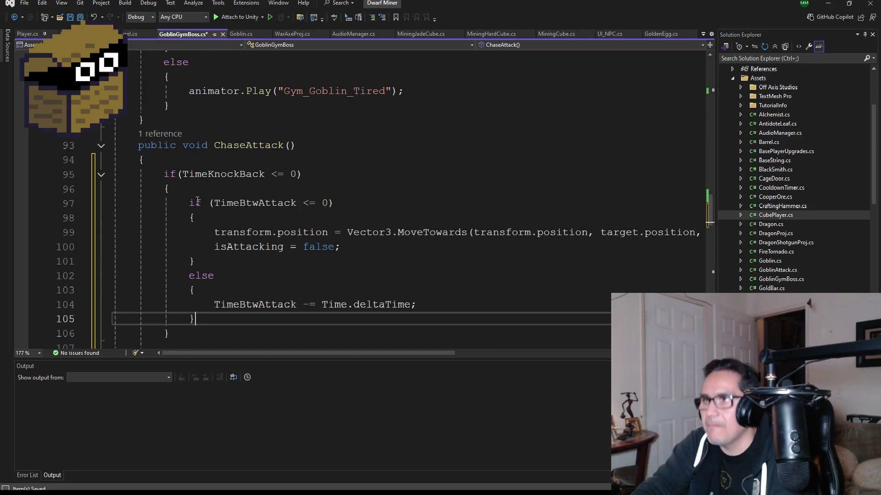
scroll(289, 232, down, 1)
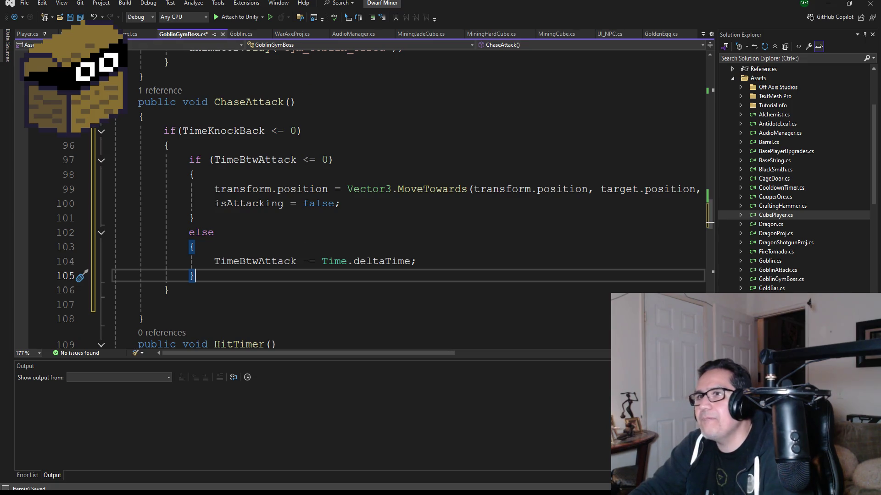
click(78, 20)
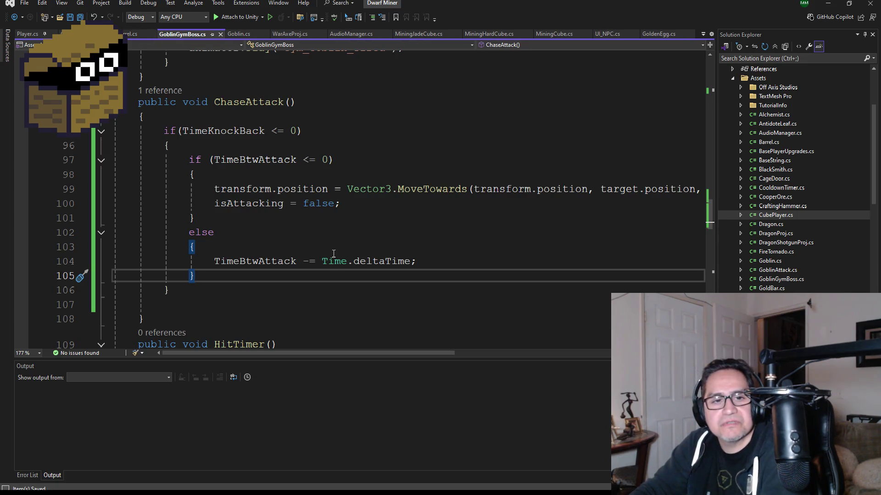
Add an else block with braces after the knockback check's closing brace
click(361, 204)
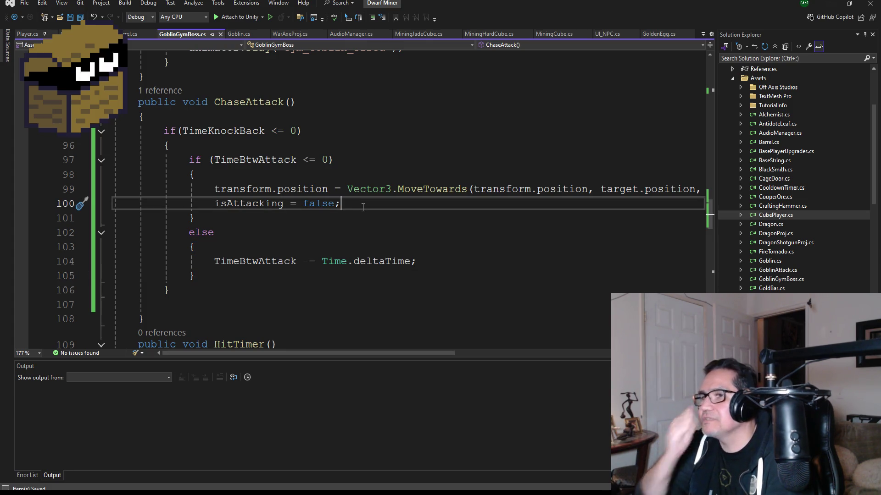
scroll(318, 214, down, 1)
scroll(339, 255, up, 1)
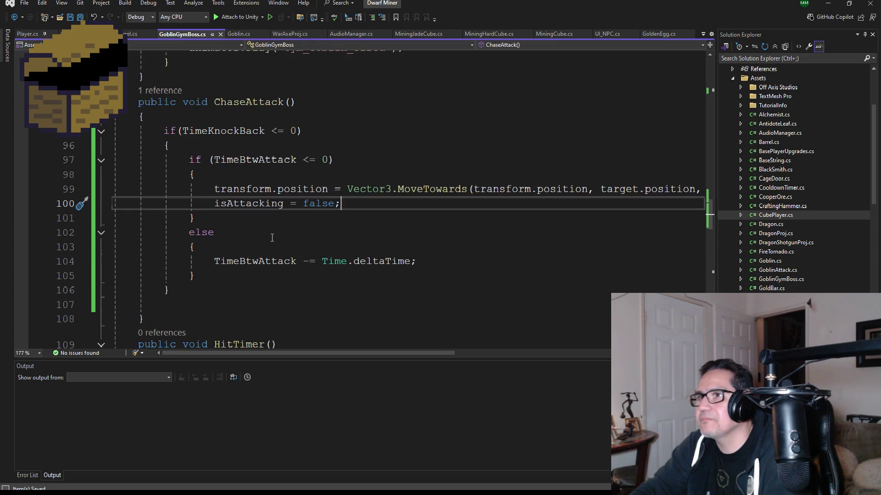
scroll(315, 256, down, 1)
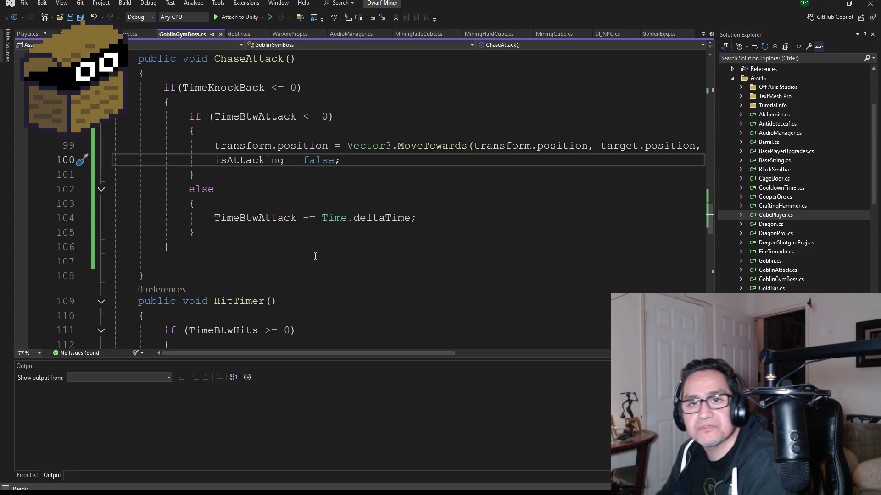
scroll(408, 224, up, 1)
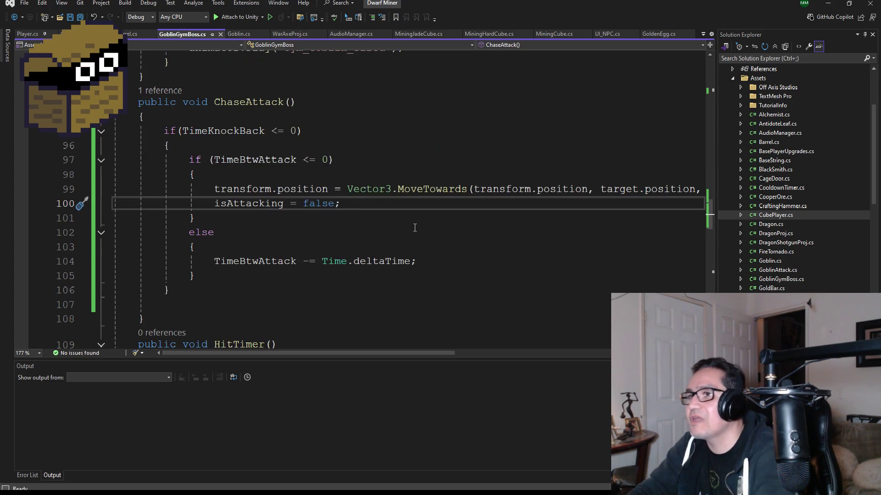
click(438, 265)
click(204, 290)
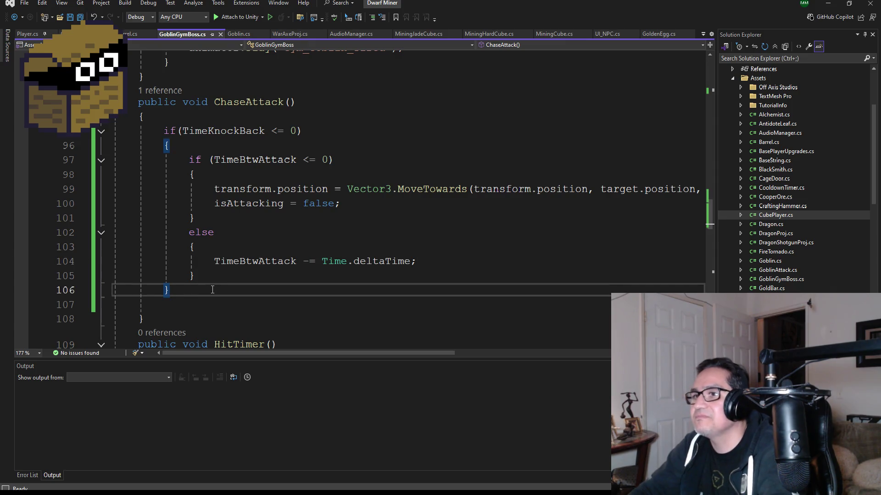
key(Return)
text(else)
key(Escape)
key(Return)
text({)
key(Return)
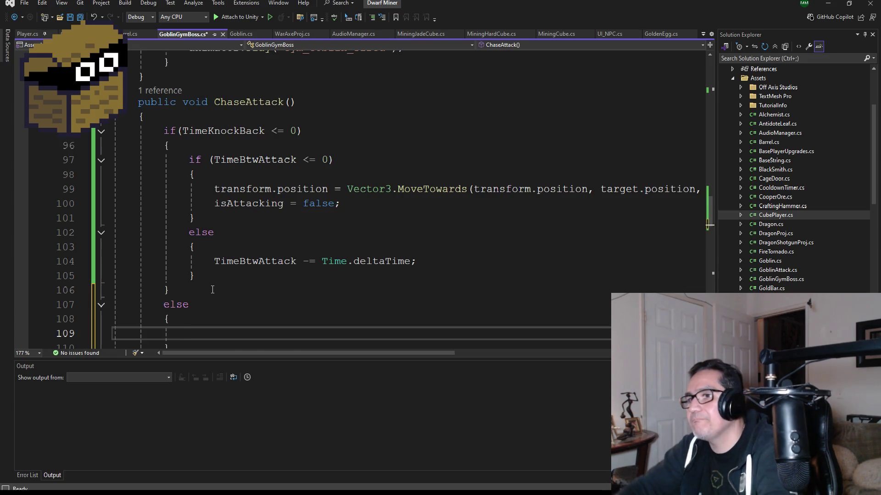
Write 'TimeKnockBack -= Time.deltaTime;' in the else block, fixing stray quotes, and save
scroll(212, 289, down, 2)
text(Time)
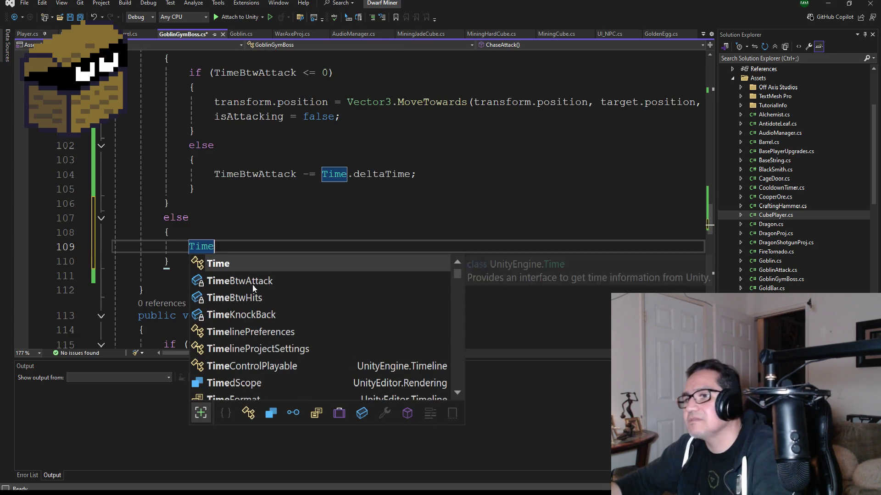
key(Down)
key(Down)
key(Down)
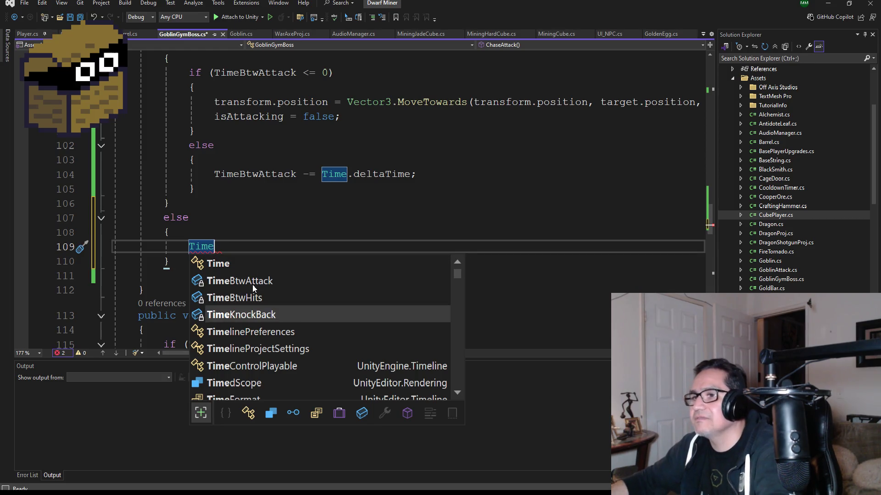
key(Tab)
text(T)
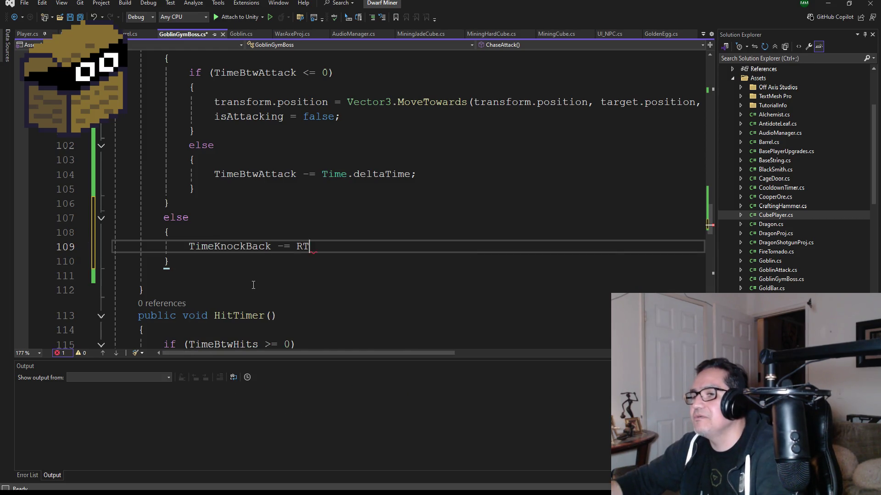
text(im)
key(BackSpace)
key(BackSpace)
key(BackSpace)
text(Time.de)
key(Tab)
text(')
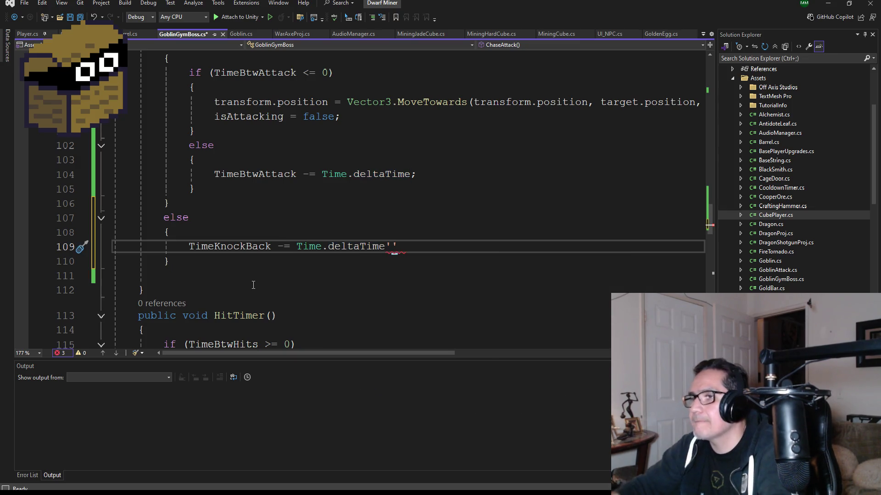
key(BackSpace)
text(;)
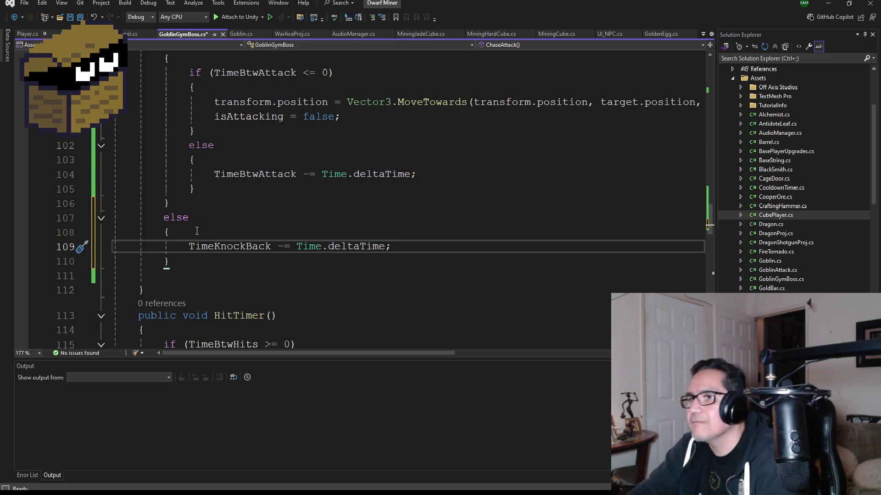
key(ctrl+s)
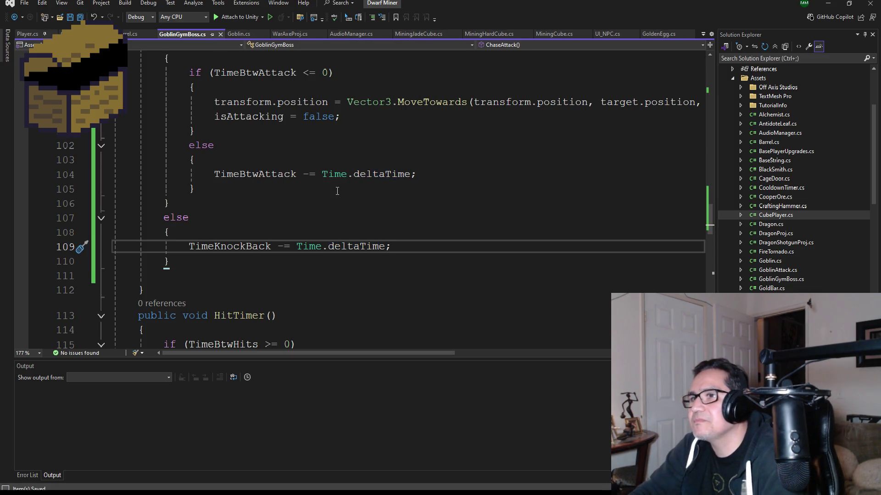
Scroll through ChaseAttack to review the finished knockback if/else logic
scroll(338, 191, up, 2)
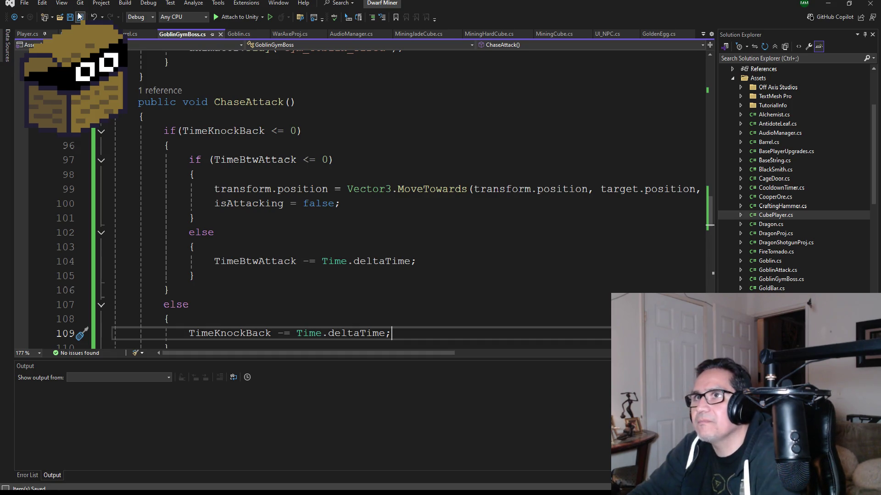
scroll(339, 285, down, 2)
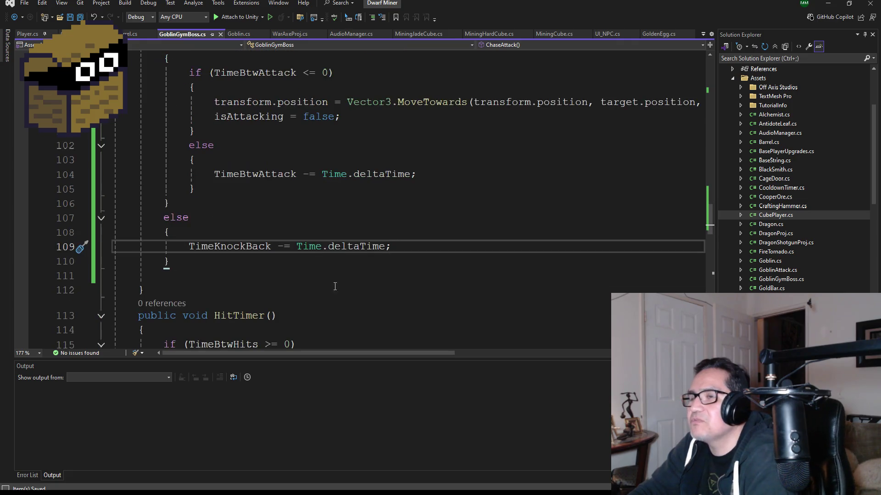
scroll(339, 285, up, 2)
scroll(330, 267, down, 2)
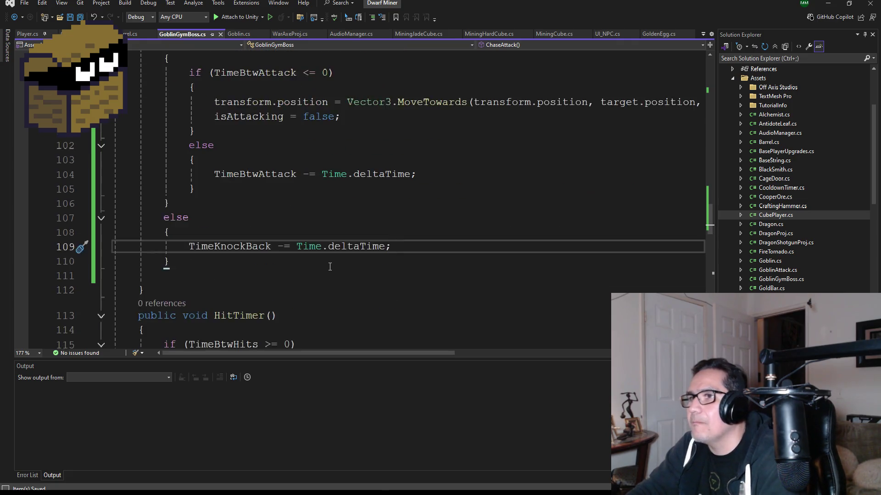
scroll(330, 268, down, 7)
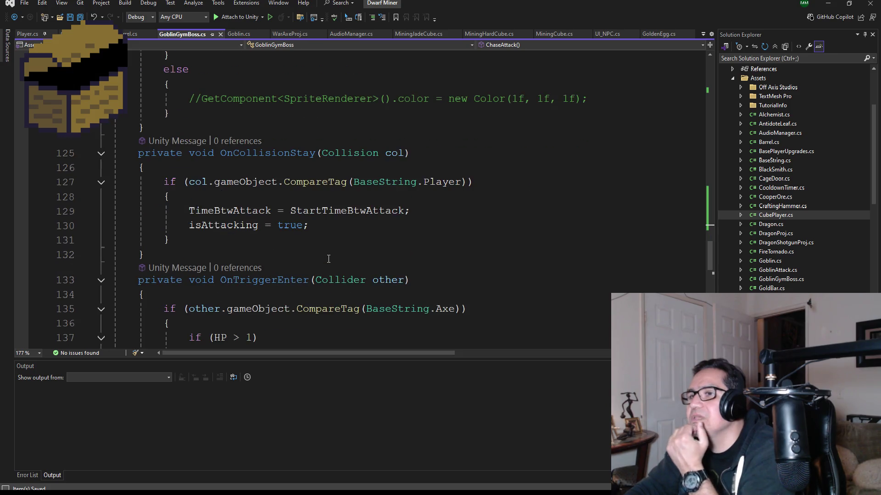
scroll(326, 252, down, 4)
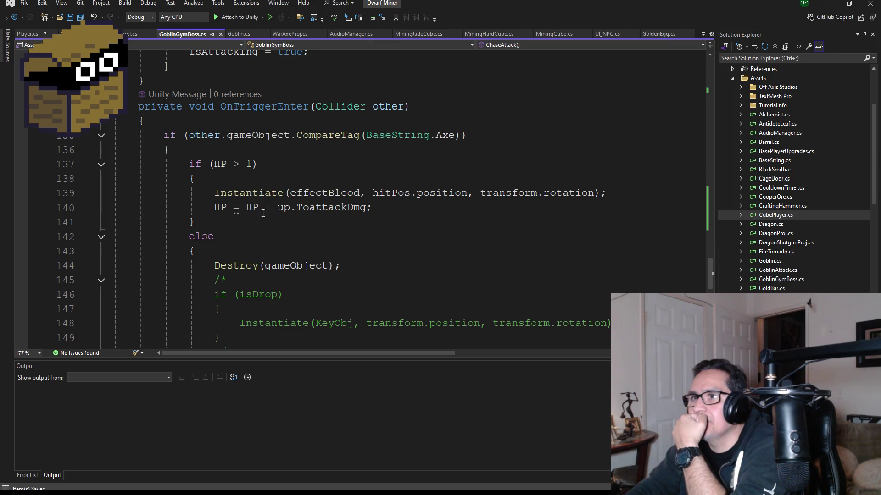
Add a new line after the HP damage line in OnTriggerEnter starting with TimeKnockBack
click(211, 149)
click(371, 207)
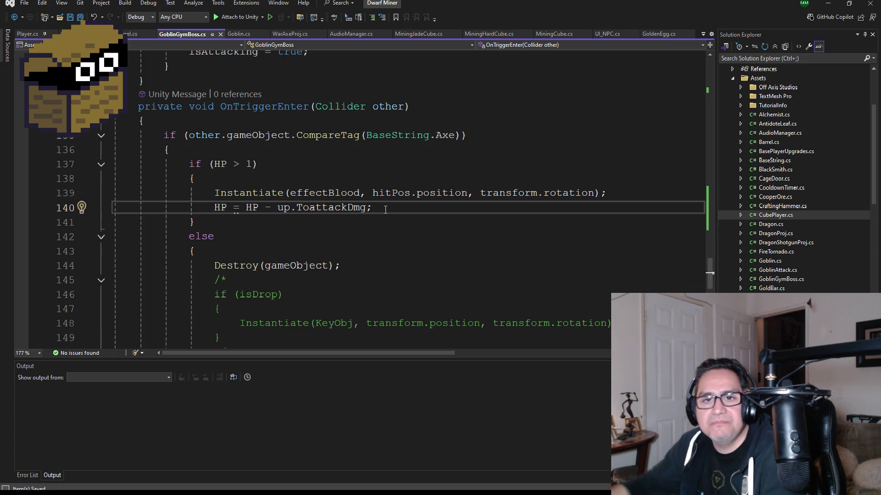
key(Return)
scroll(399, 213, down, 5)
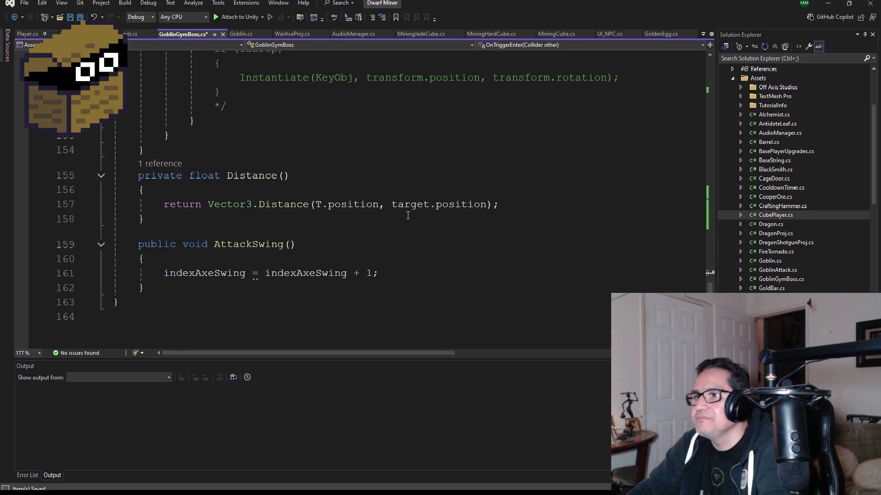
scroll(394, 214, up, 7)
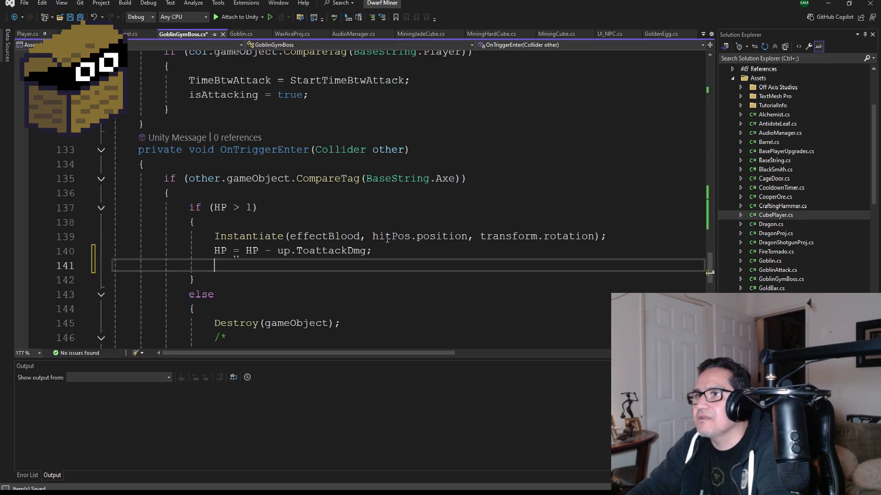
scroll(387, 239, up, 2)
scroll(371, 288, down, 2)
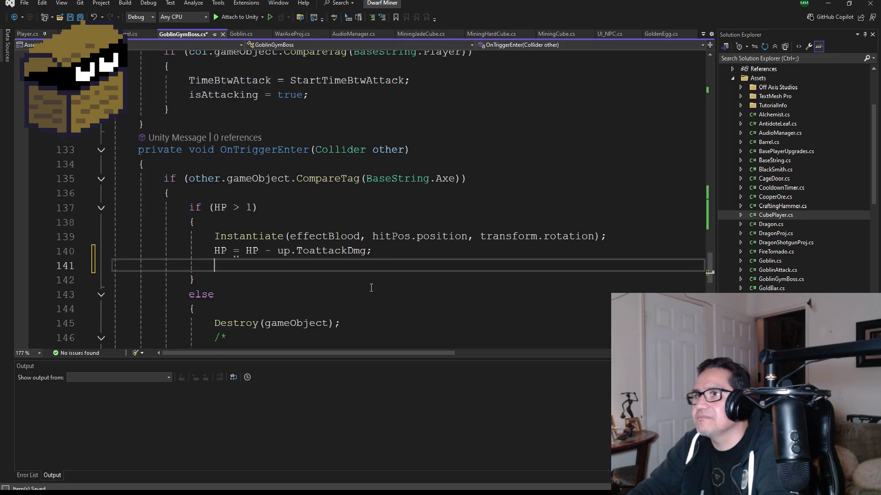
text(TimeKno)
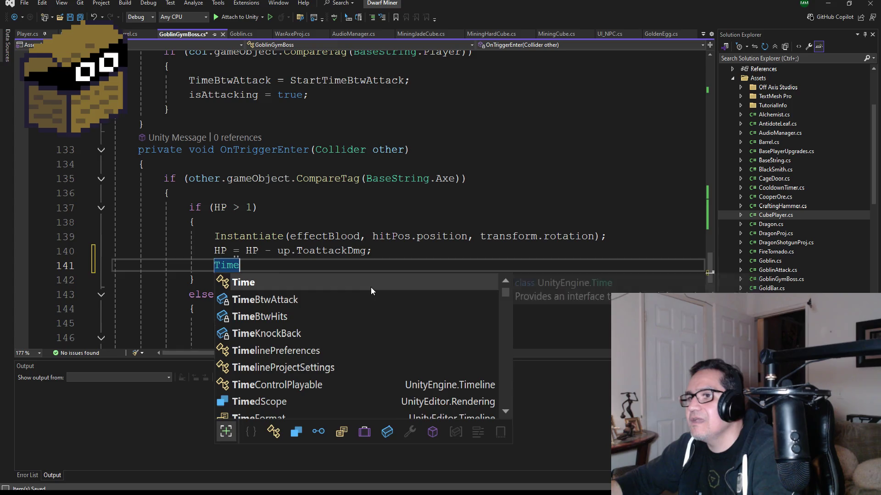
key(Tab)
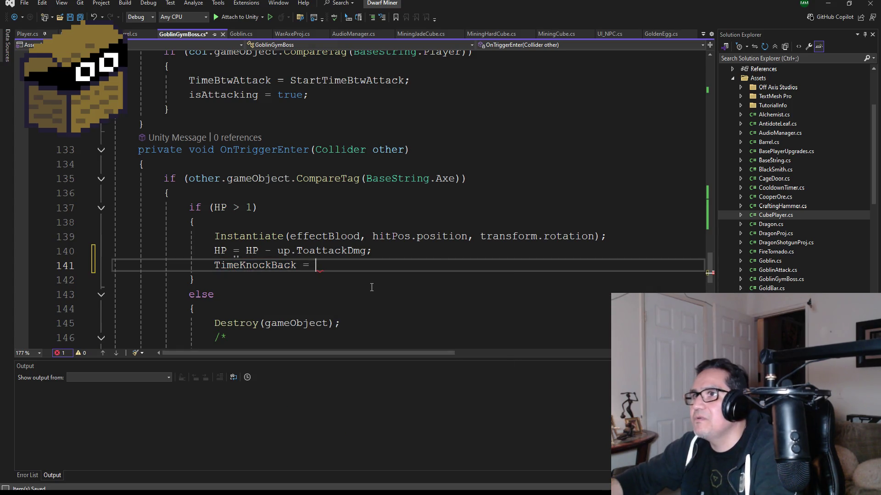
Complete the statement as 'TimeKnockBack = StartTimeKnockBack;', replacing the wrong StartTimeBtwAttack suggestion
text(StartTi)
key(Tab)
key(BackSpace)
key(BackSpace)
key(BackSpace)
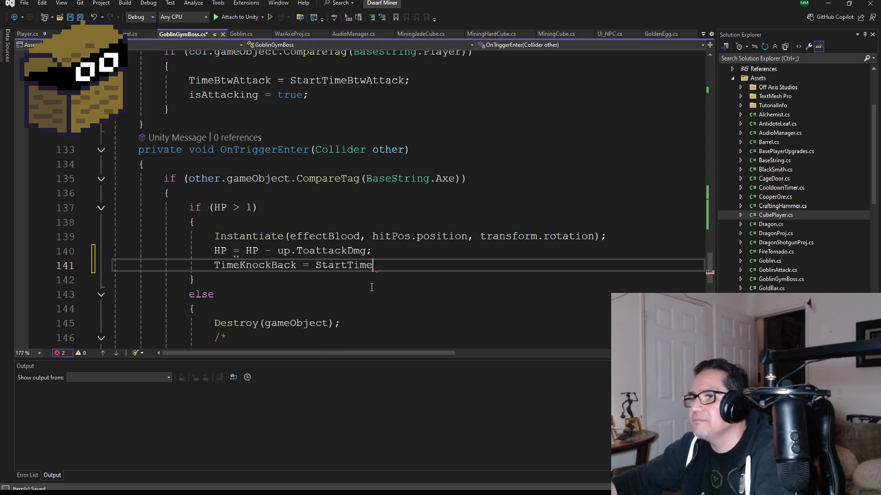
key(BackSpace)
key(BackSpace)
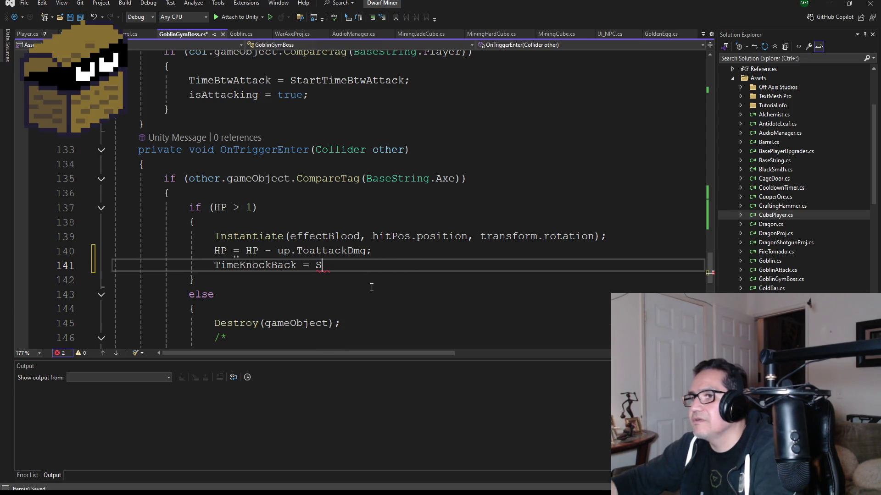
text(tarttim)
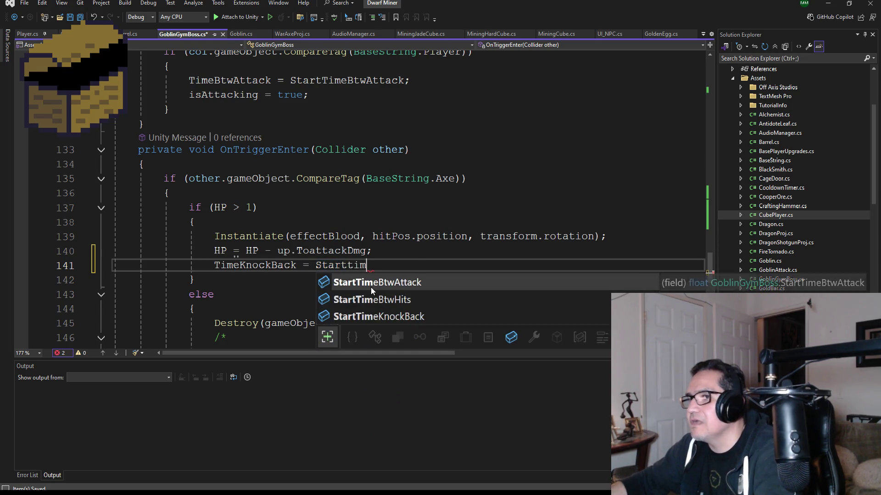
key(Down)
key(Down)
key(Tab)
text(;)
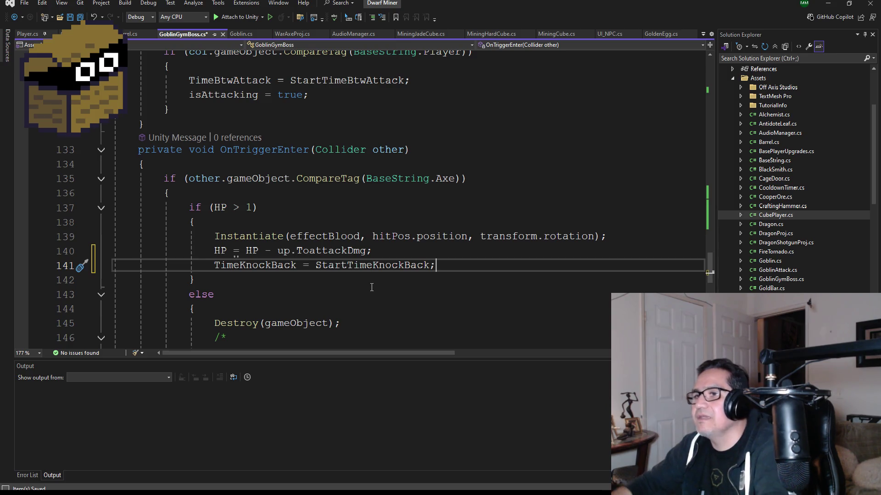
Save the script and return to Unity
key(ctrl+s)
scroll(291, 197, up, 12)
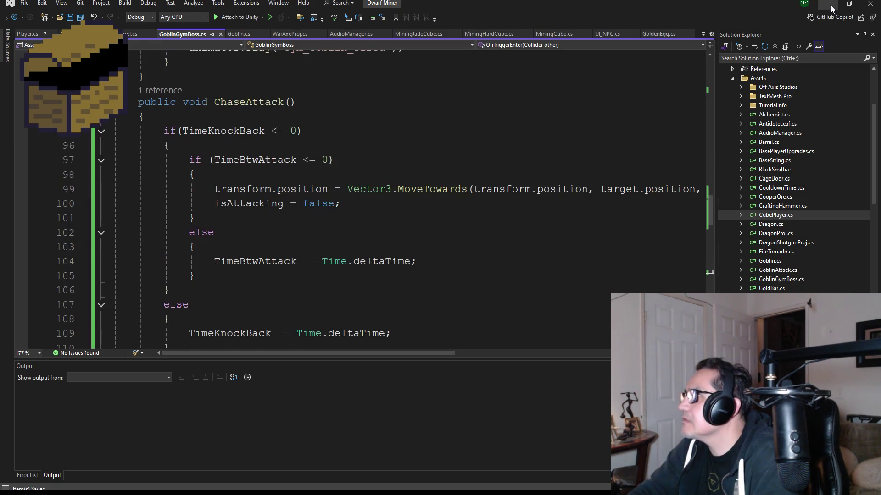
key(alt+Tab)
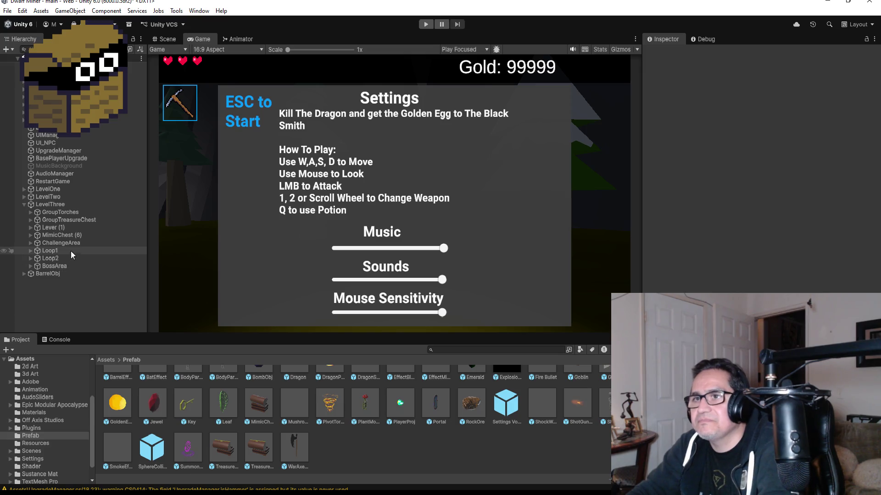
Expand BossArea, select GoblinGymBoss to inspect its components, and enter Play mode
click(29, 265)
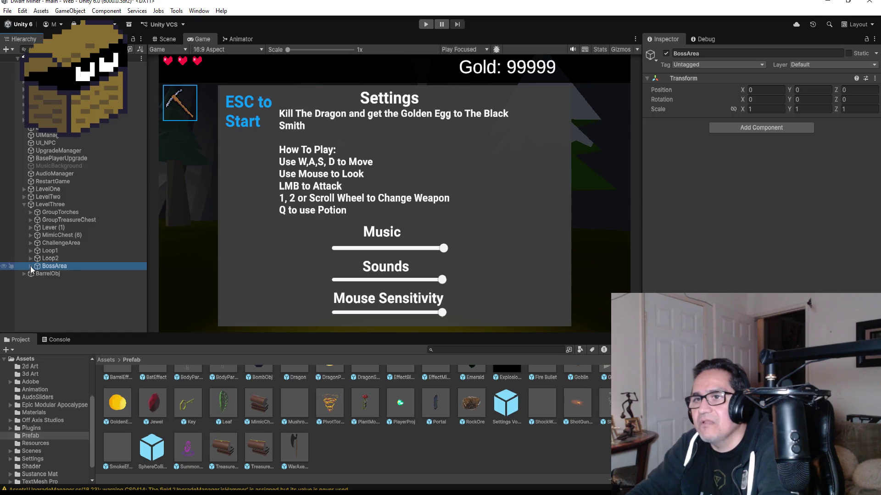
click(31, 266)
click(54, 274)
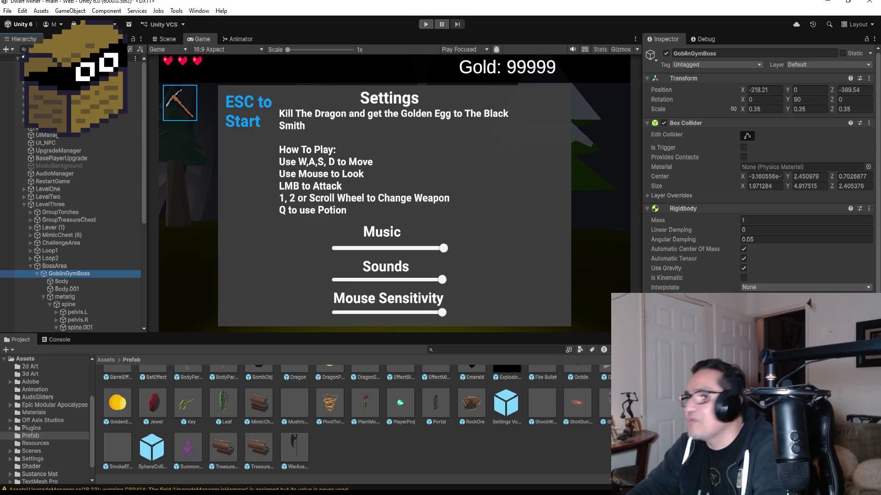
scroll(759, 175, down, 3)
scroll(759, 174, down, 1)
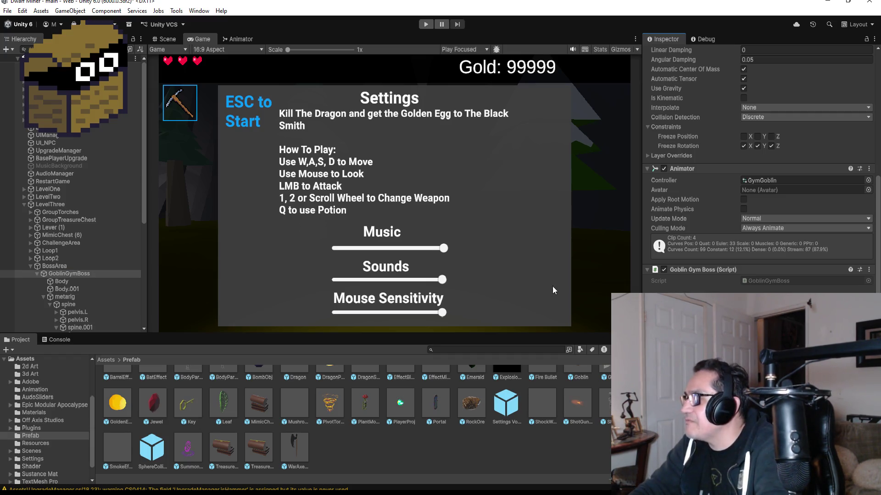
click(425, 26)
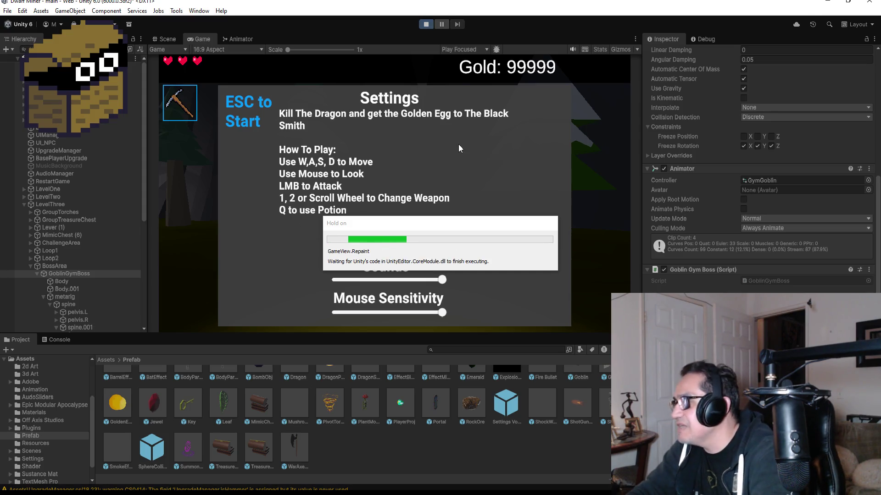
key(Escape)
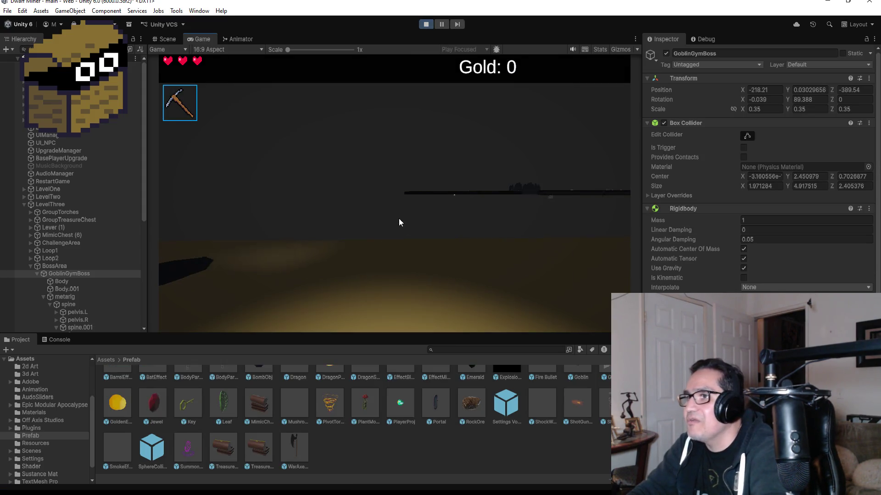
key(2)
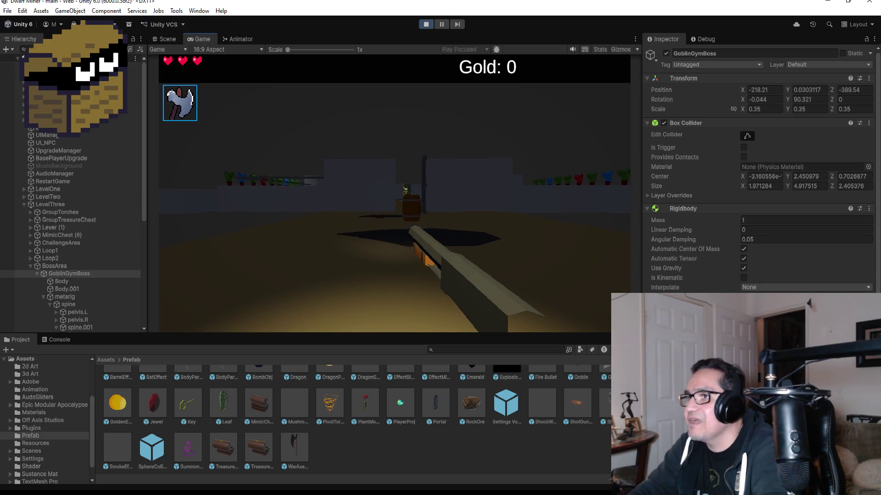
click(394, 193)
key(w)
key(w)
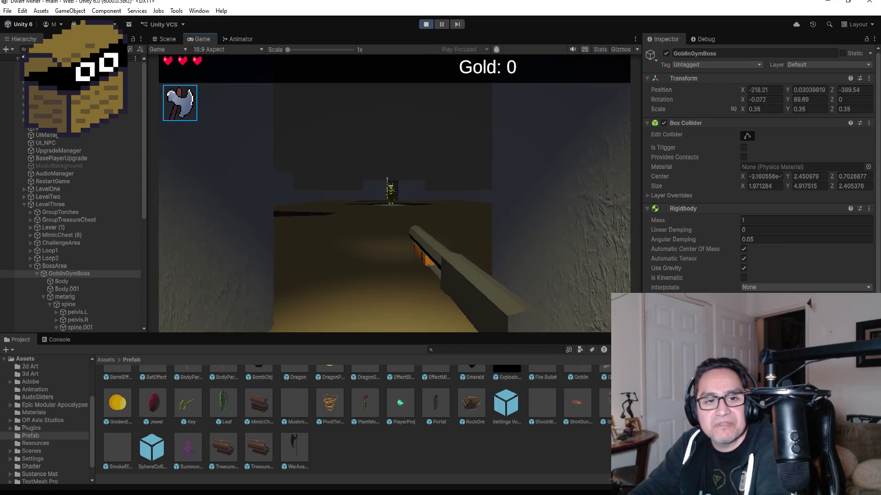
key(w)
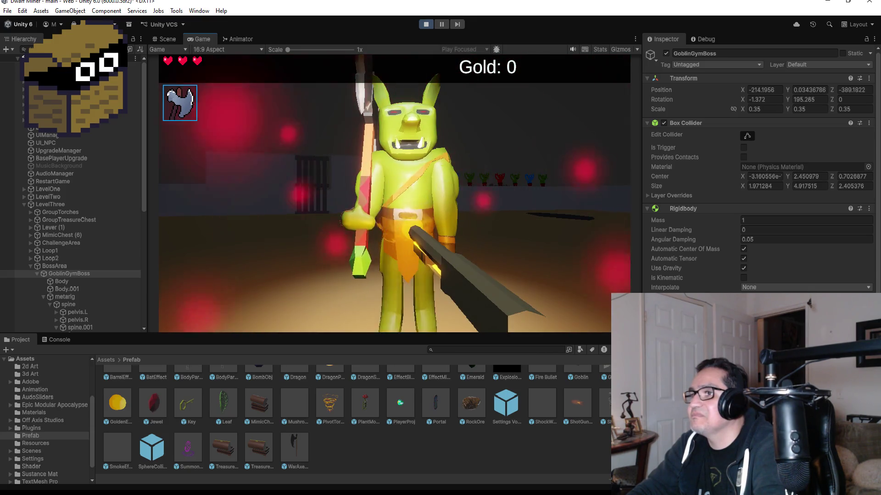
key(Escape)
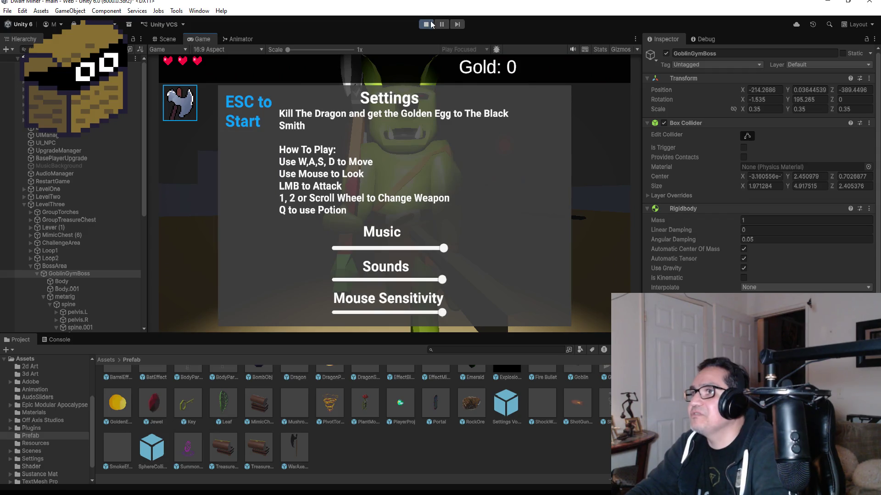
click(431, 23)
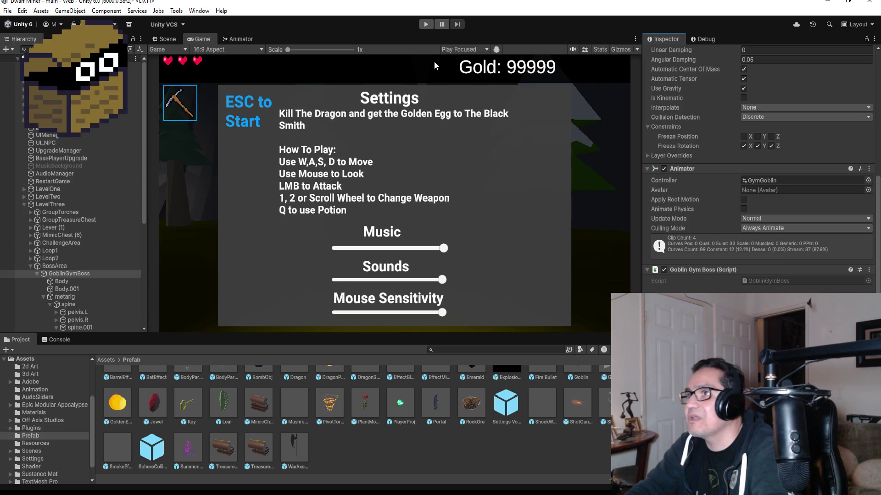
Enable Play Maximized for the Game view and start the game
click(451, 50)
click(463, 67)
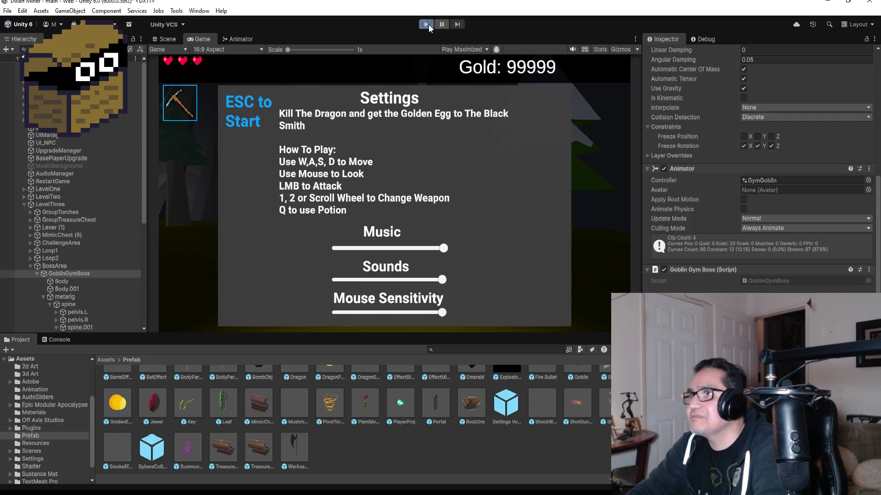
click(427, 25)
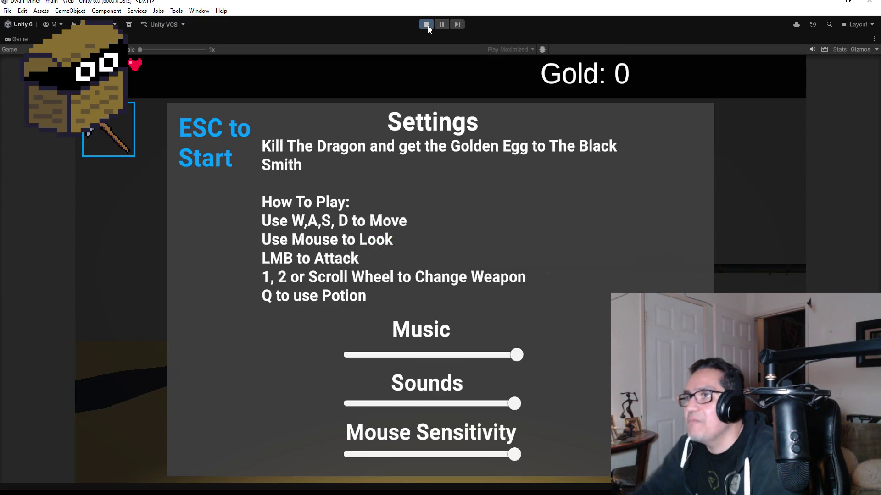
Dismiss the settings screen, shoot the barrel, and walk down the corridor toward the goblin boss
key(Escape)
click(456, 168)
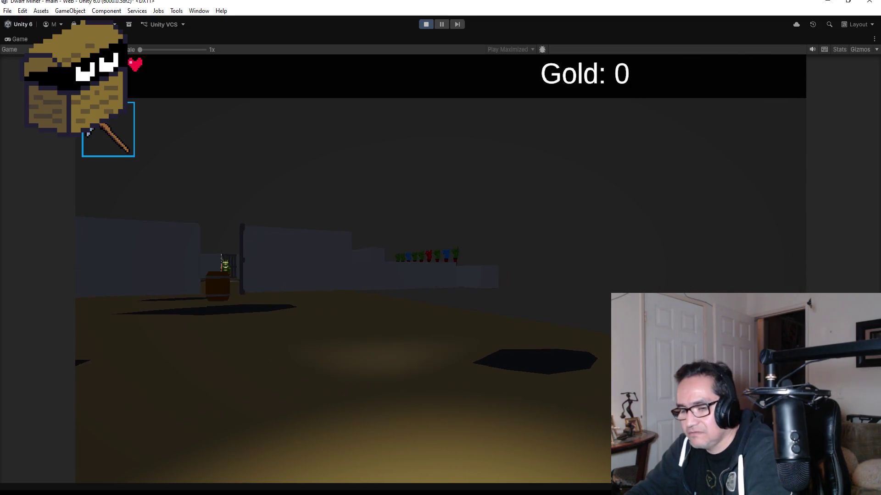
scroll(441, 268, down, 1)
key(w)
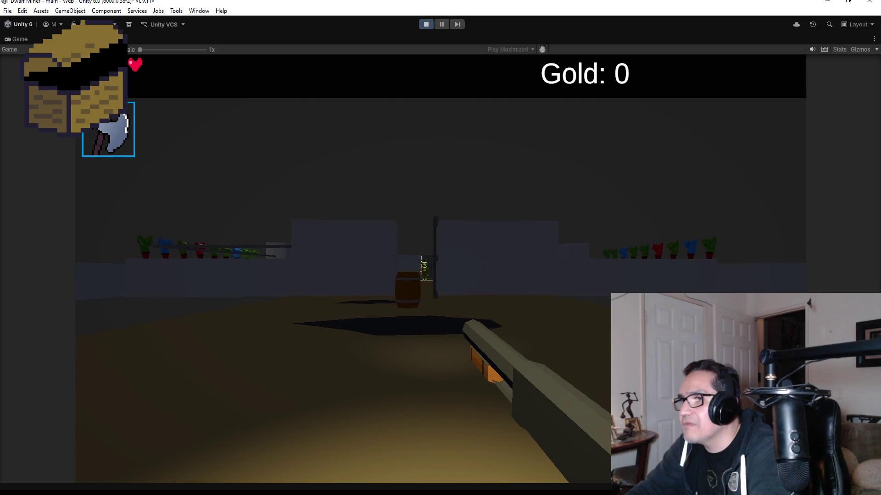
click(440, 269)
key(w)
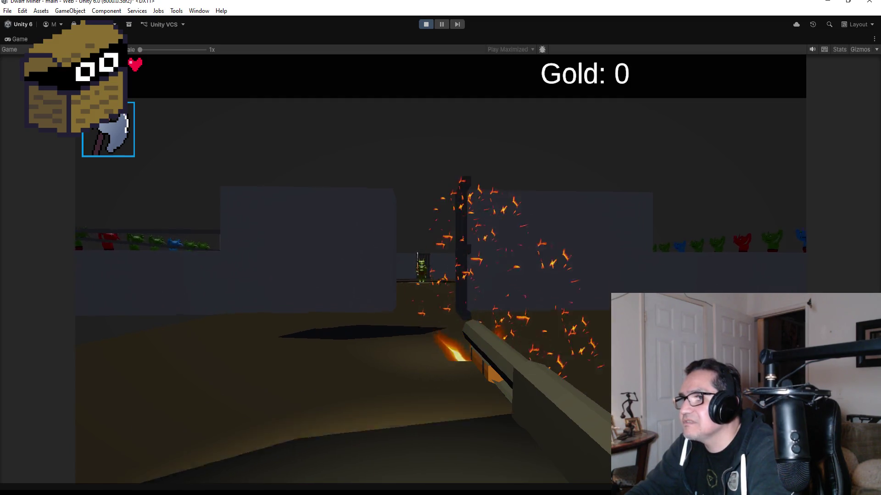
key(w)
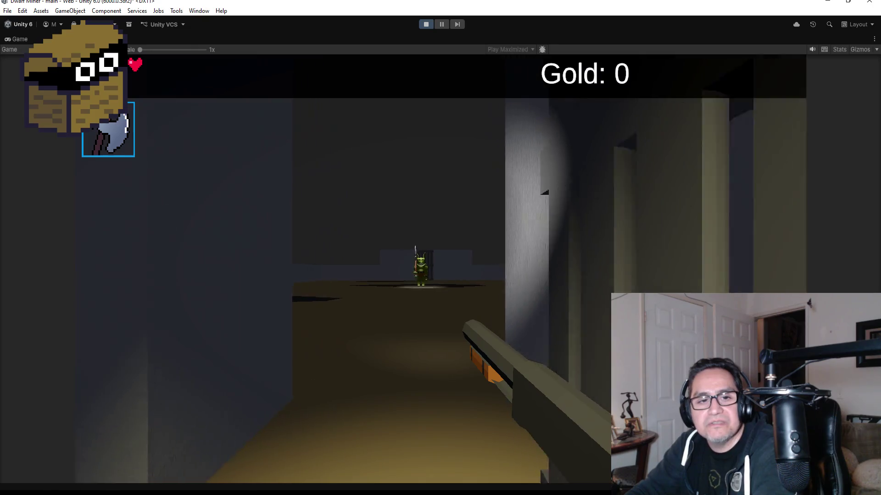
key(w)
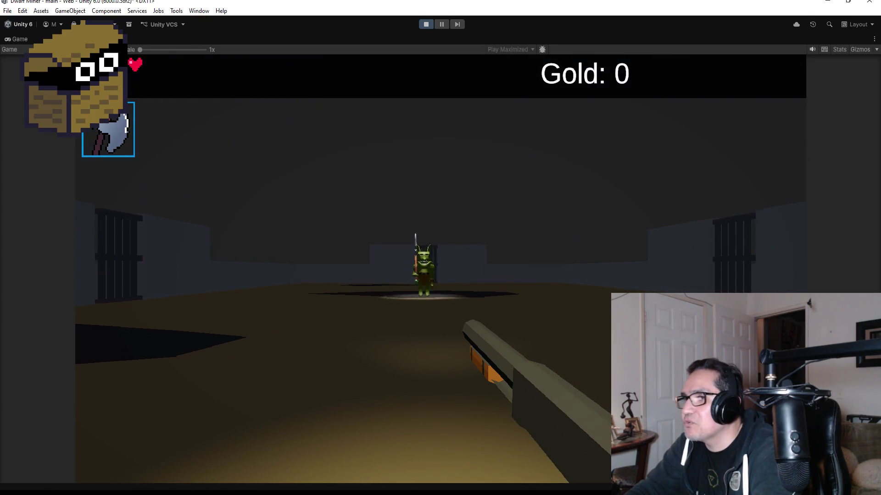
Shoot the charging goblin boss repeatedly while backing away to check its knockback
click(440, 269)
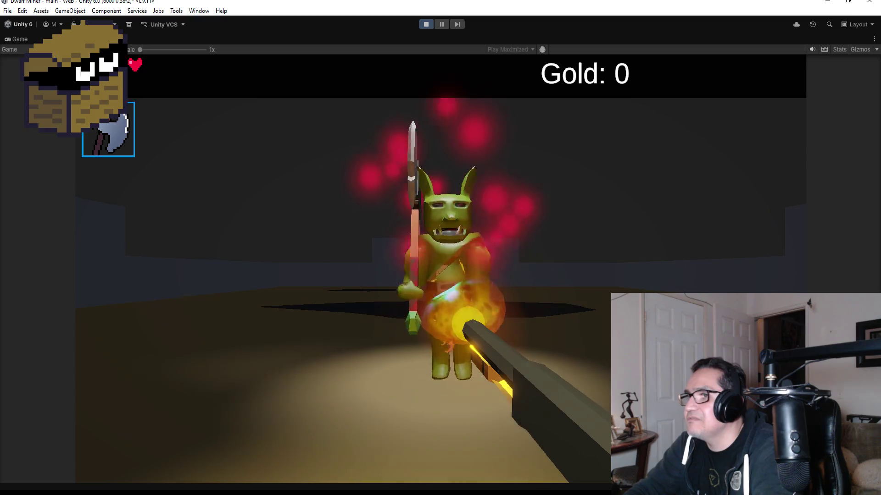
click(440, 269)
key(s)
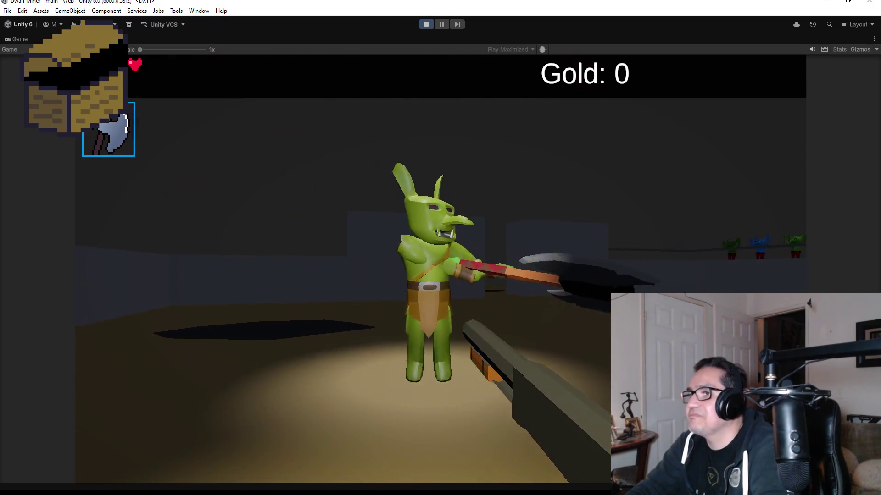
click(440, 268)
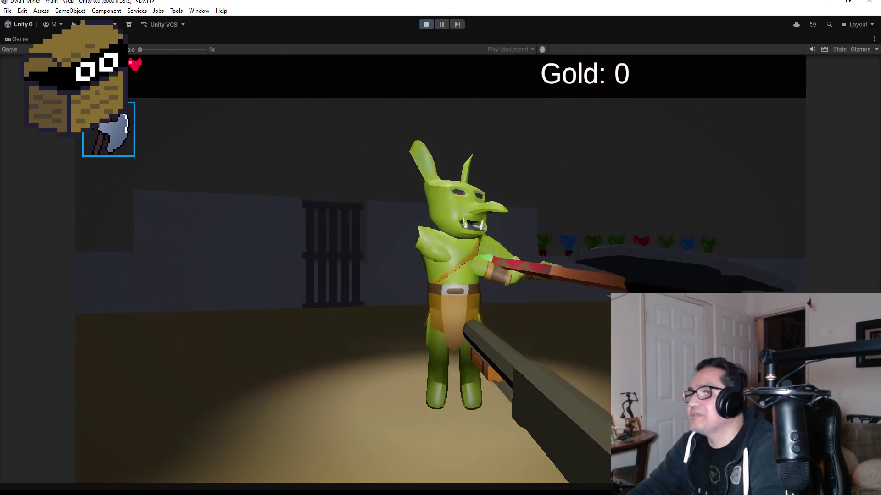
click(440, 269)
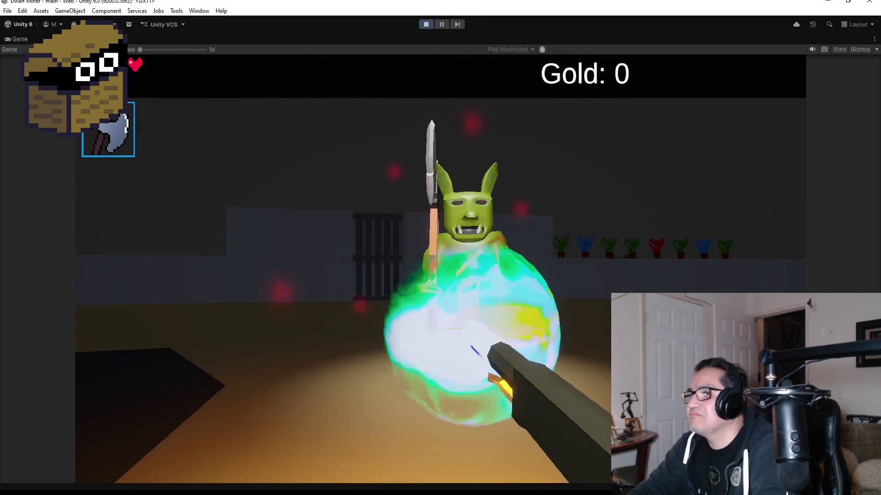
key(s)
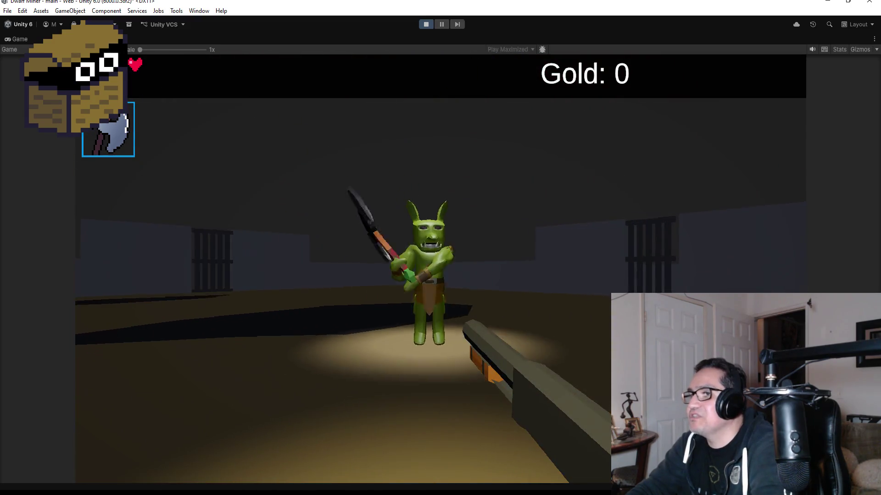
click(440, 268)
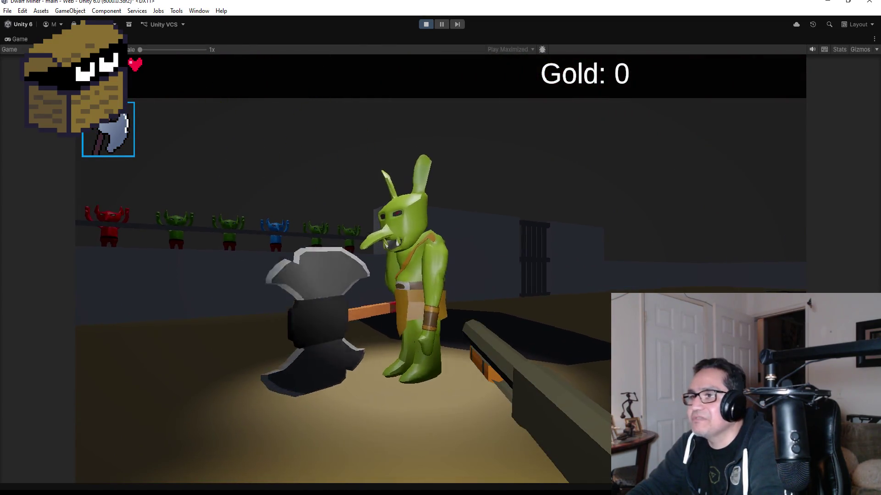
click(441, 268)
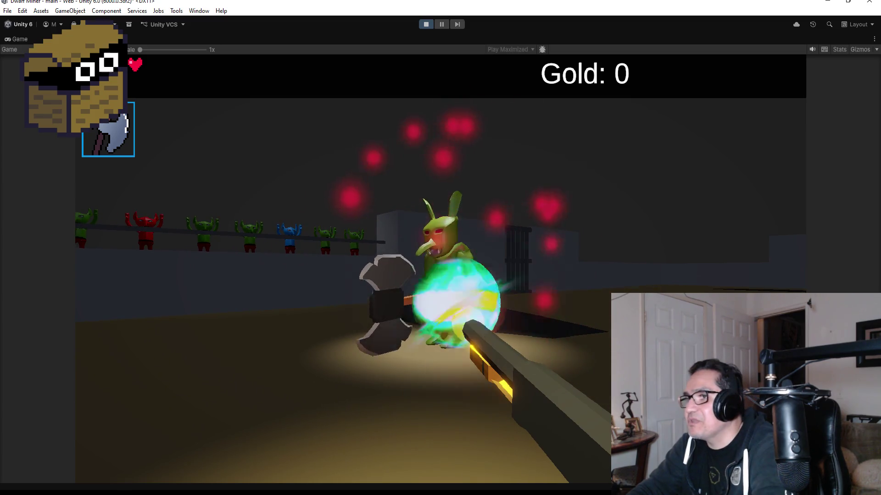
click(441, 269)
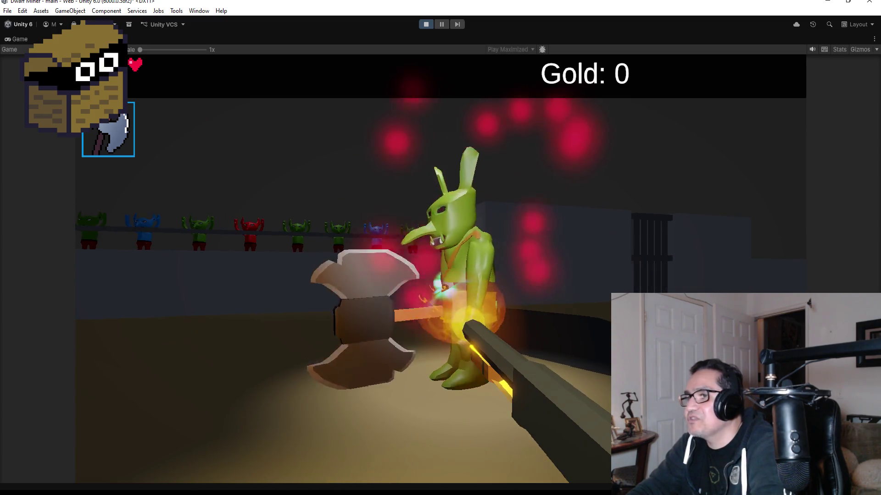
Pause the game and exit Play mode
key(Escape)
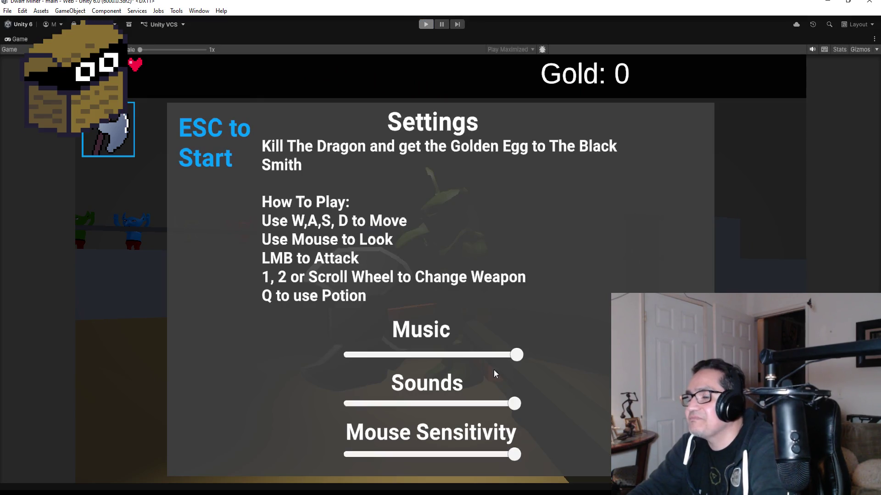
click(426, 24)
scroll(759, 170, down, 5)
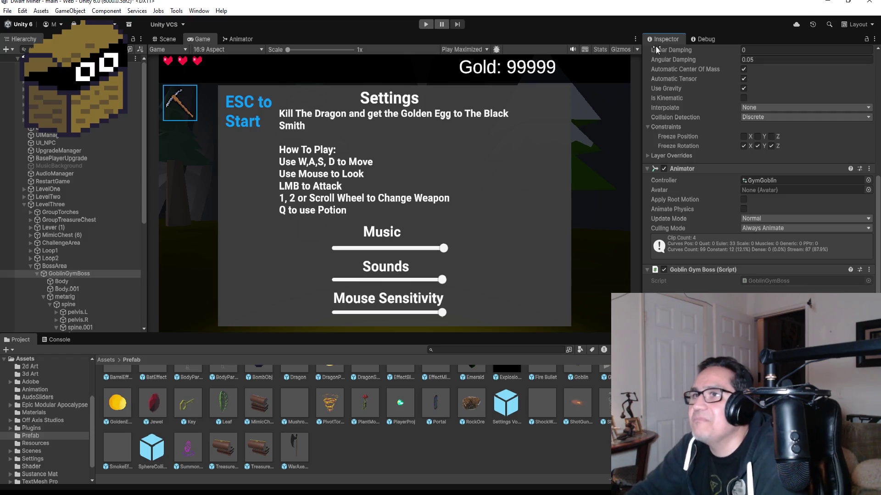
Switch to the Scene view and save the scene
click(164, 39)
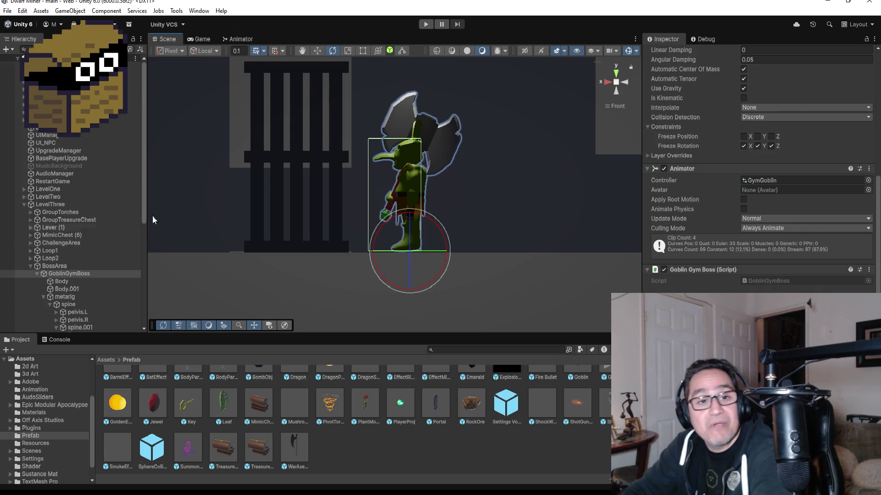
click(8, 11)
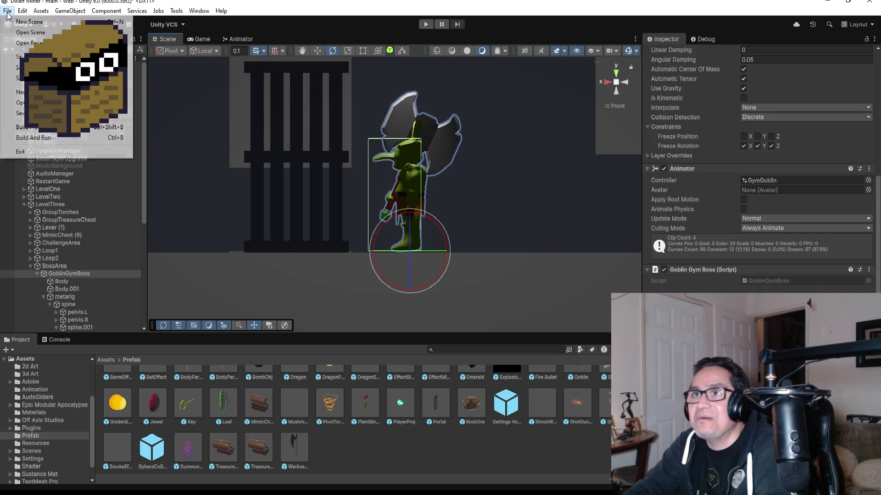
click(42, 133)
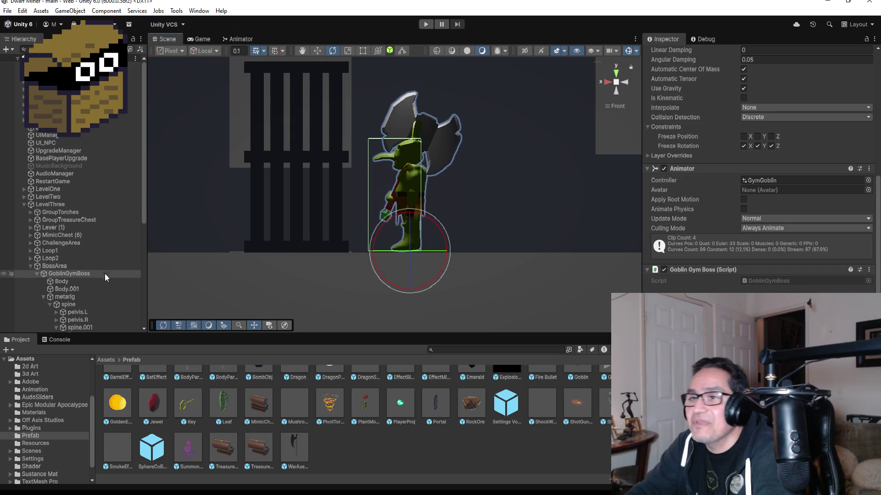
Collapse GoblinGymBoss in the Hierarchy, save the scene again, and start another play-test
click(37, 274)
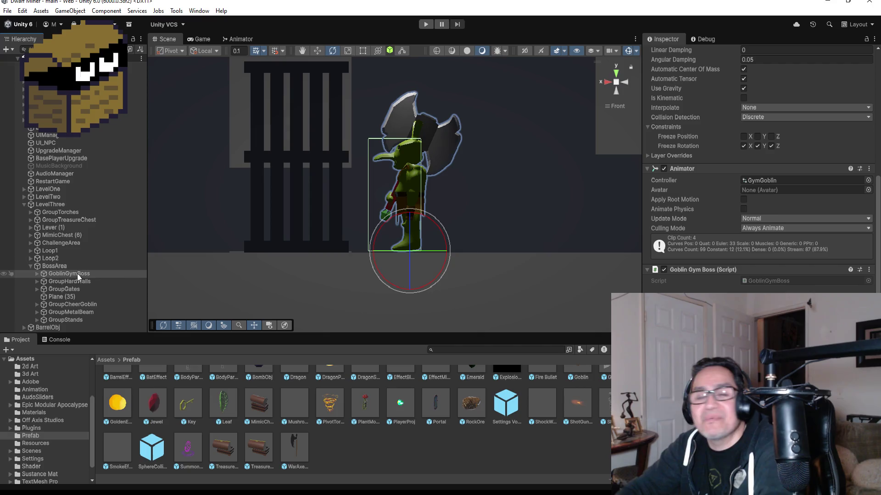
click(7, 10)
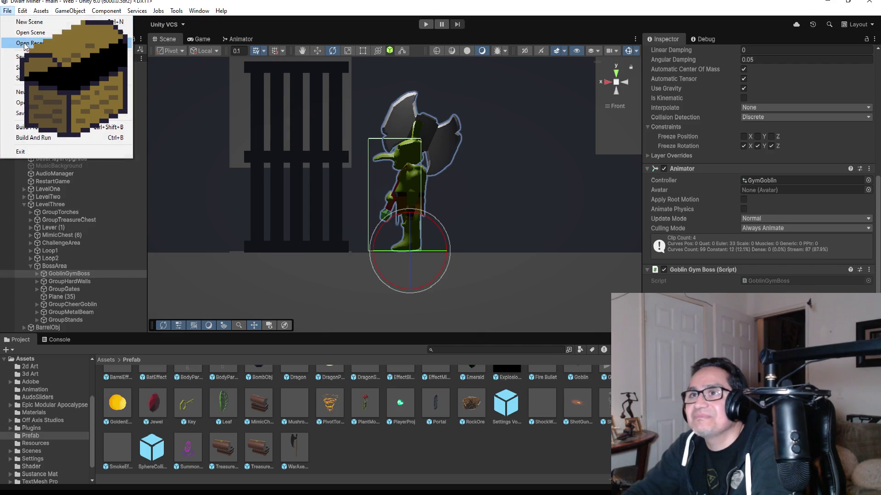
click(21, 56)
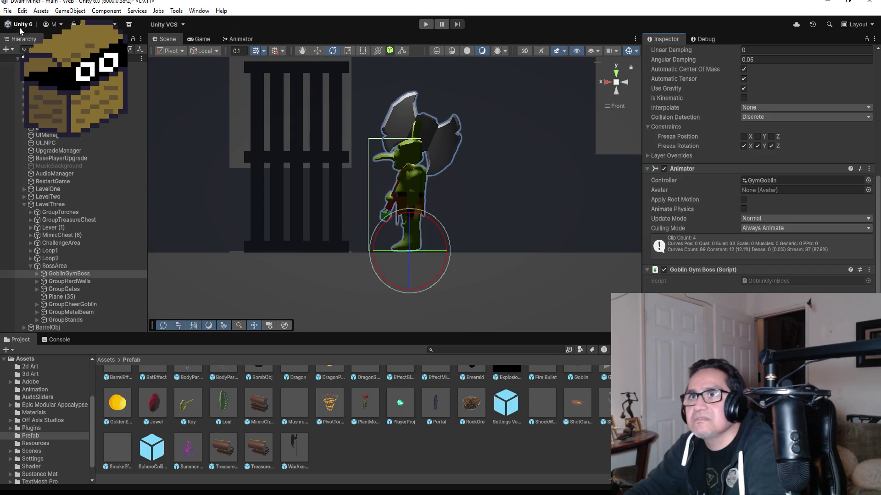
click(7, 10)
click(18, 57)
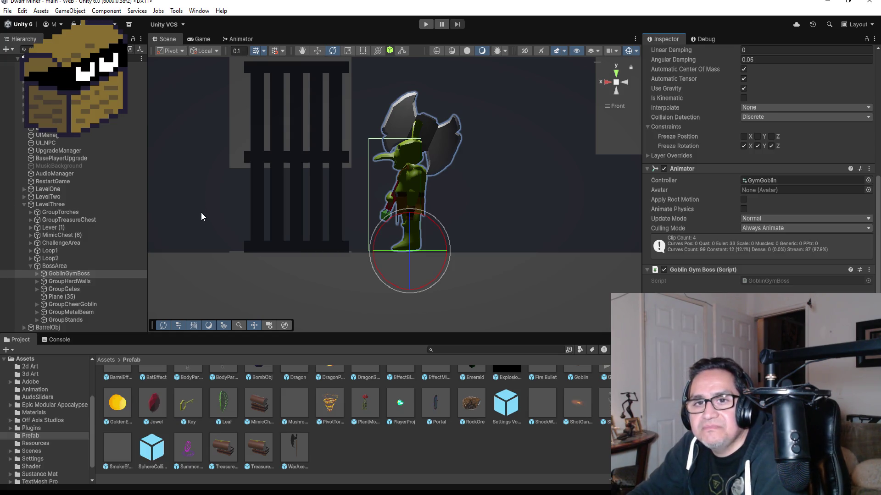
click(426, 25)
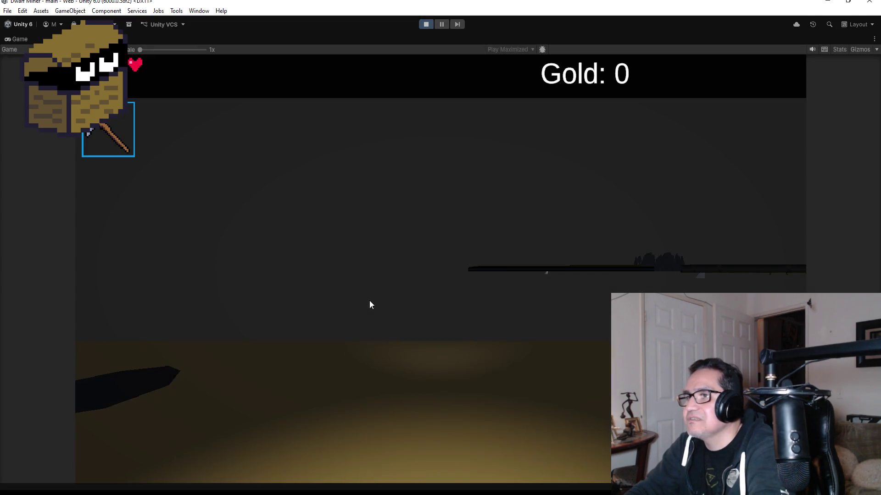
Switch to the weapon with 2, blow up the barrel, and walk toward the goblin boss
click(369, 301)
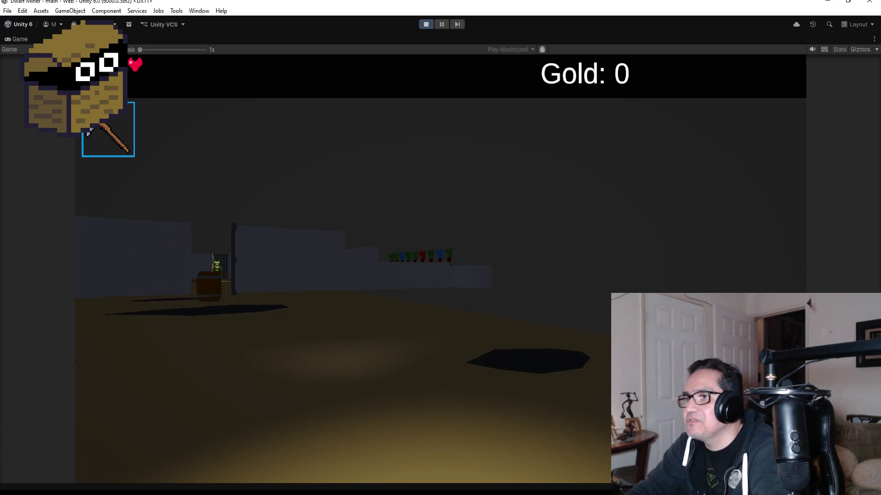
key(2)
key(w)
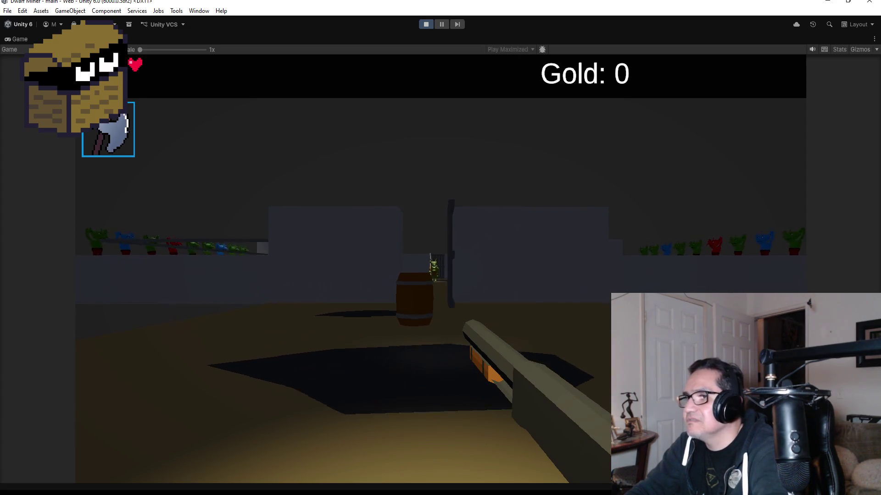
click(440, 268)
key(w)
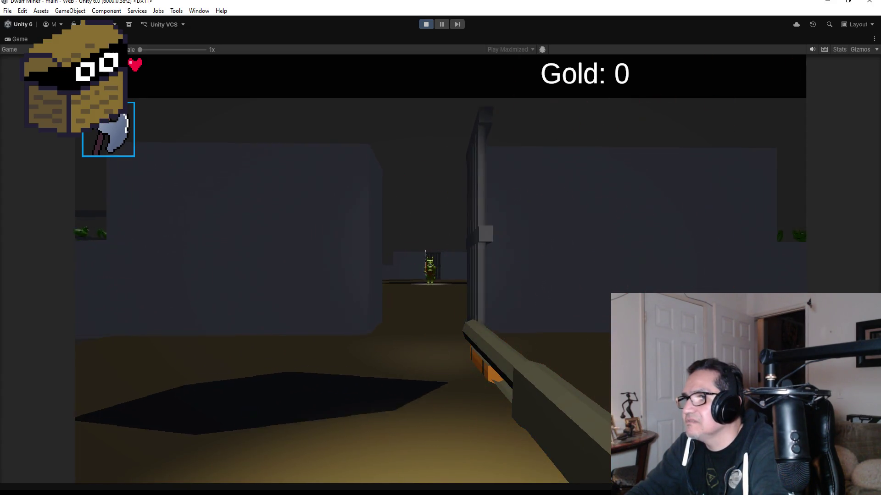
key(w)
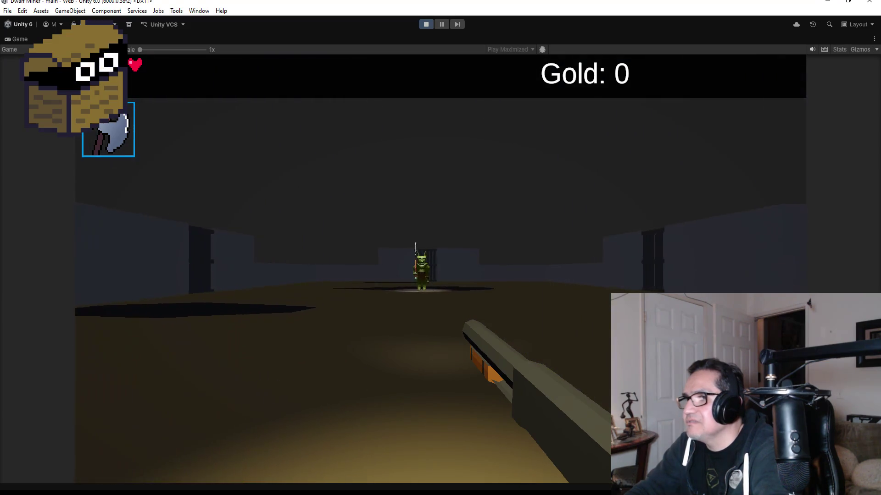
key(w)
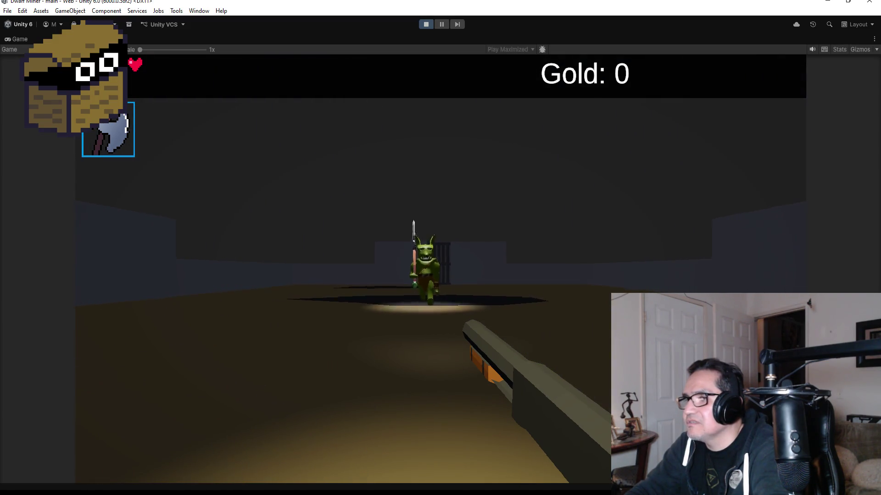
Fire fireballs at the goblin boss repeatedly while circling it to test knockback
click(440, 269)
key(w)
click(440, 268)
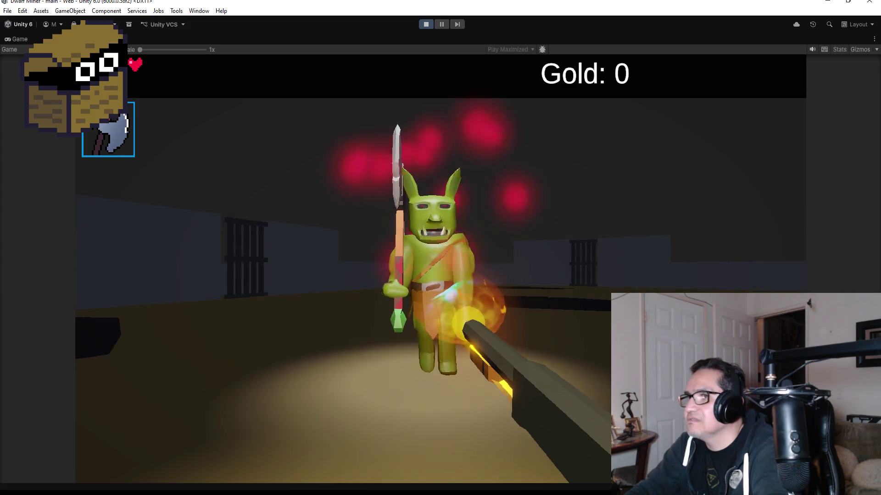
click(440, 268)
key(w)
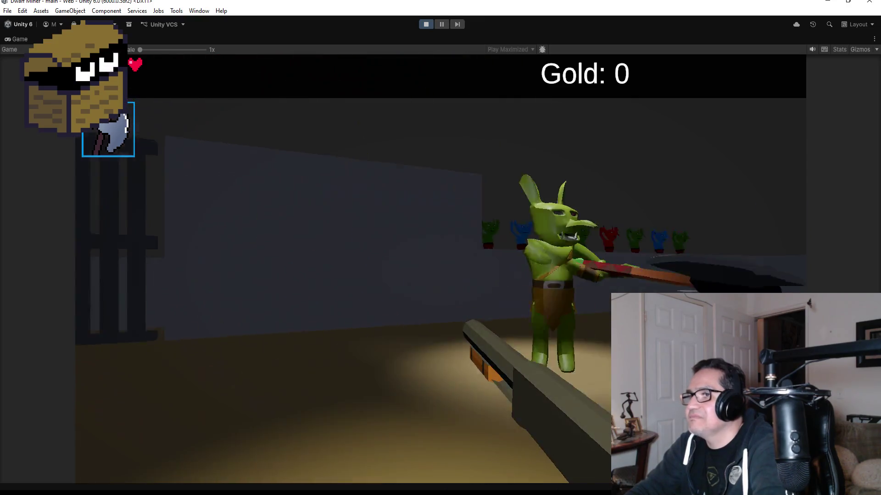
click(440, 269)
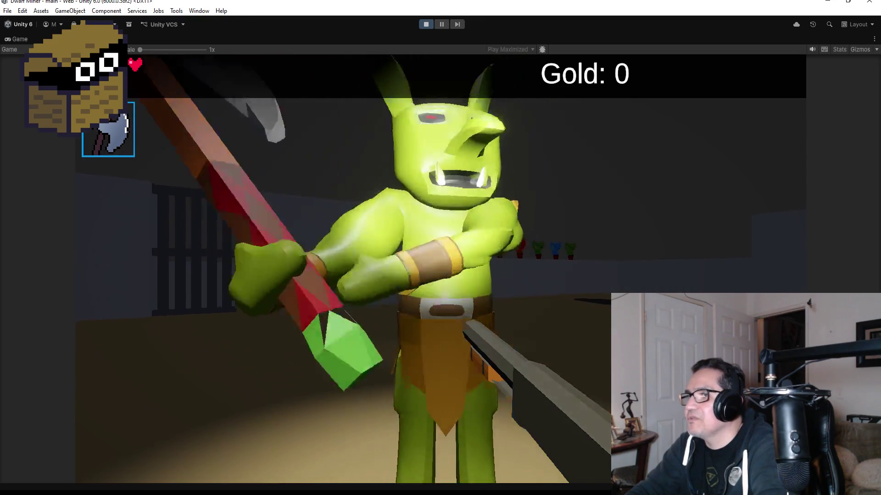
click(440, 268)
click(440, 269)
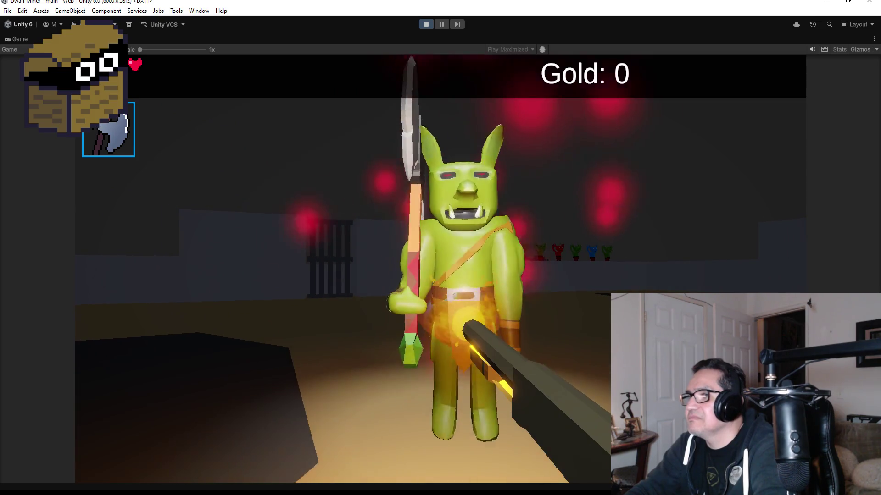
click(440, 268)
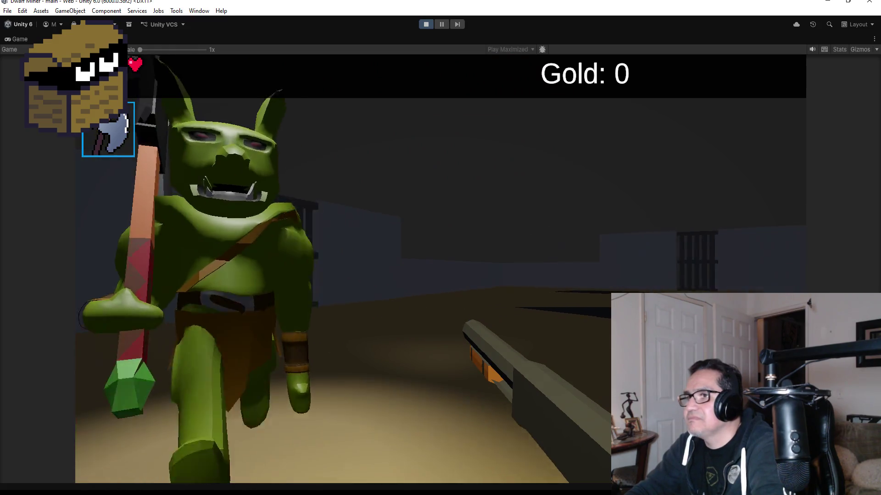
click(441, 269)
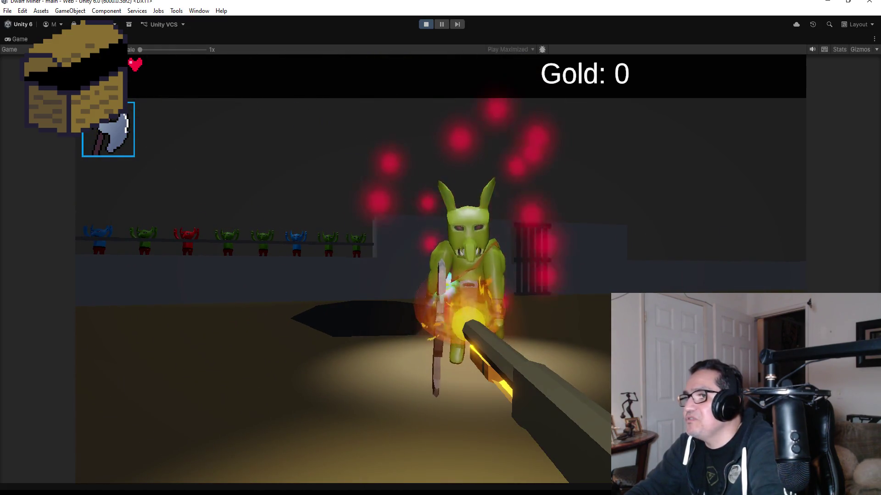
click(440, 268)
Bring up the settings panel and stop the running game
key(Escape)
click(423, 24)
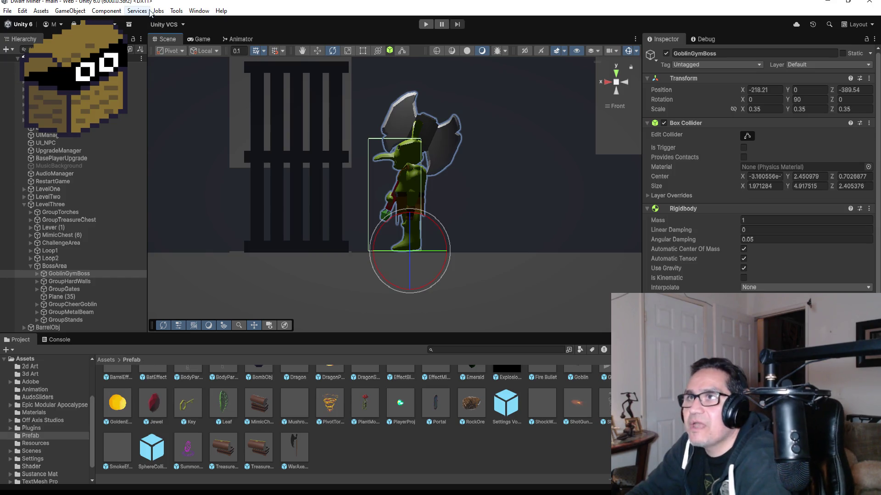
click(201, 11)
Set the Gym_Goblin_Wide clip to 75 samples in the Animation window and preview it
mouse_move(265, 197)
click(375, 197)
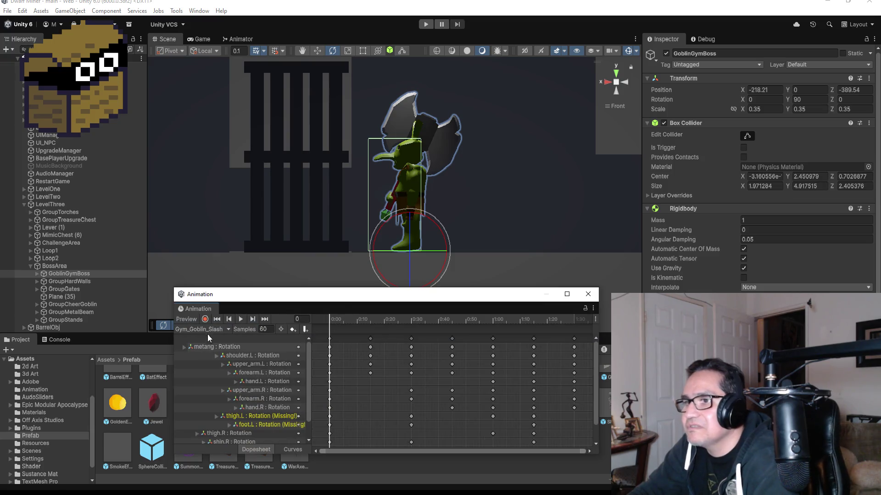
click(207, 329)
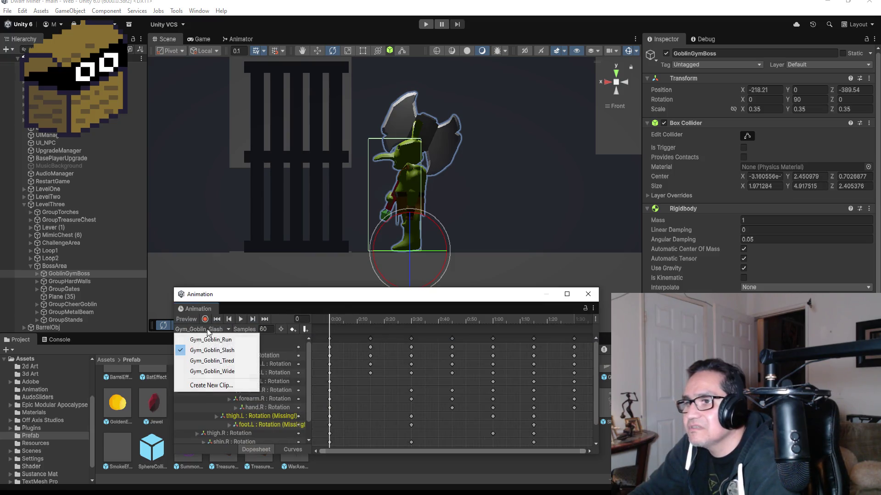
click(223, 371)
click(265, 329)
key(BackSpace)
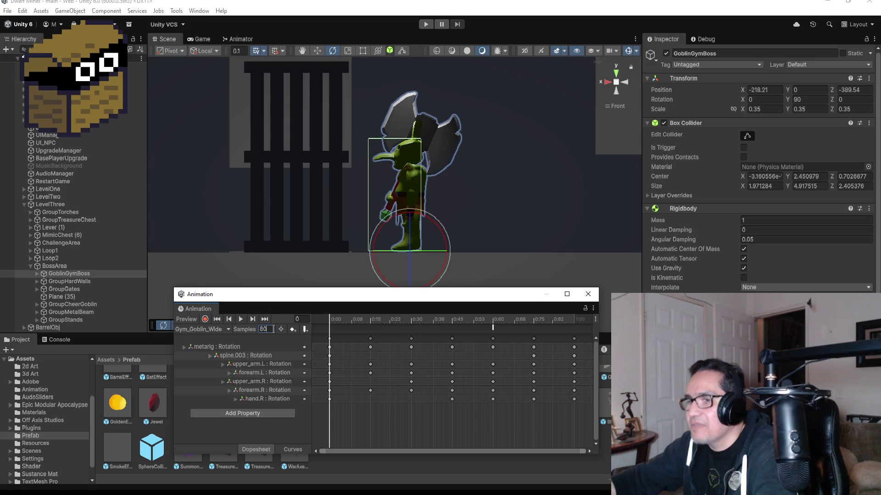
key(Return)
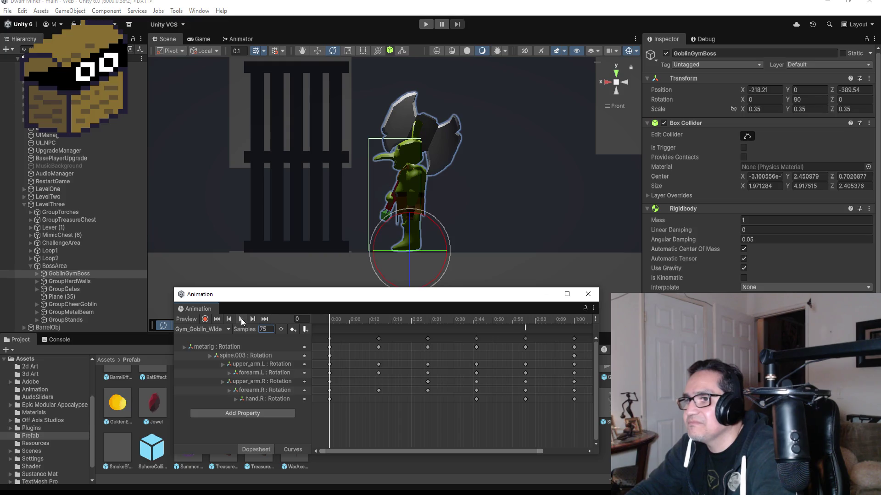
click(241, 318)
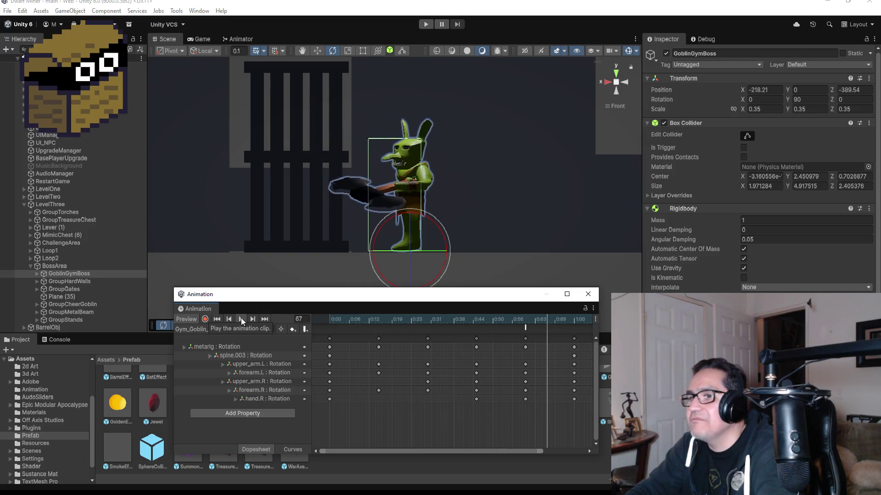
click(588, 294)
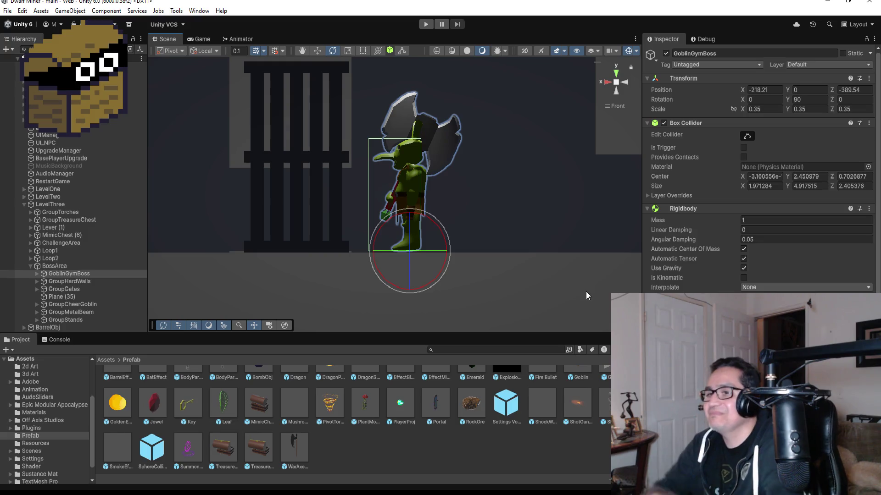
Save the scene and re-expand BossArea in the Hierarchy
click(7, 11)
click(45, 56)
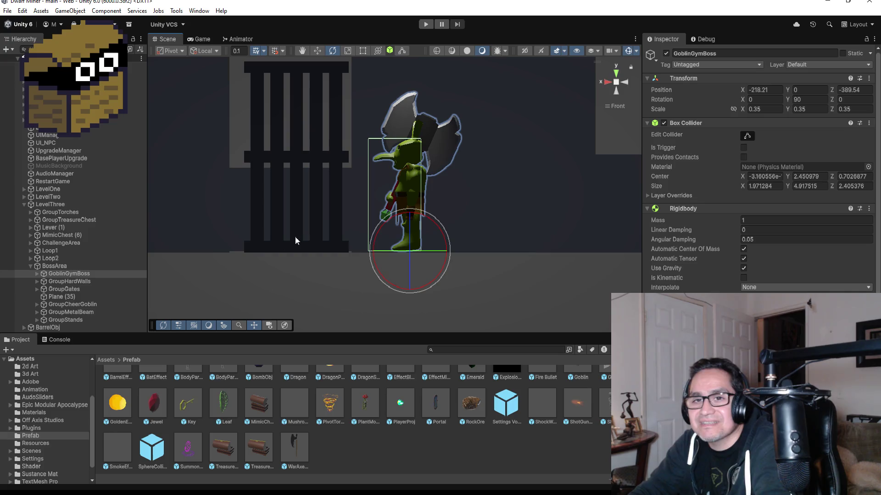
click(49, 266)
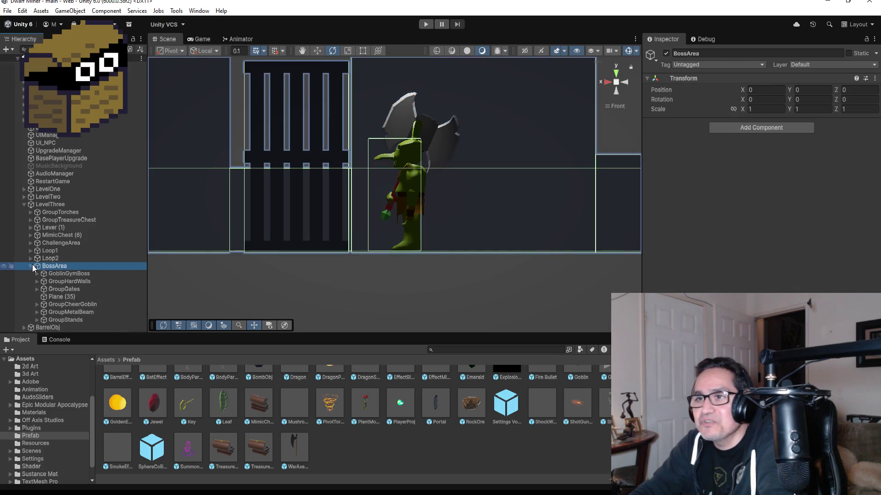
click(31, 266)
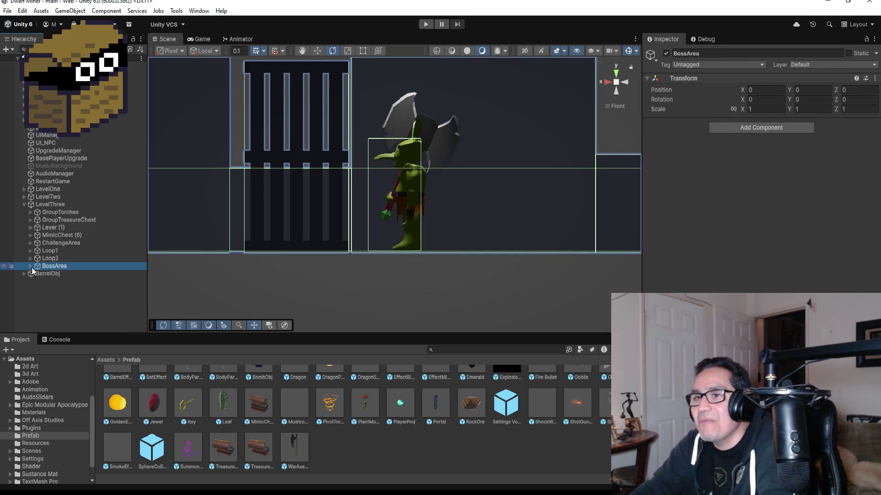
click(29, 266)
scroll(484, 193, down, 3)
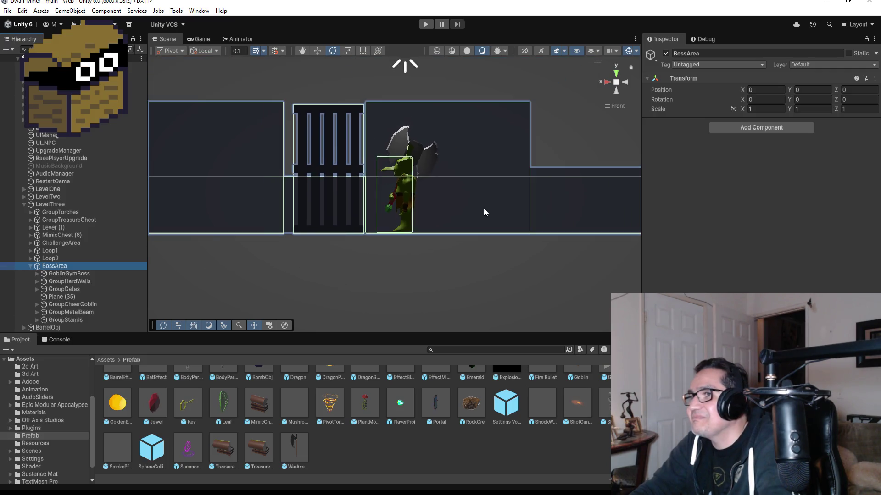
scroll(484, 209, up, 3)
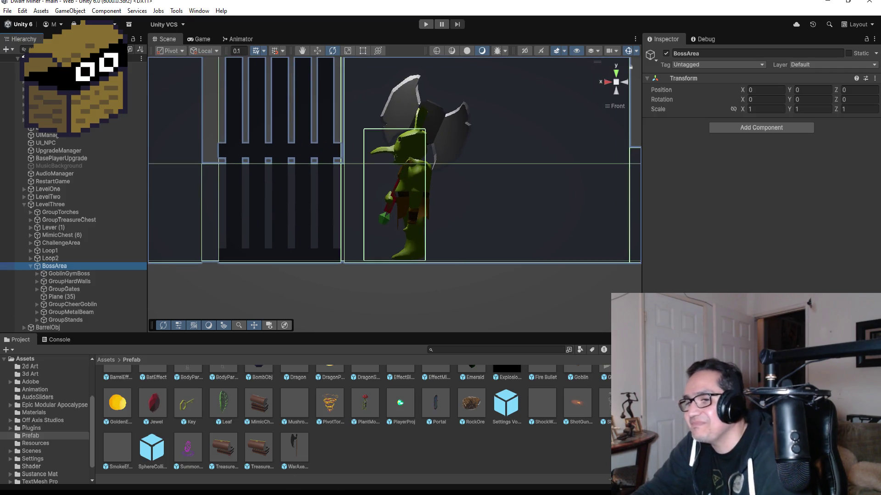
key(alt+Tab)
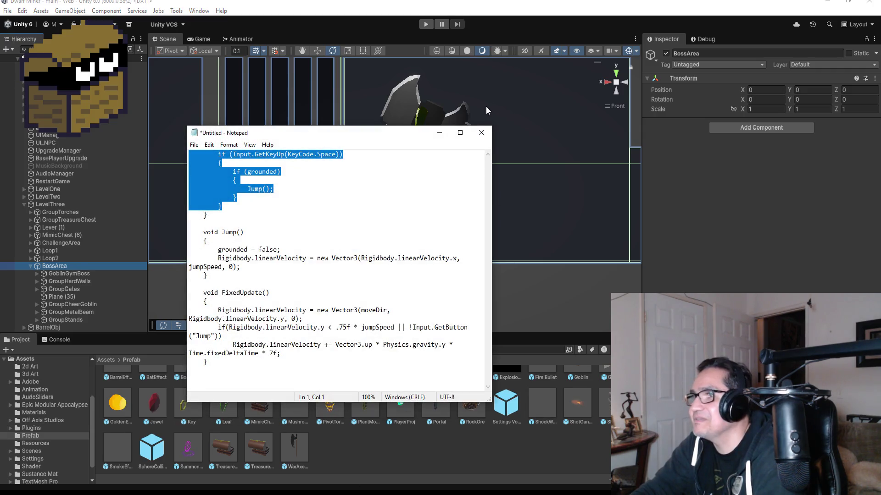
Close the Notepad jump-code notes, discarding the unsaved changes
click(481, 133)
click(455, 250)
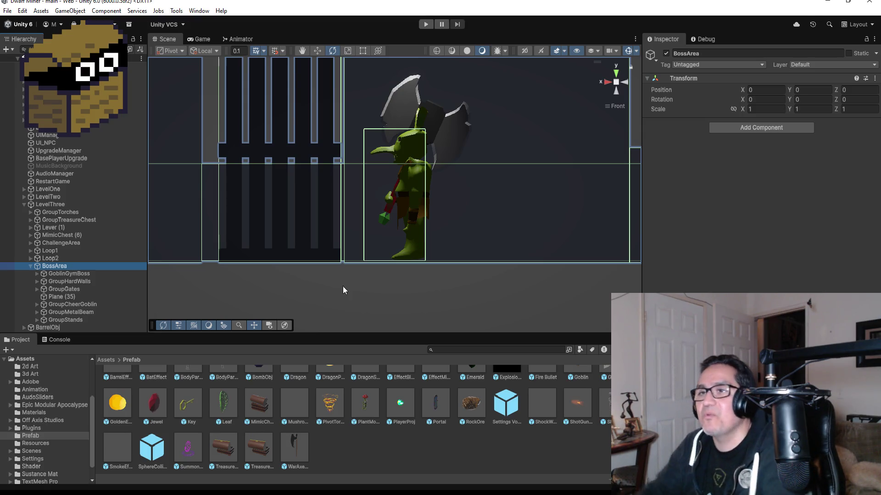
Save the scene, collapse LevelThree, and clear the Hierarchy selection
click(8, 11)
click(36, 57)
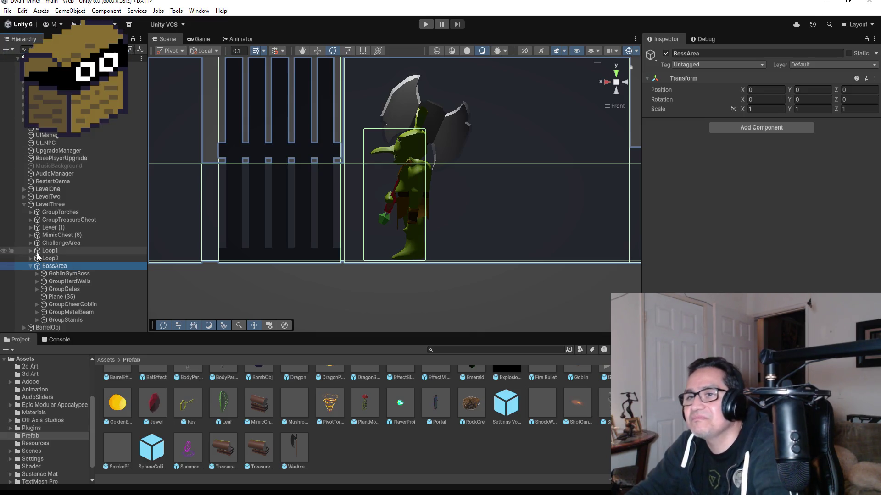
click(24, 204)
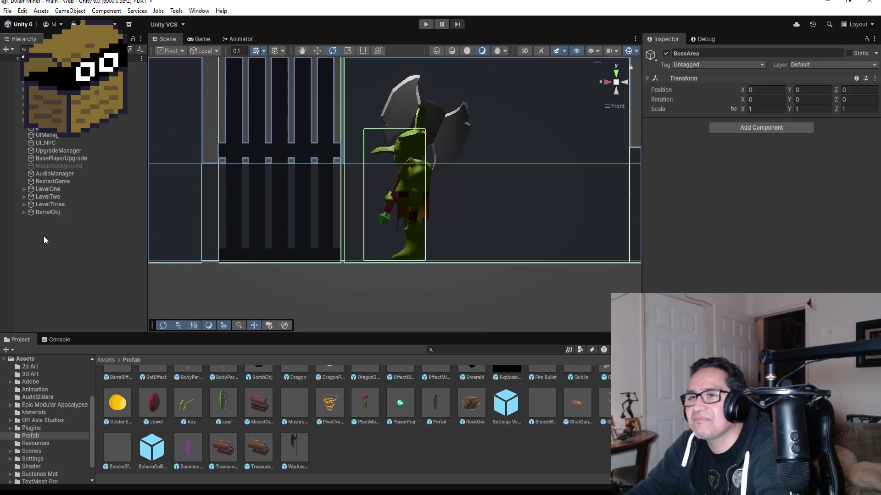
click(52, 257)
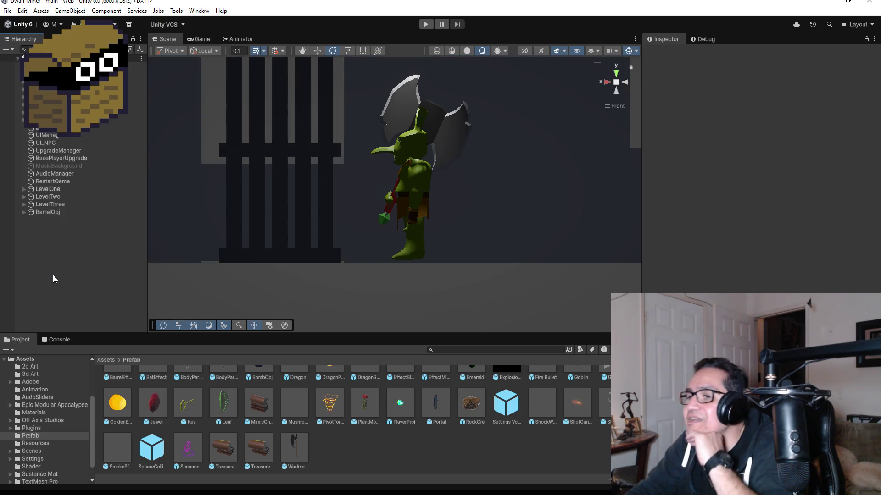
Create a top-level Particle System via Effects > Particle System and begin renaming it
right_click(62, 245)
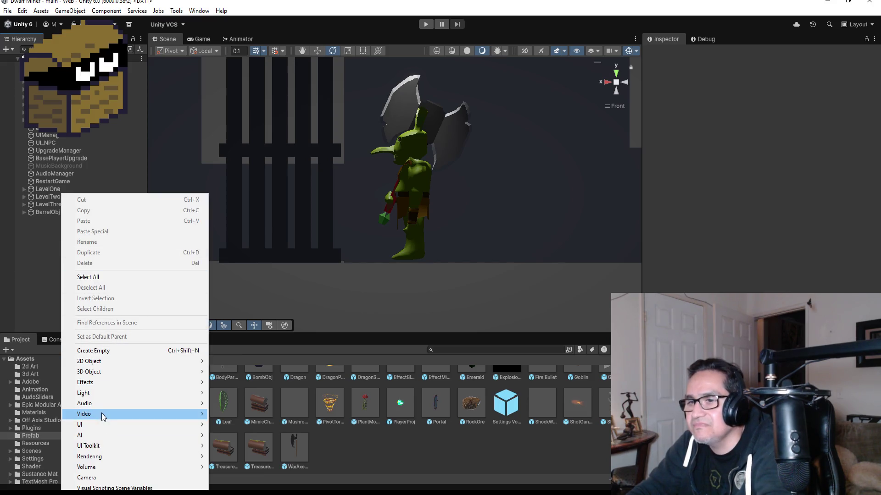
mouse_move(100, 437)
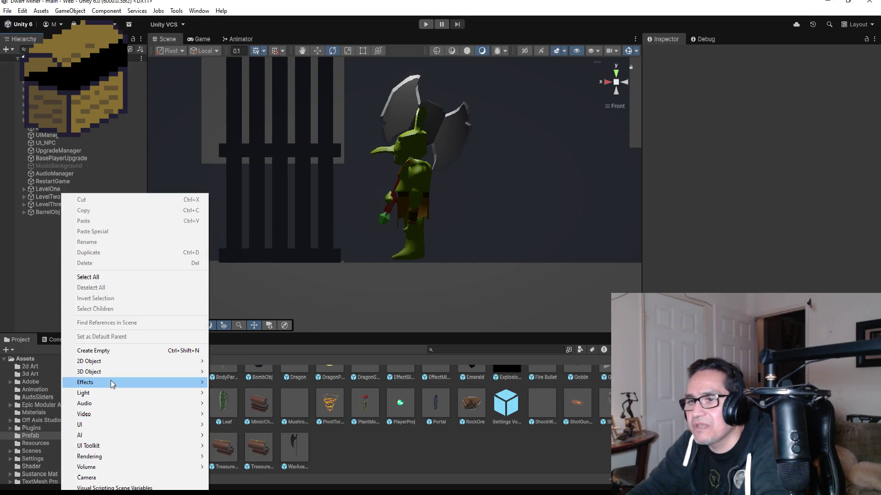
mouse_move(111, 380)
click(238, 383)
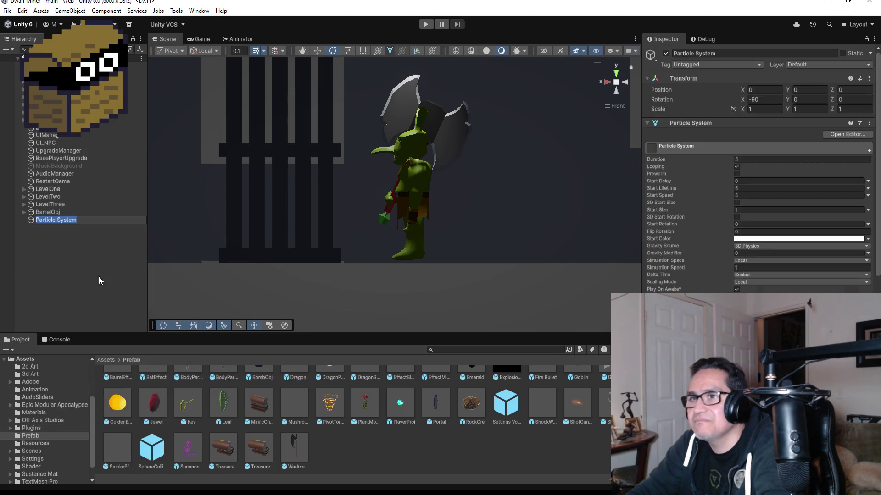
key(ctrl+a)
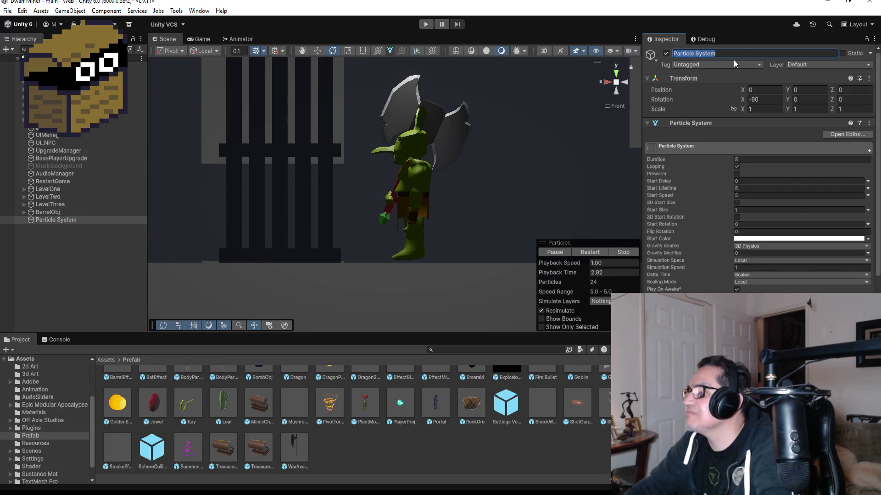
text(Tire)
key(BackSpace)
key(BackSpace)
key(BackSpace)
text(Go)
key(BackSpace)
key(BackSpace)
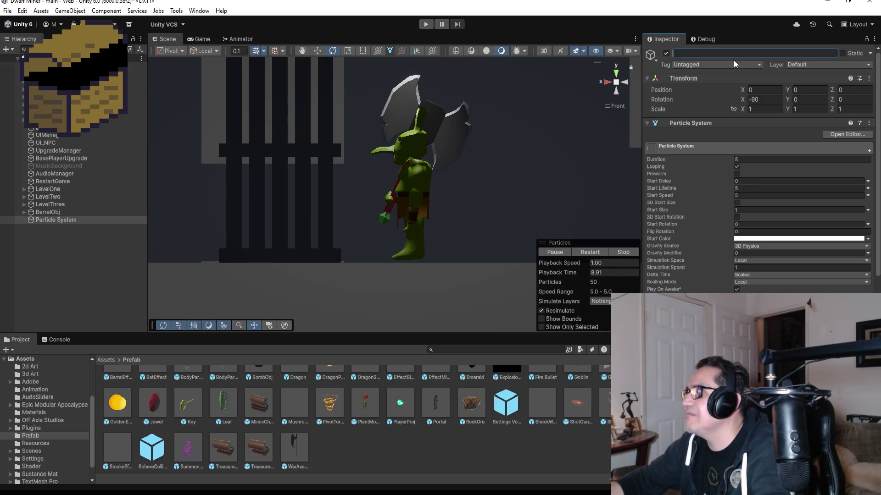